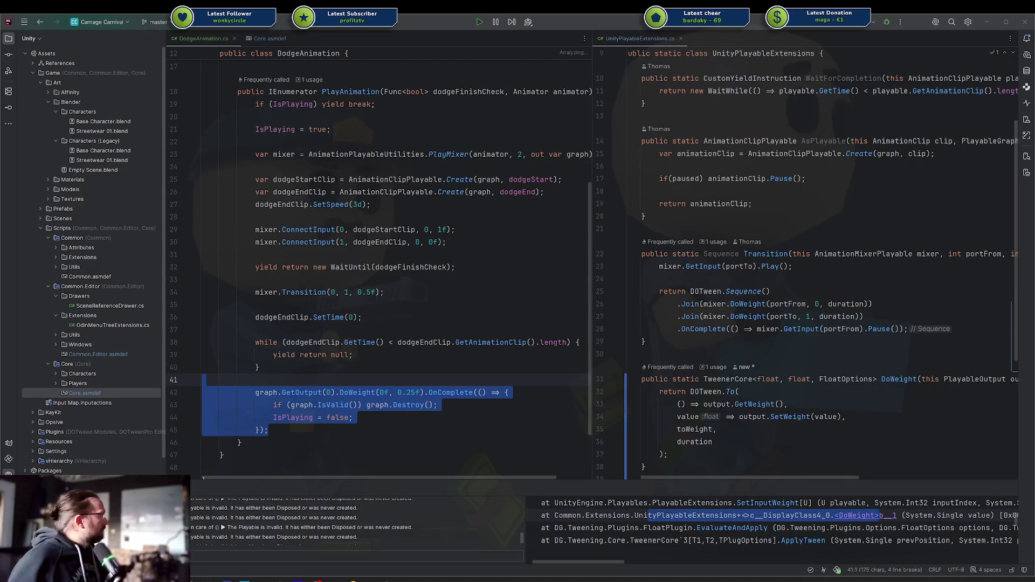
Set a breakpoint on line 34 and chain .SetTarget(mixer) after OnComplete in the Transition sequence.
click(599, 417)
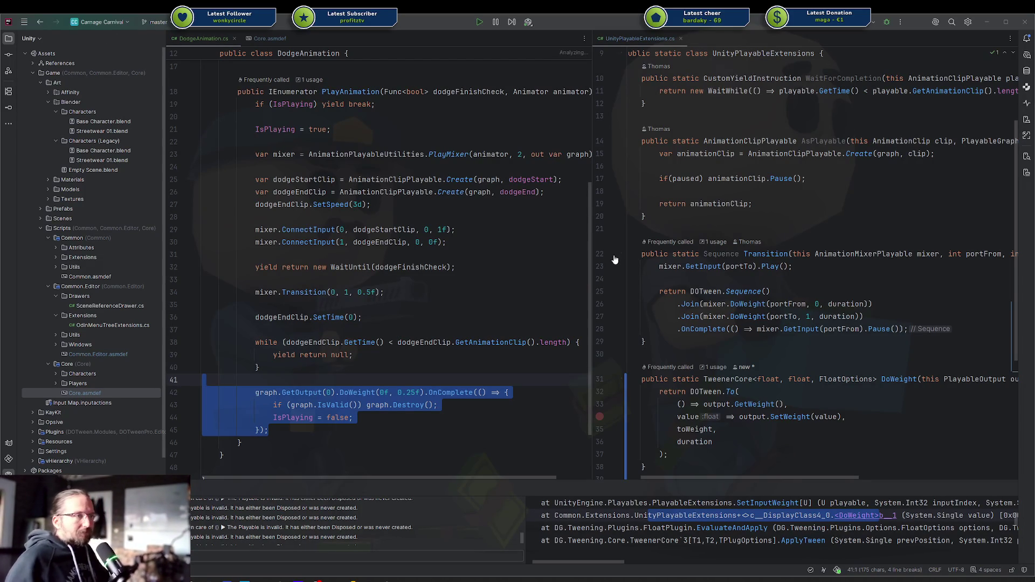
click(719, 279)
scroll(725, 280, up, 2)
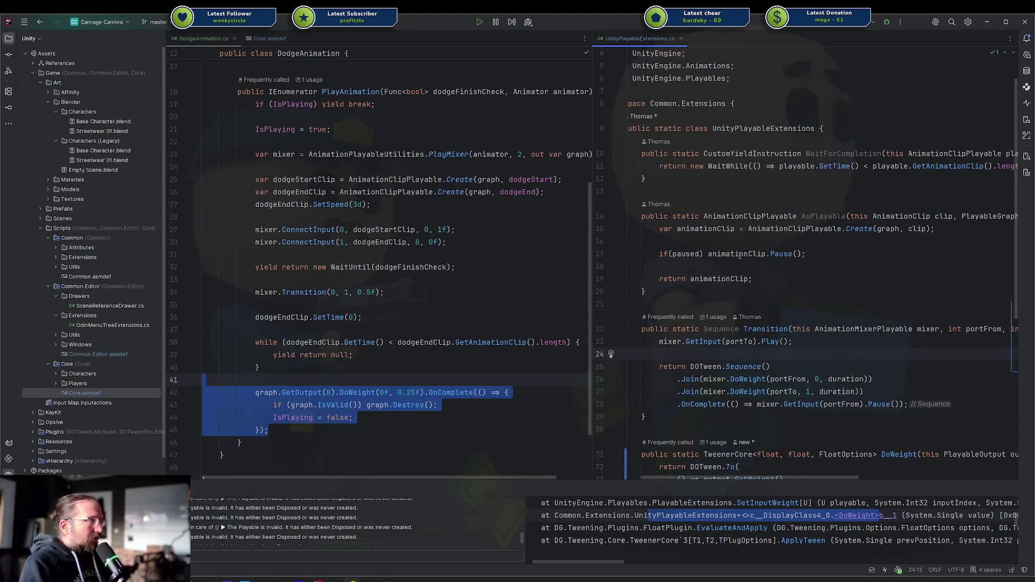
scroll(718, 236, down, 2)
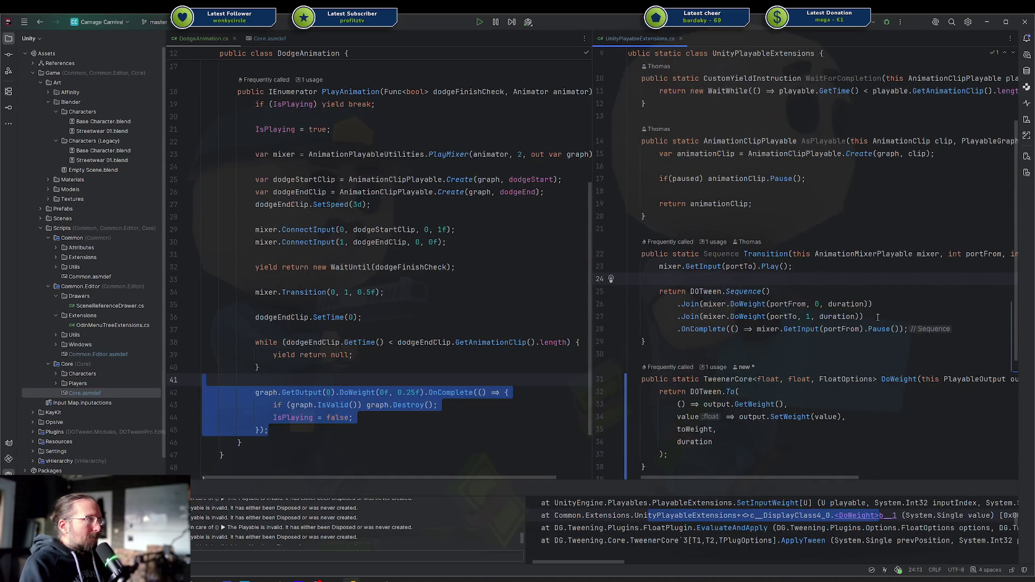
click(920, 329)
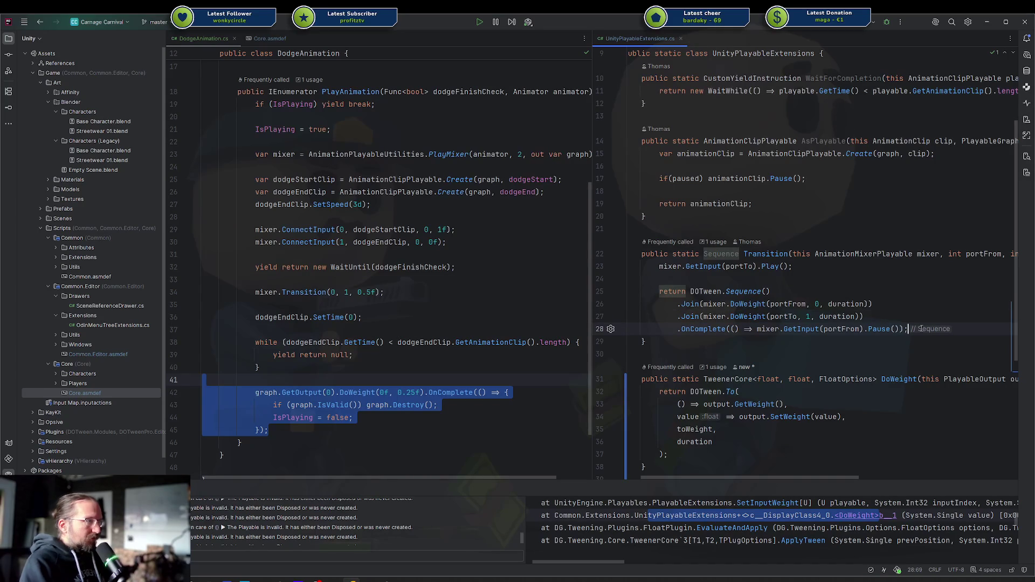
key(Left)
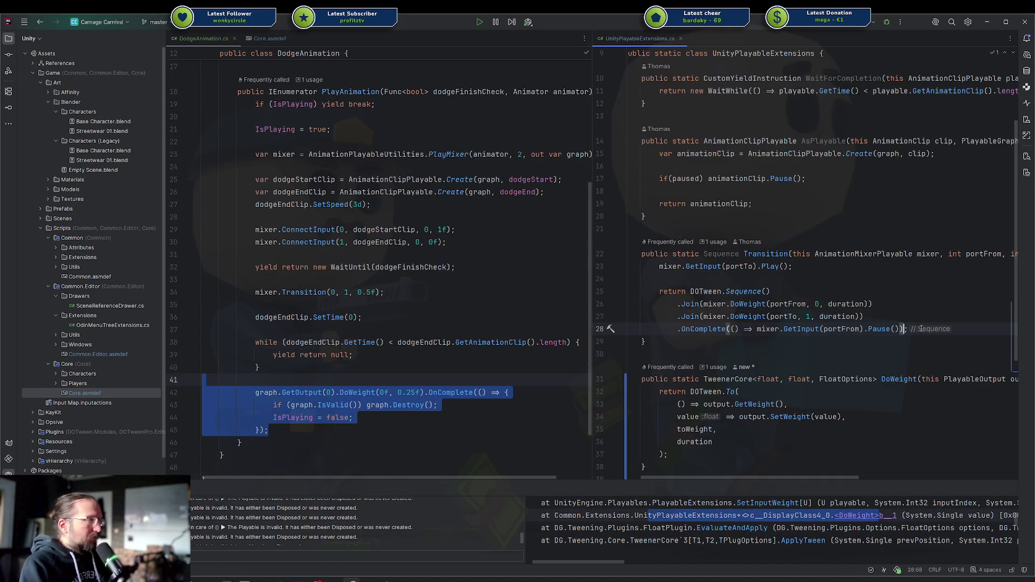
key(Return)
text(.SetTarg)
key(Return)
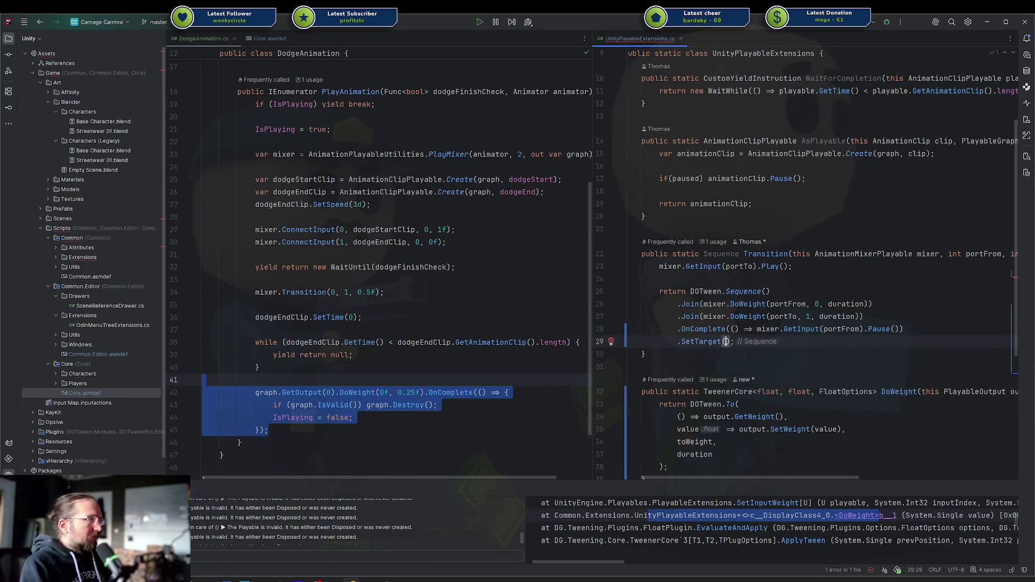
text(mixer)
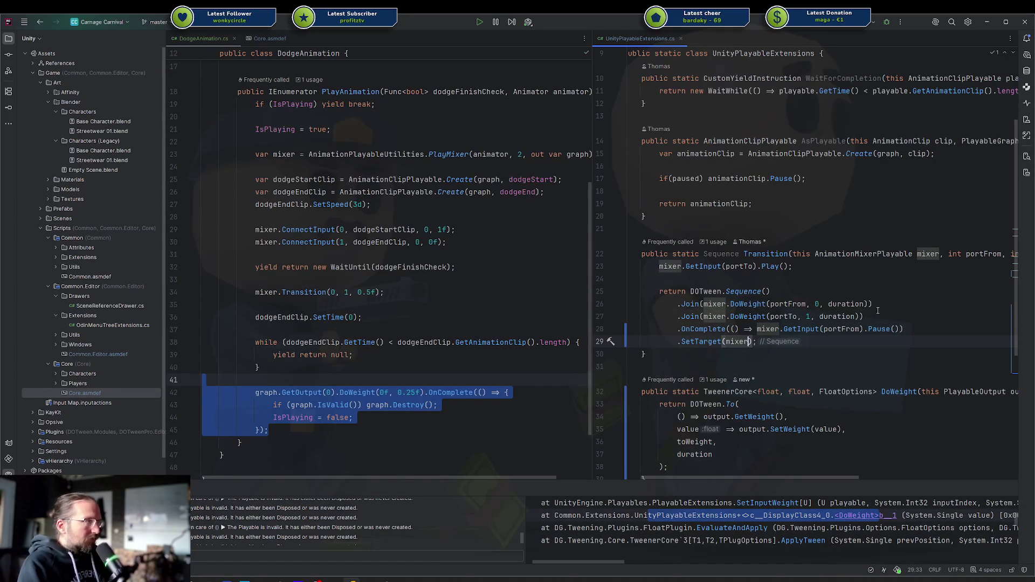
Append .SetTarget(output) to the PlayableOutput DoWeight tween.
scroll(684, 312, down, 2)
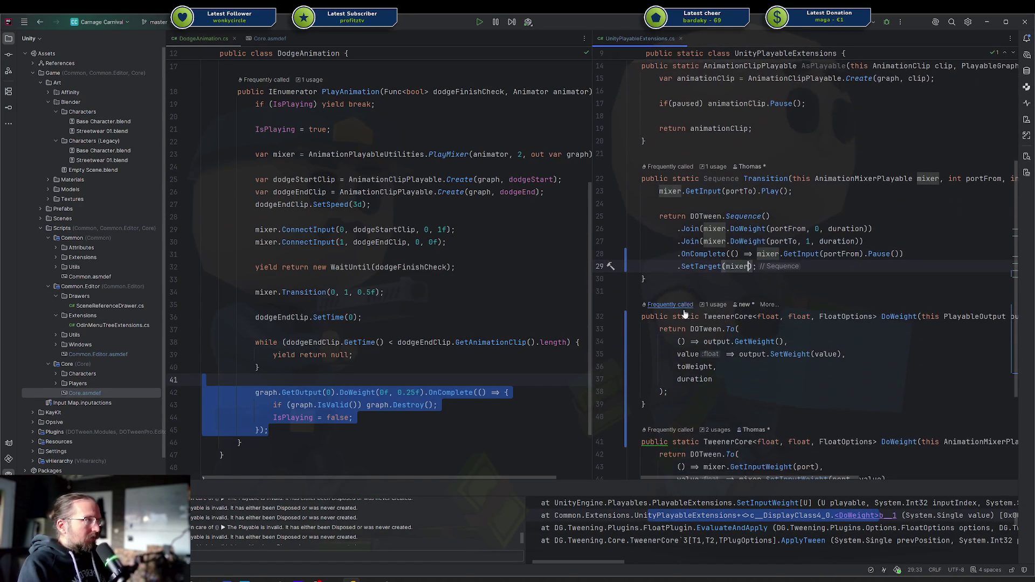
click(702, 389)
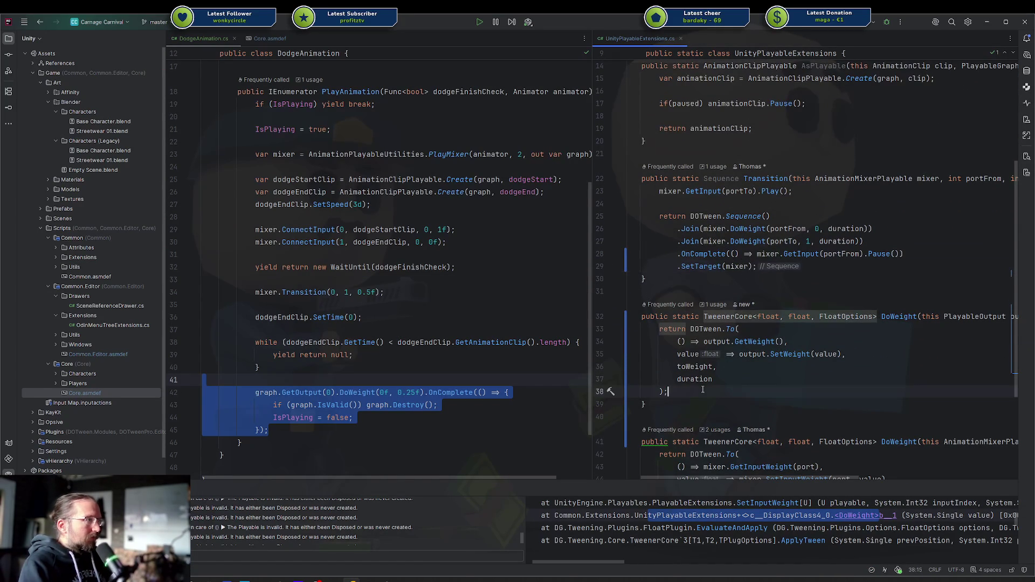
key(Left)
text(.settar)
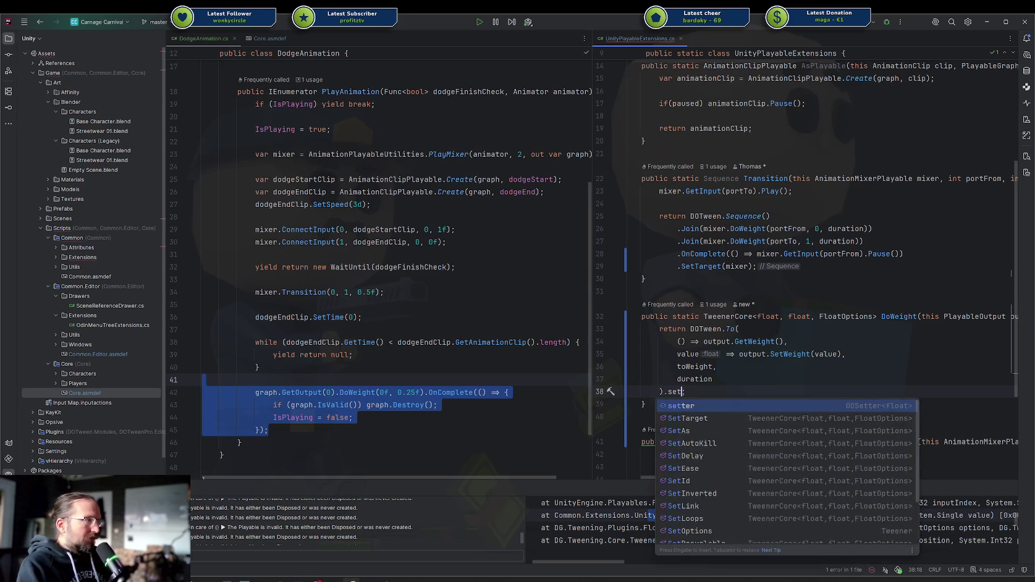
key(Return)
text(output);)
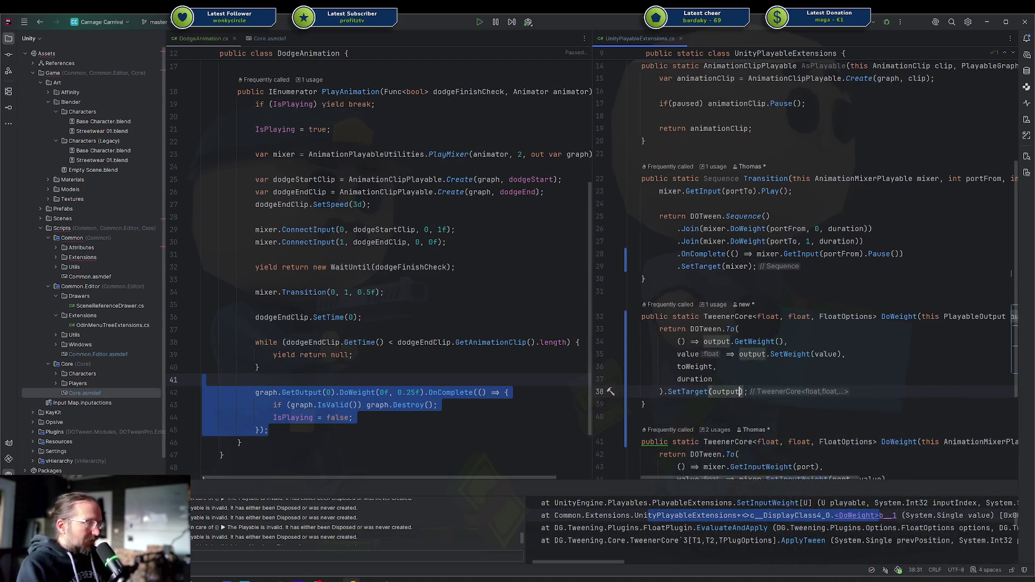
Chain .SetTarget(mixer) onto the closing line of the mixer DoWeight tween.
scroll(725, 357, down, 4)
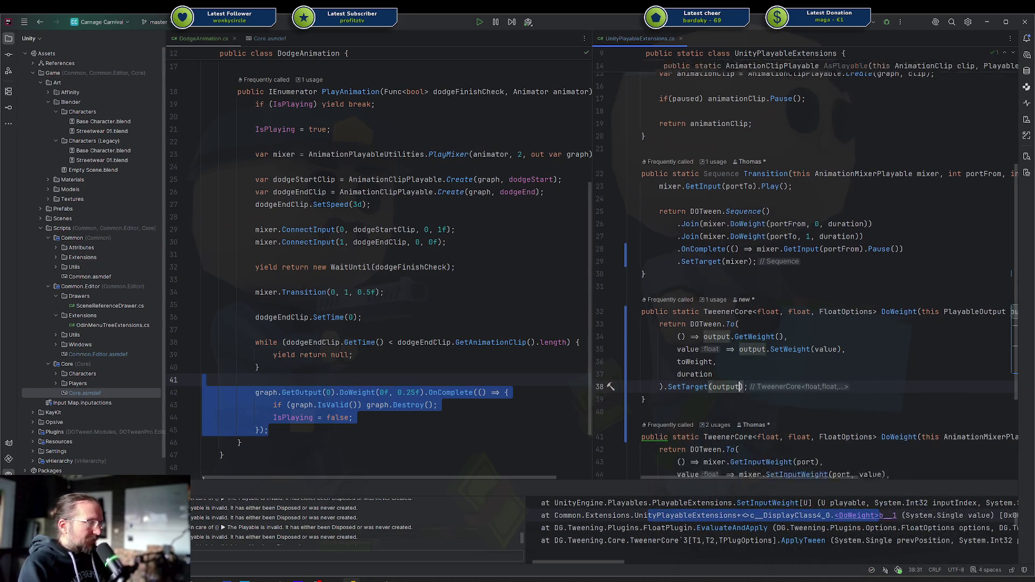
click(725, 357)
key(Down)
key(Left)
text(.settar)
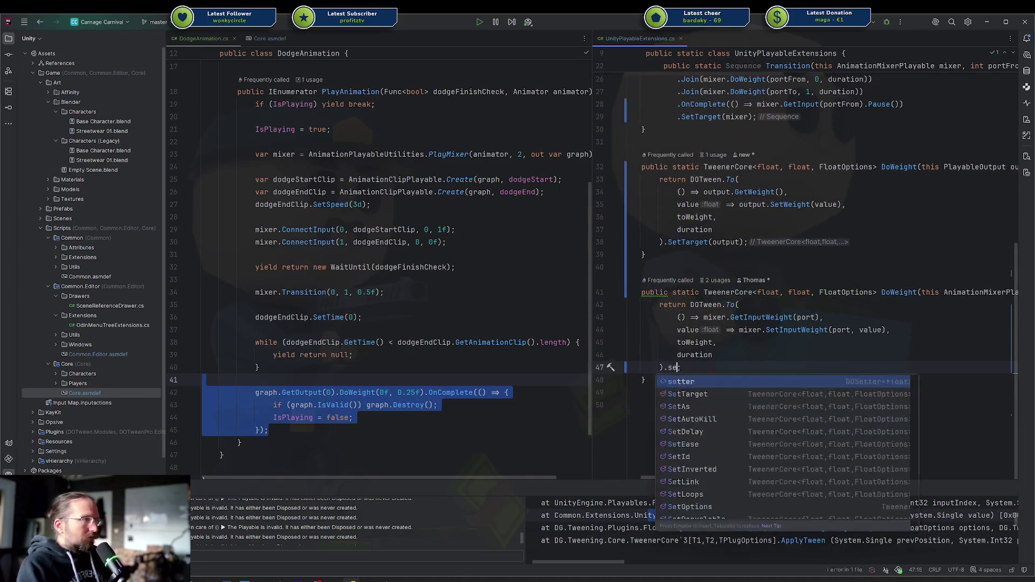
key(Return)
text(mixer)
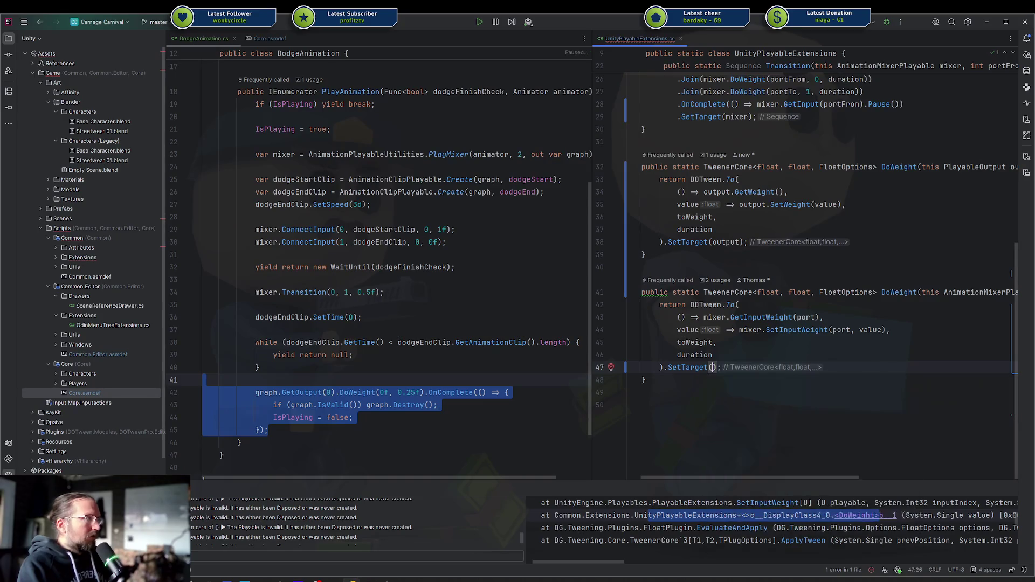
text())
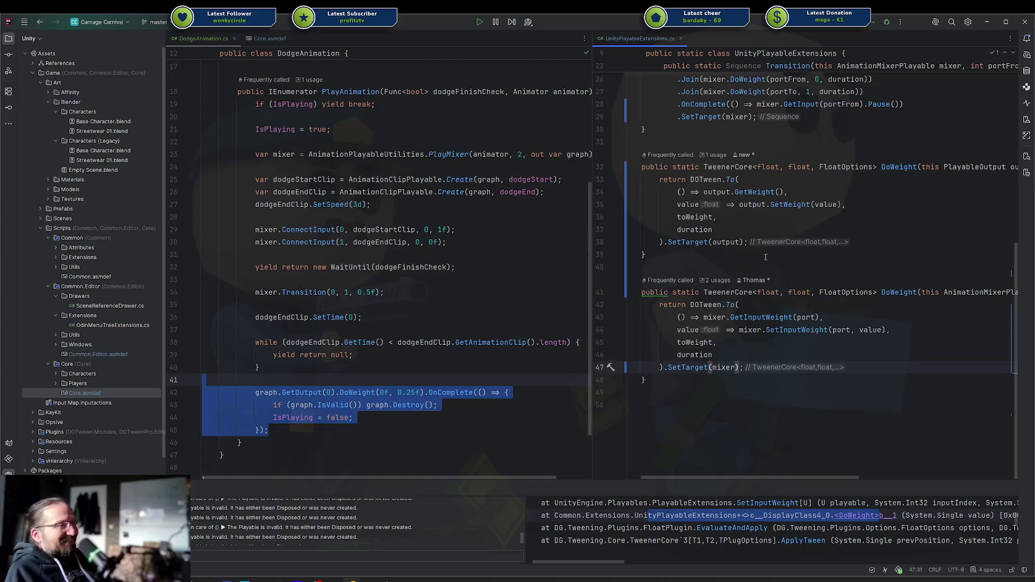
click(365, 292)
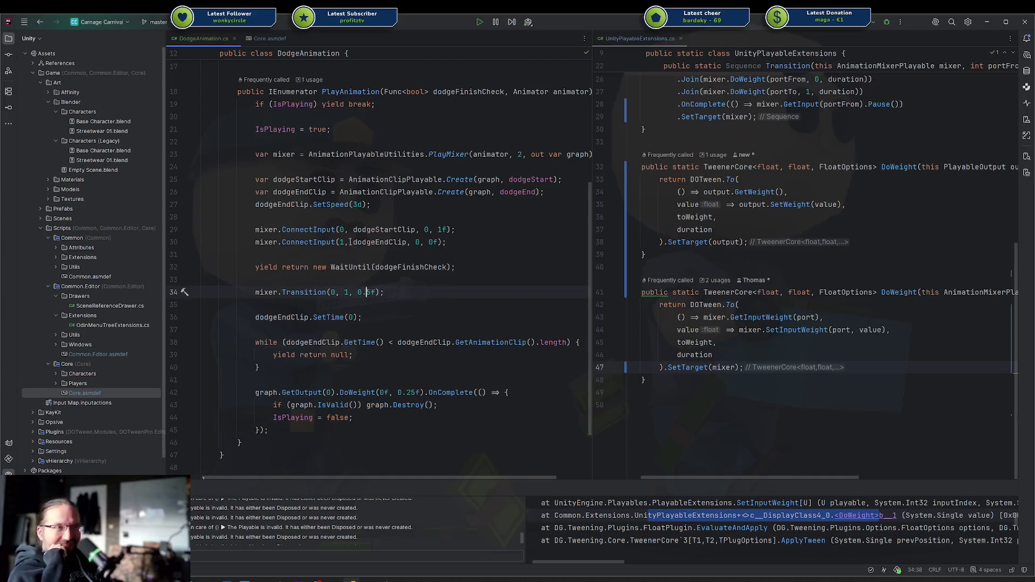
scroll(746, 518, down, 6)
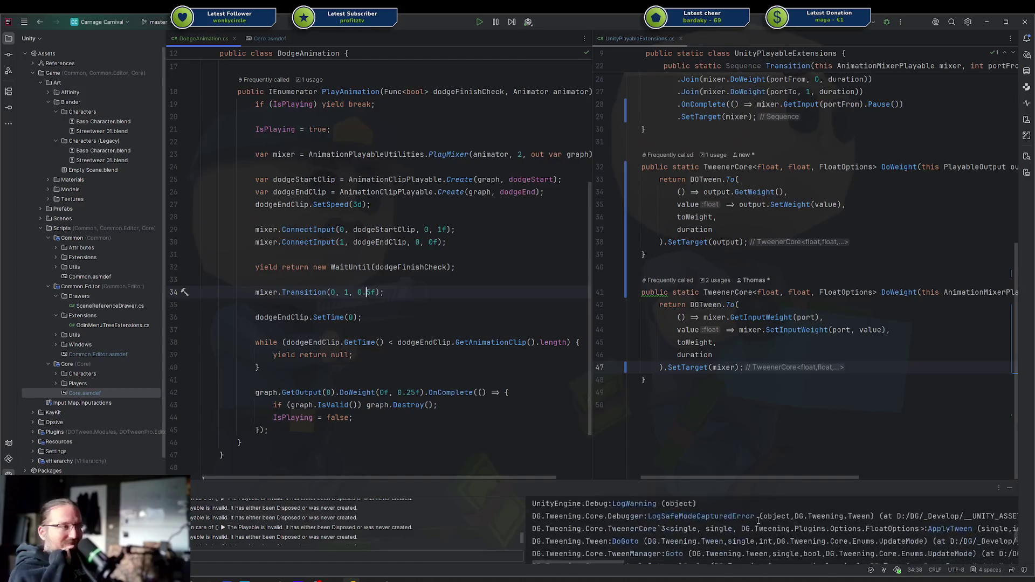
scroll(746, 519, up, 3)
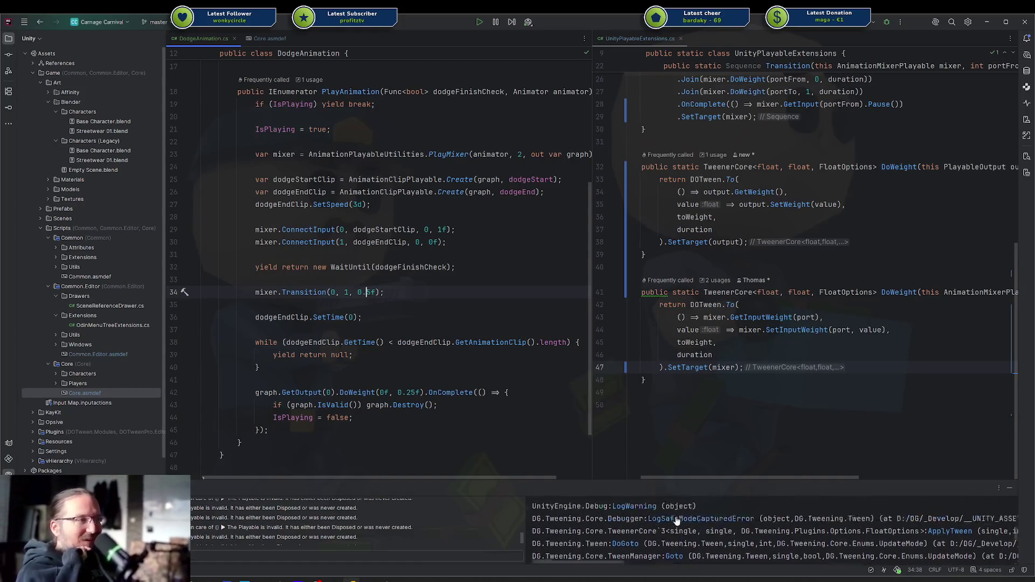
scroll(678, 518, up, 5)
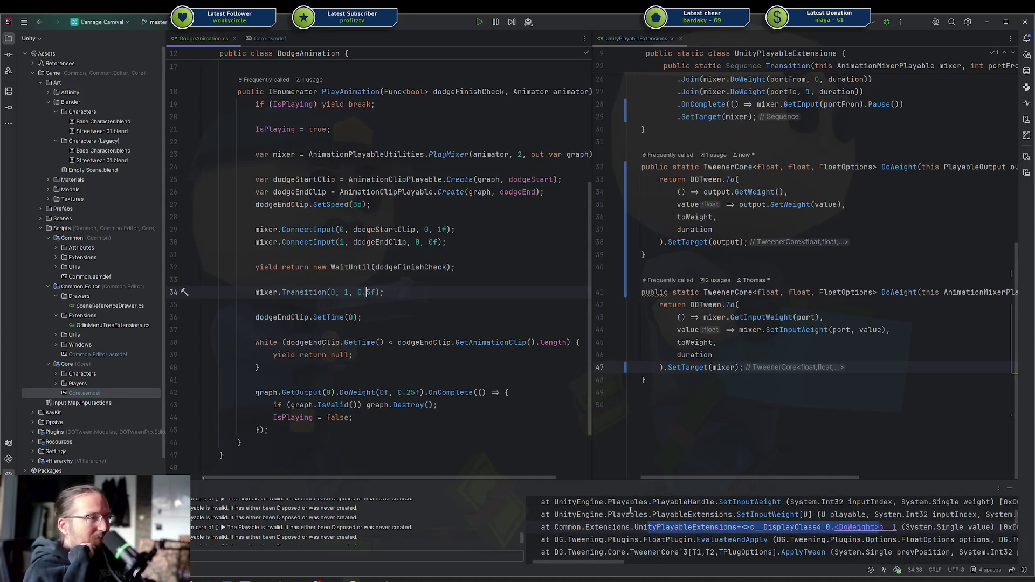
scroll(630, 510, up, 3)
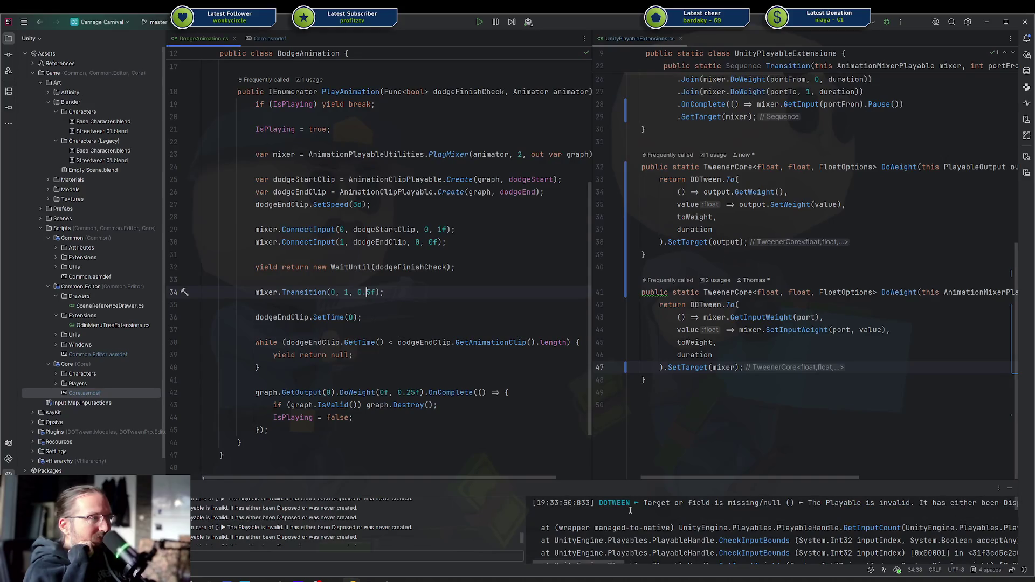
scroll(630, 510, down, 8)
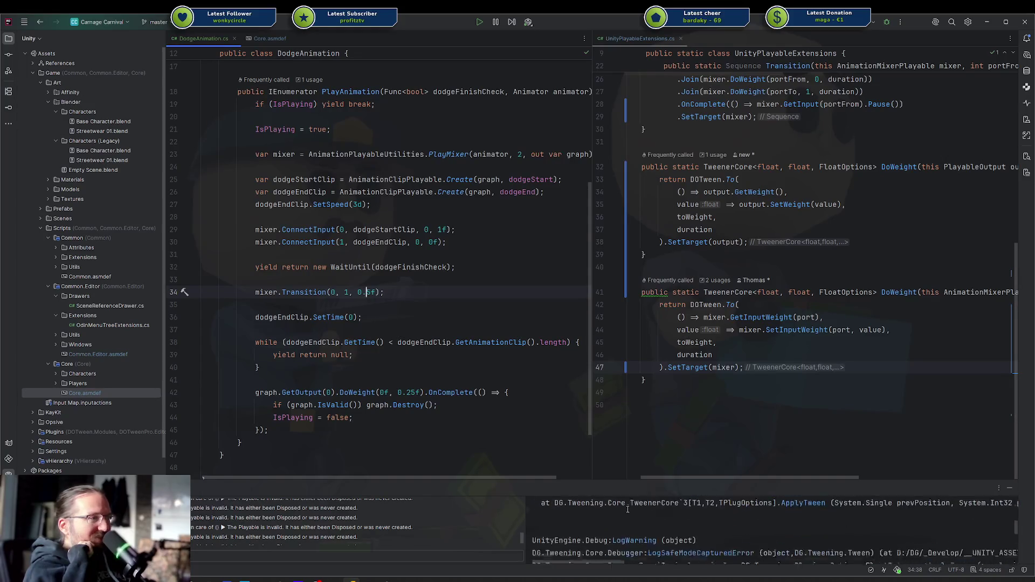
scroll(627, 509, down, 5)
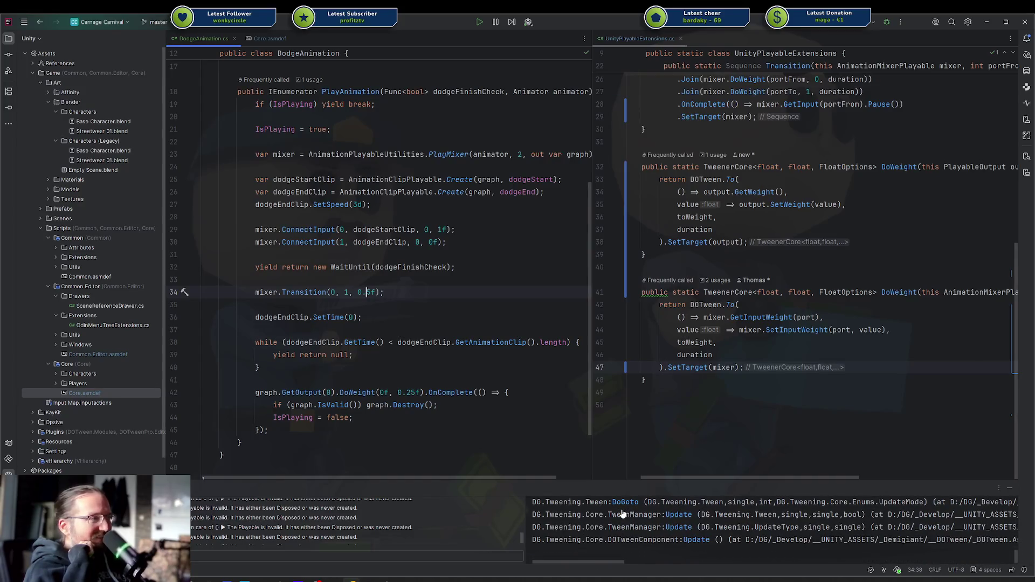
scroll(622, 513, up, 5)
scroll(622, 513, up, 8)
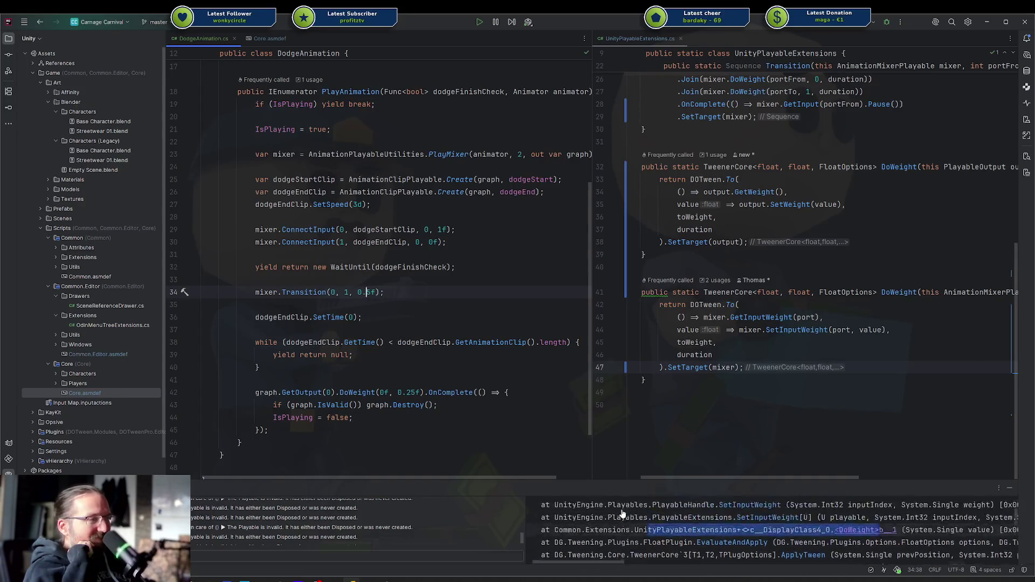
click(447, 292)
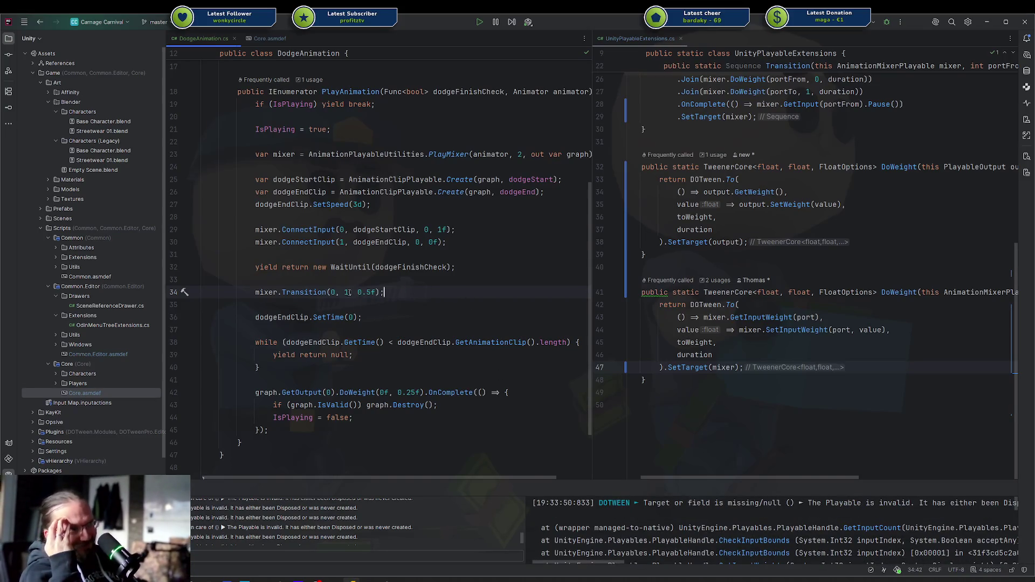
drag(255, 292, 345, 294)
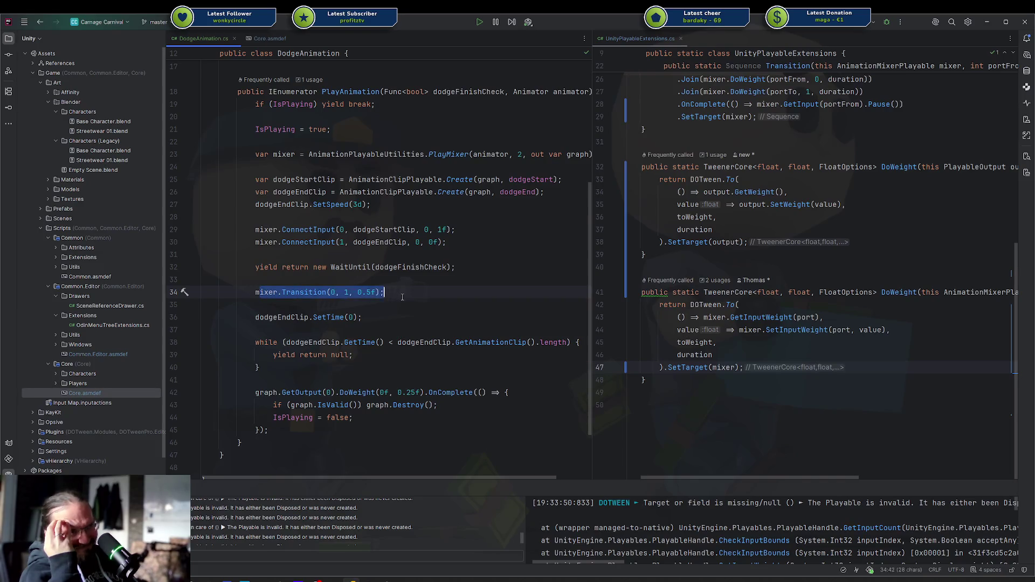
key(End)
mouse_move(302, 365)
mouse_down()
mouse_move(258, 357)
mouse_move(268, 315)
mouse_up()
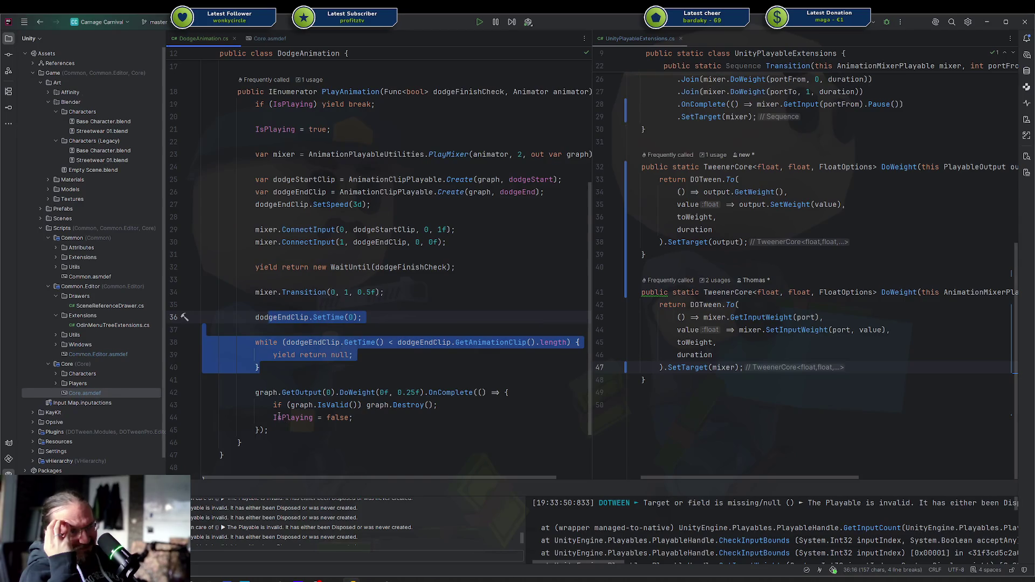
drag(284, 363, 270, 328)
click(272, 325)
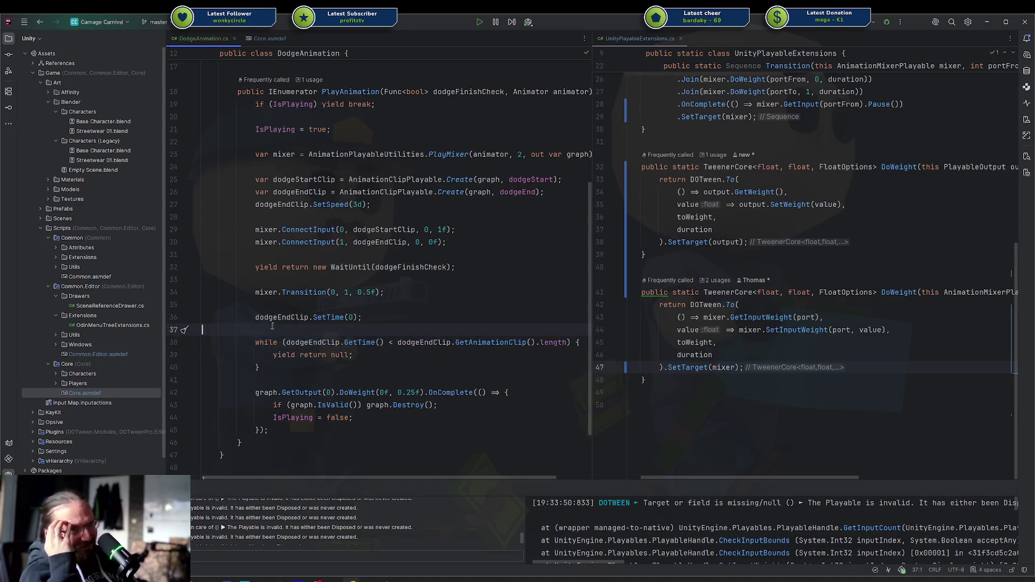
double_click(316, 291)
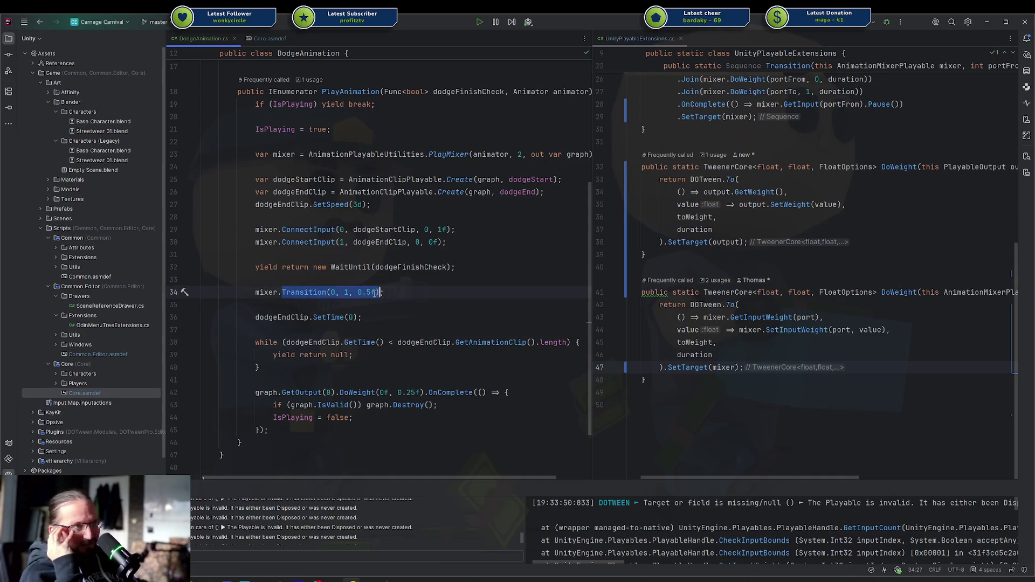
click(202, 379)
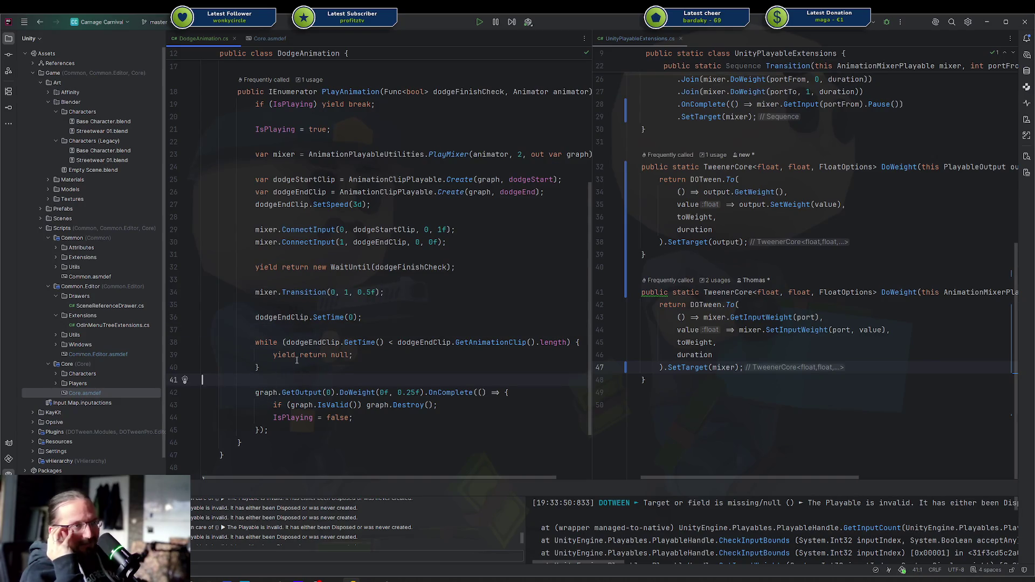
click(304, 291)
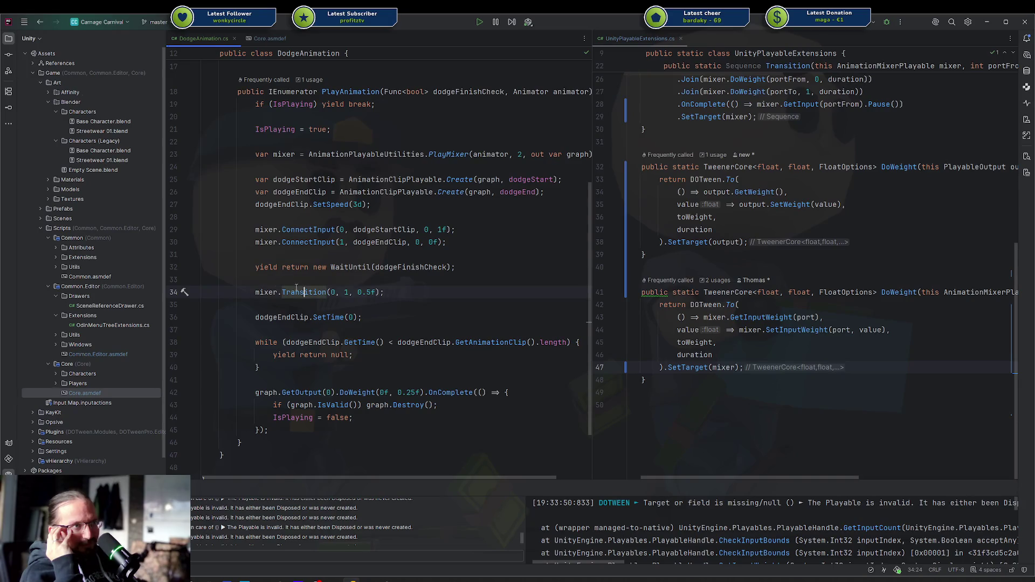
key(Home)
key(shift+End)
click(400, 291)
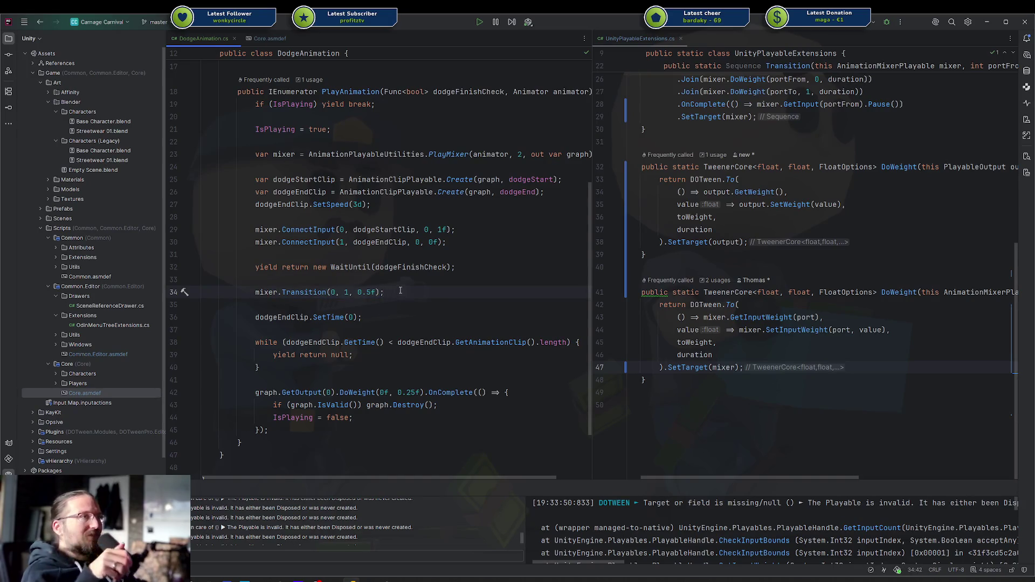
click(333, 393)
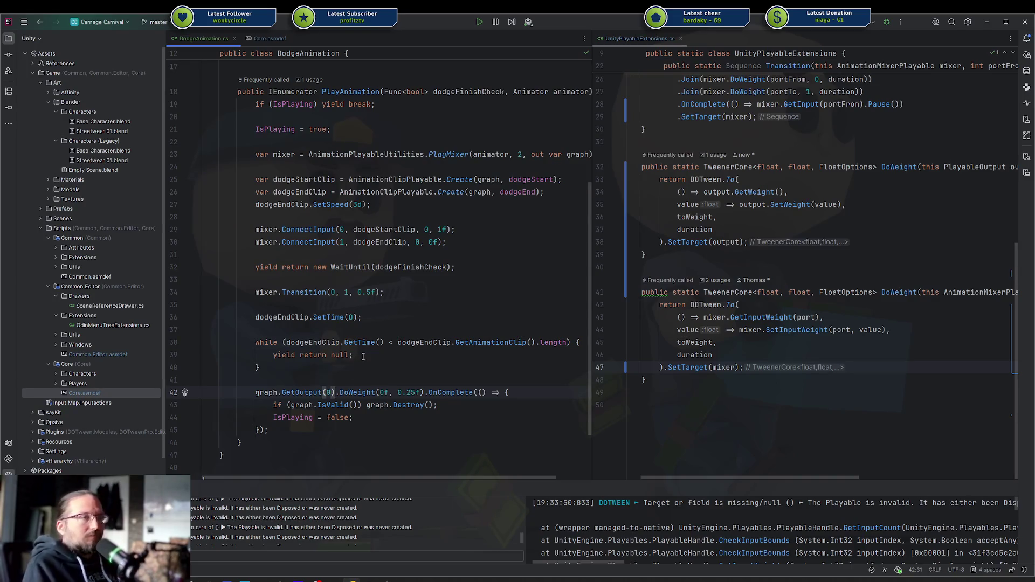
Open an empty line 42 above the graph fade-out and try out mixer member completions.
key(Home)
key(Return)
key(Return)
key(Up)
key(Up)
text(mixer.d)
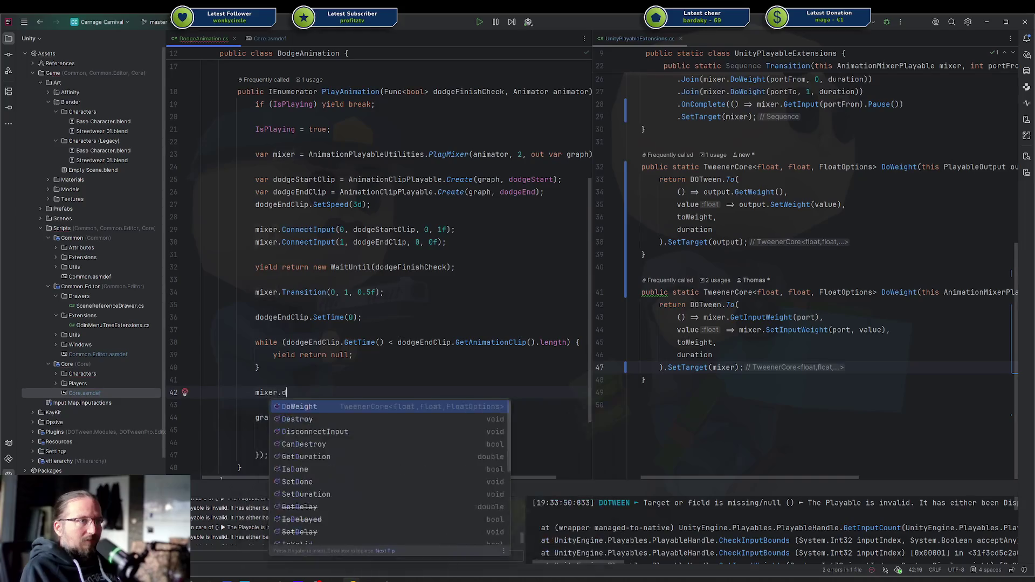
key(BackSpace)
text(Do)
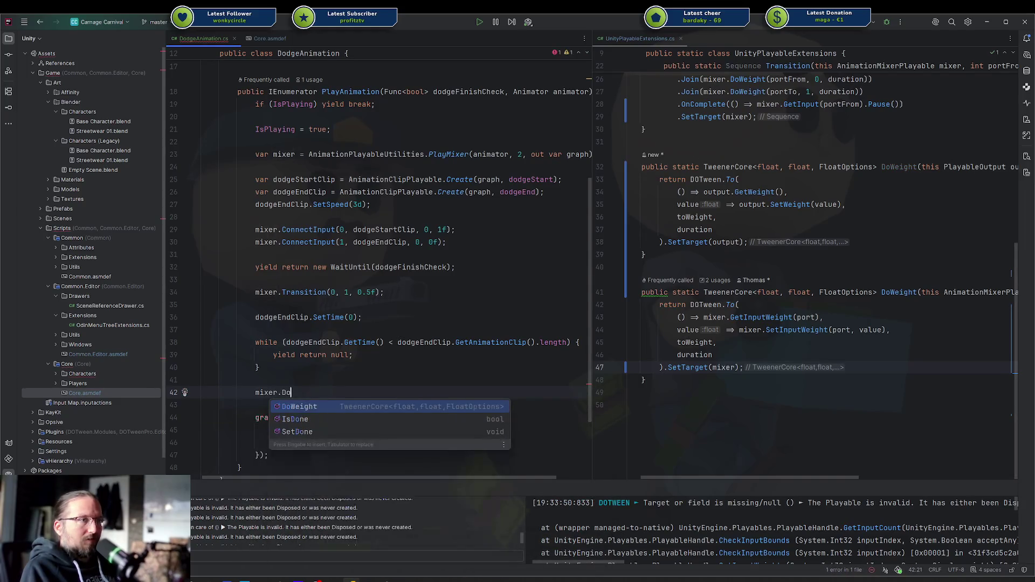
key(BackSpace)
key(BackSpace)
key(BackSpace)
text(Do)
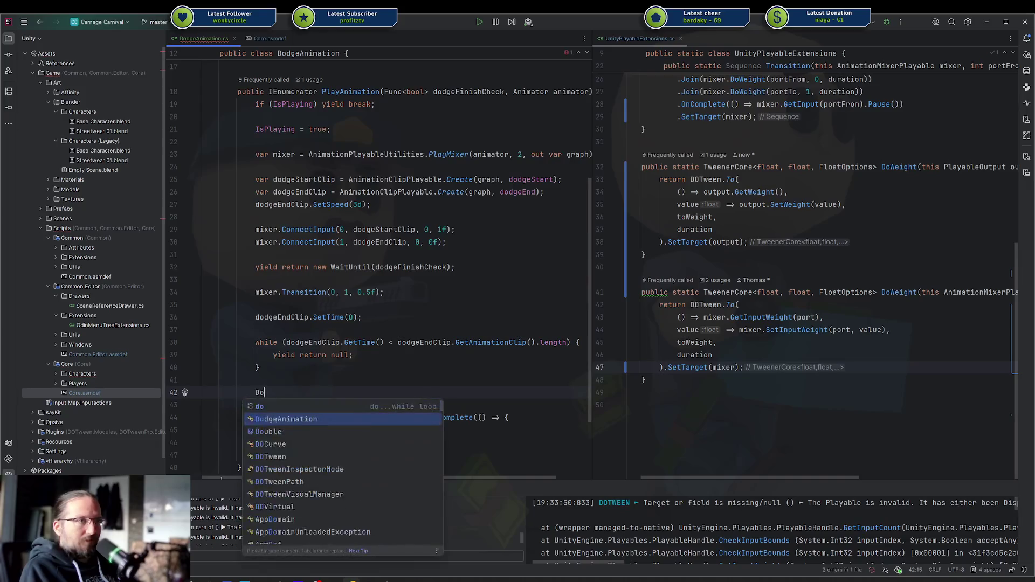
key(BackSpace)
key(BackSpace)
text(mixer.Doki)
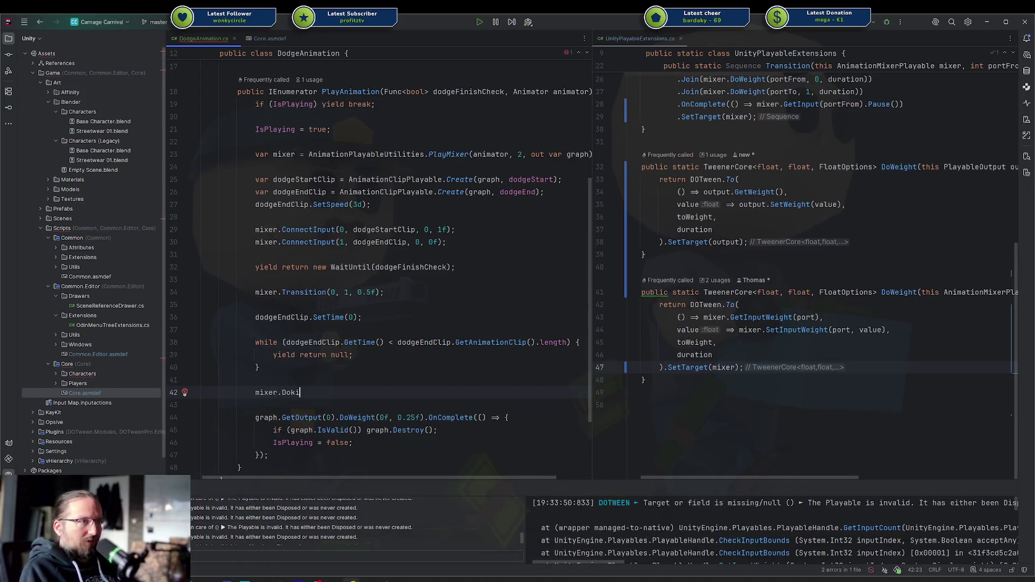
key(BackSpace)
text(D)
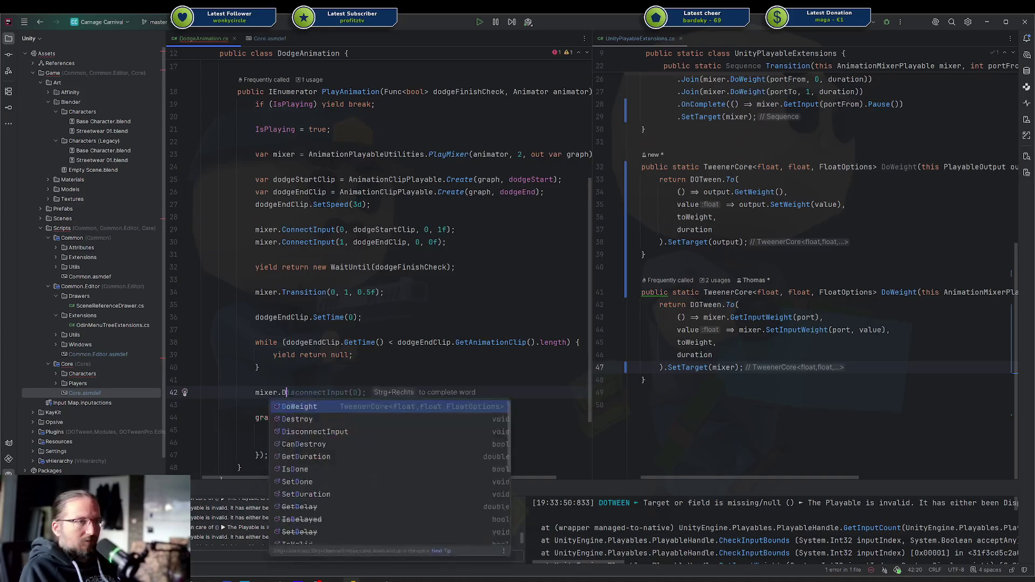
key(BackSpace)
key(BackSpace)
key(BackSpace)
Enter DOTween.Kill(mixer, true); on line 42 using autocomplete.
text(DO)
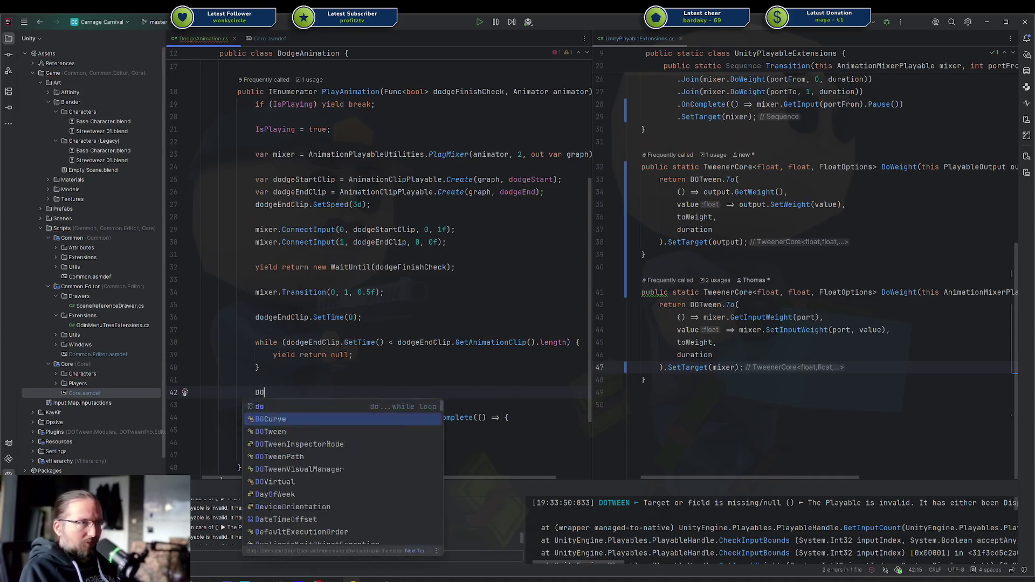
key(Down)
key(Return)
text(.kil)
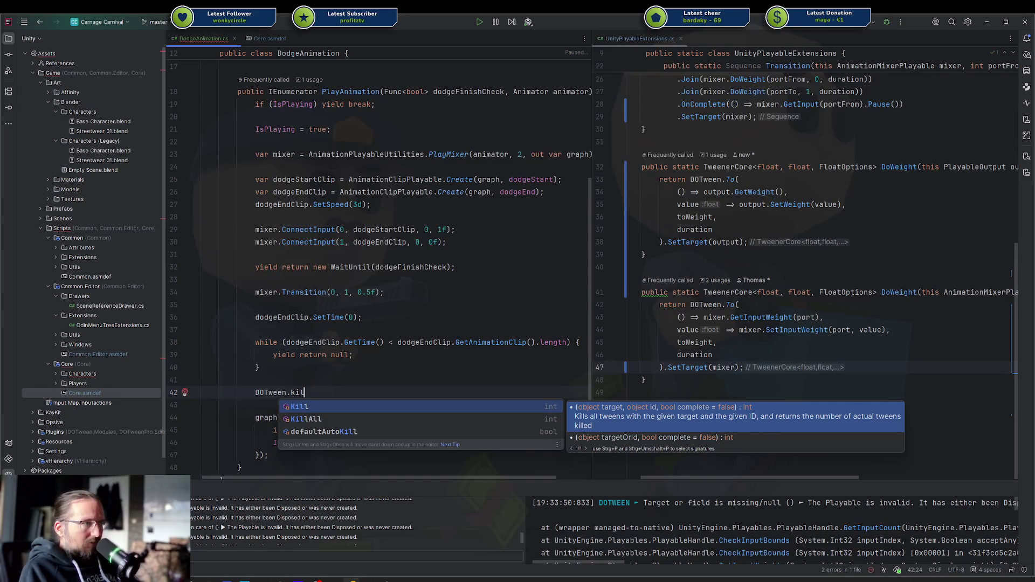
key(Return)
text(mixer, true))
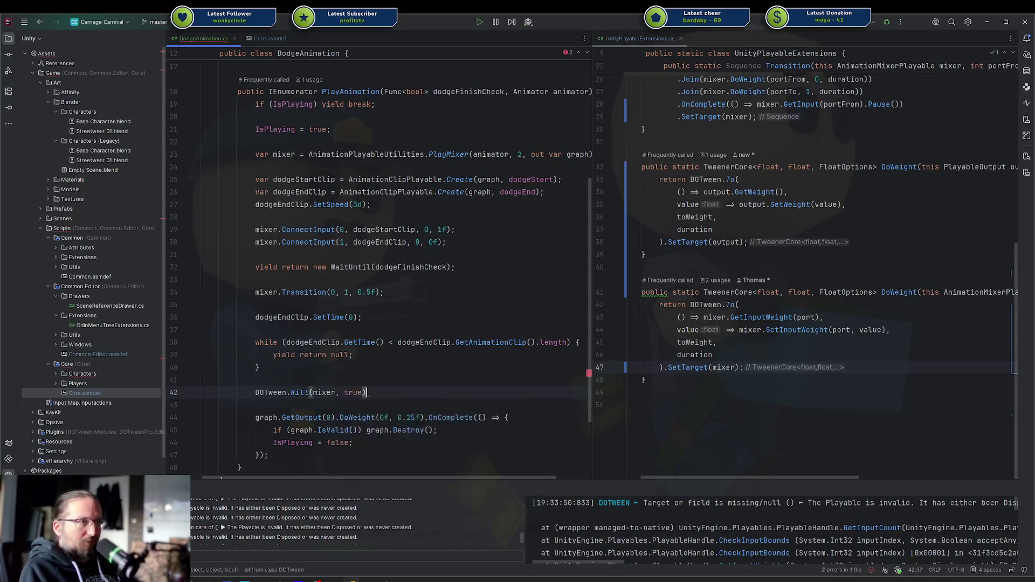
text(;)
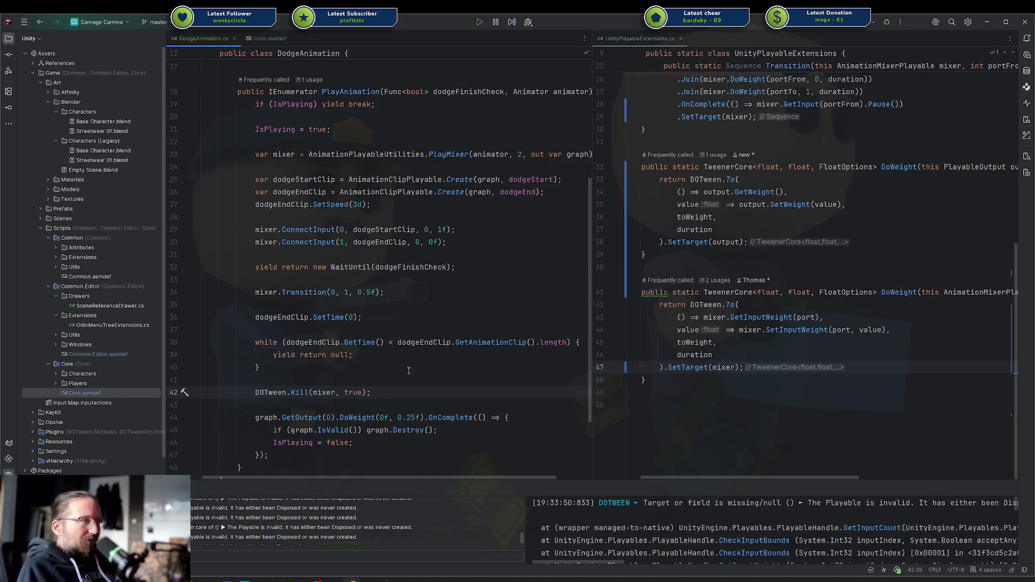
Review the line 34 Transition call and the new Kill statement, then enter Play mode in Unity.
key(Up)
key(Up)
drag(259, 292, 443, 294)
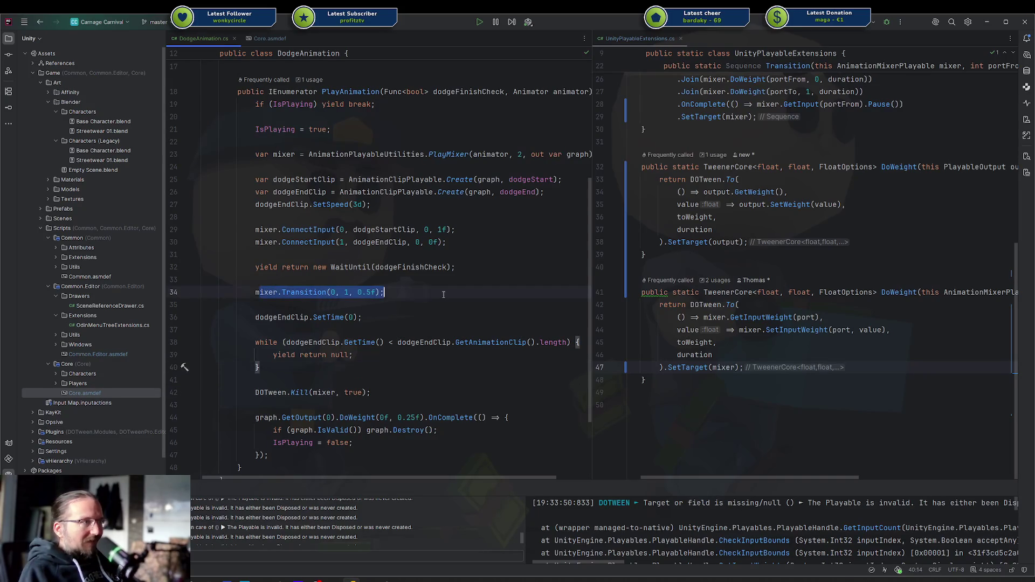
click(439, 295)
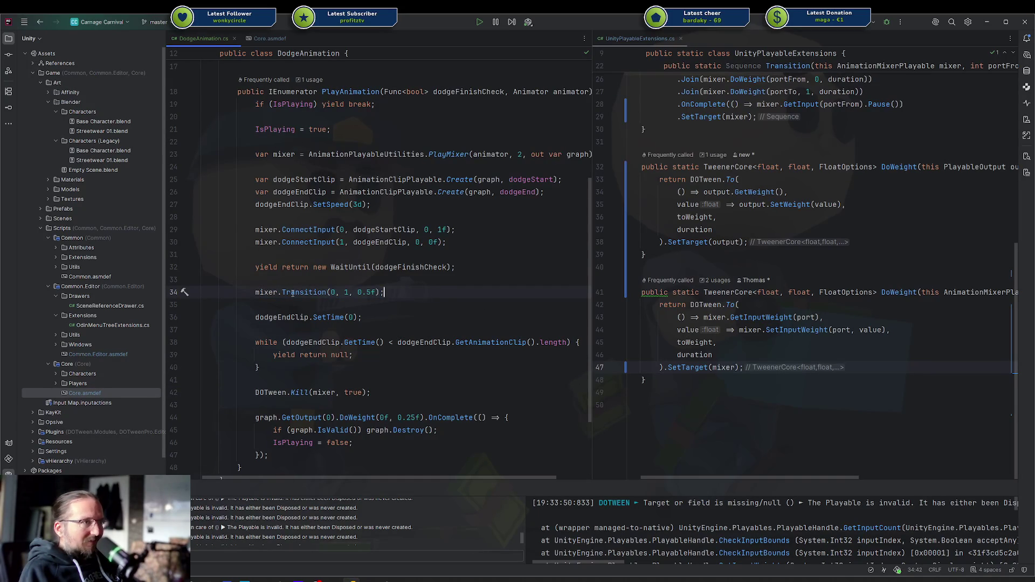
drag(291, 292, 372, 292)
drag(257, 392, 557, 393)
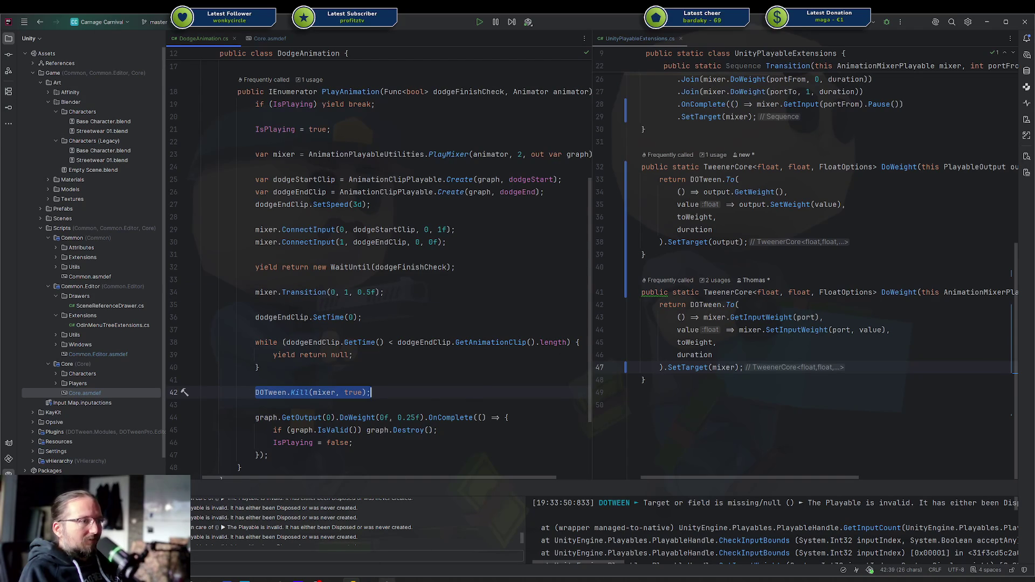
key(alt+Tab)
click(511, 42)
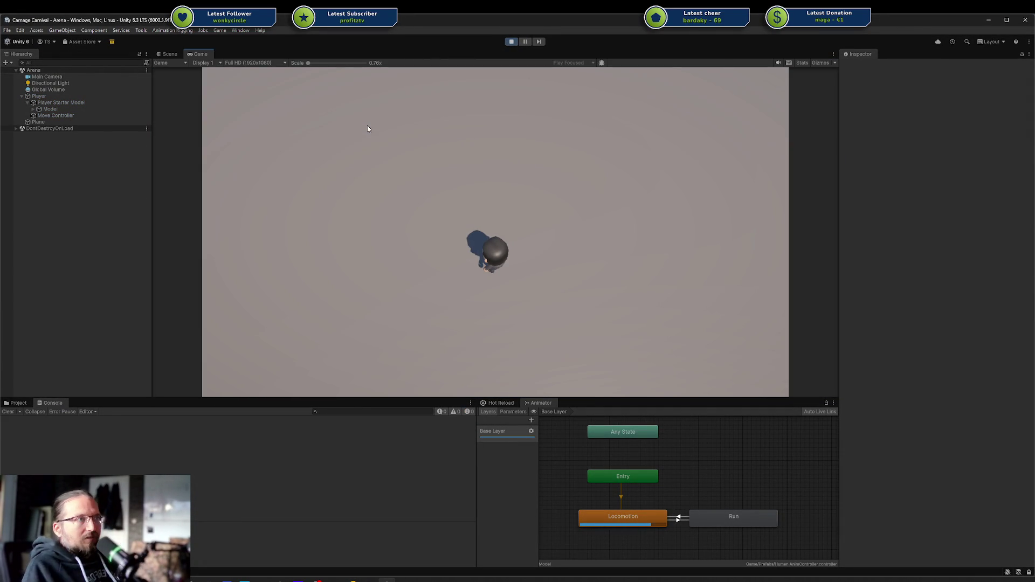
Walk the character left, right, up and down with A, D, W, S, then stop Play mode.
key(a)
key(d)
key(w)
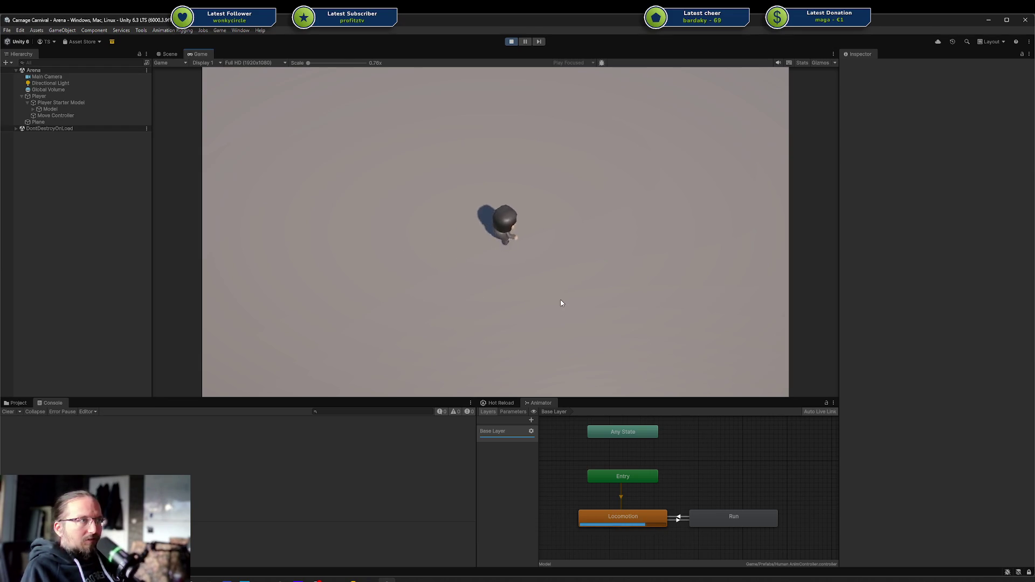
key(s)
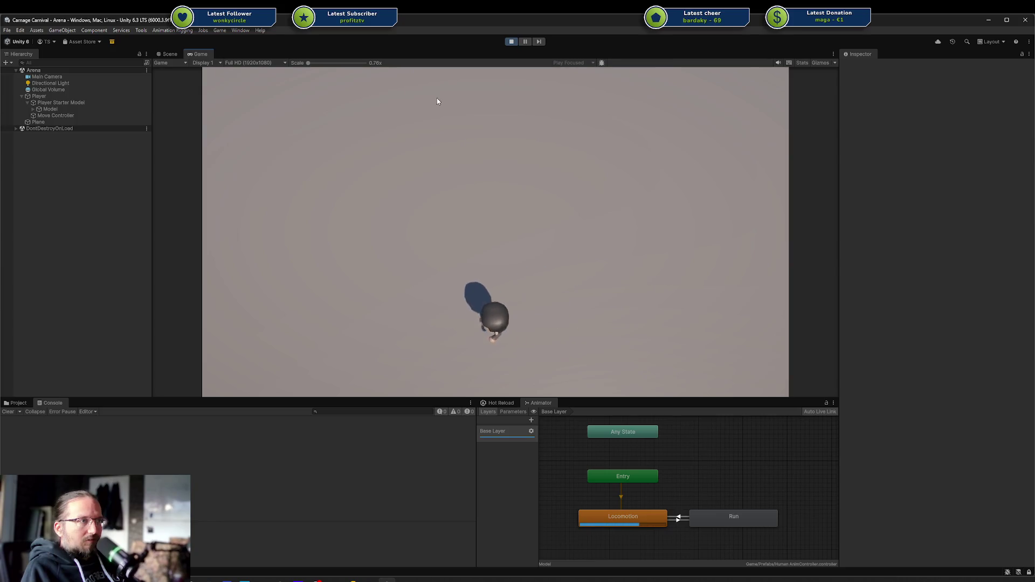
click(516, 41)
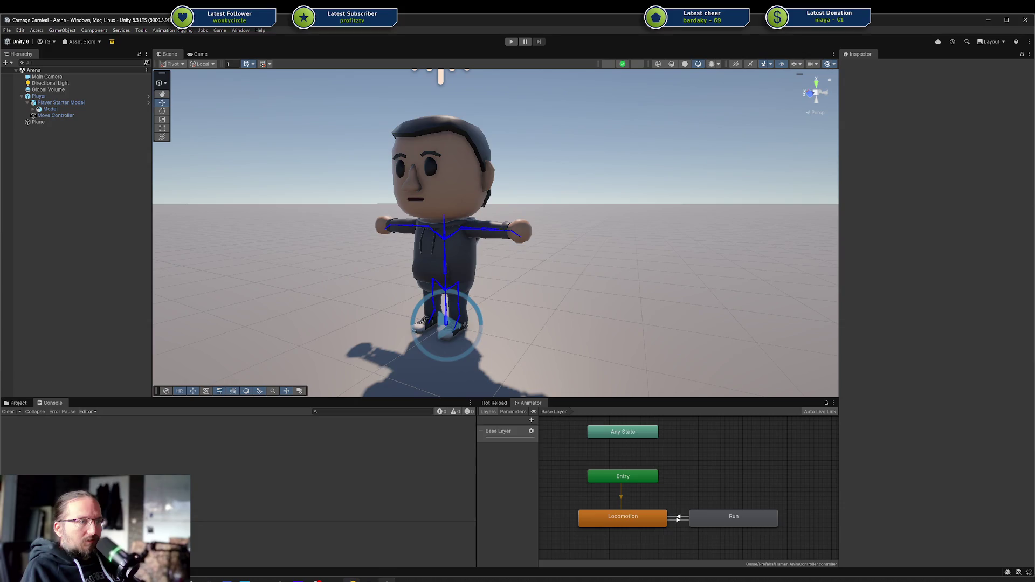
Back in Unity, enlarge the Console stack-trace pane and scroll through the assembly error.
mouse_move(362, 572)
click(342, 542)
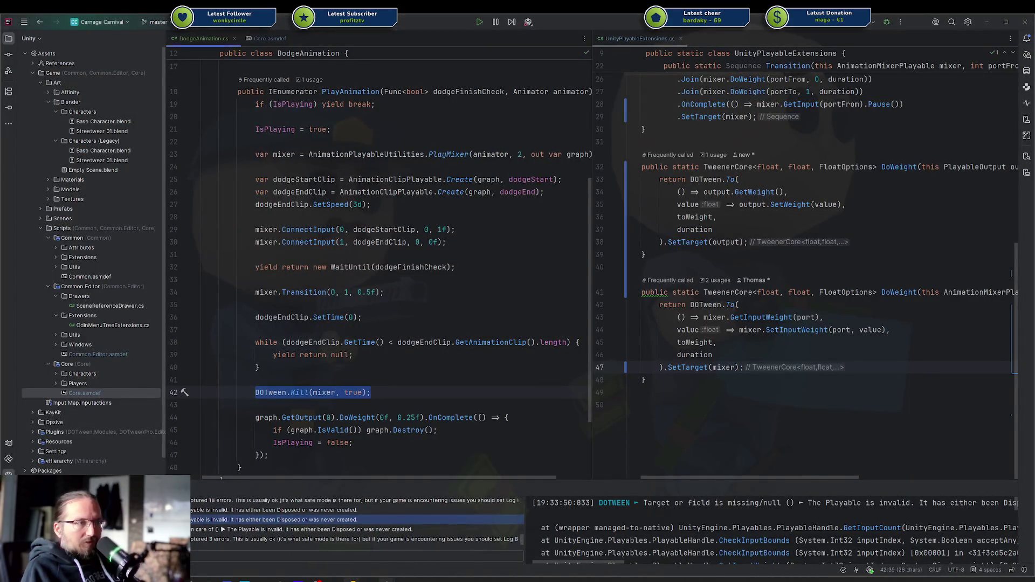
mouse_move(362, 573)
click(372, 542)
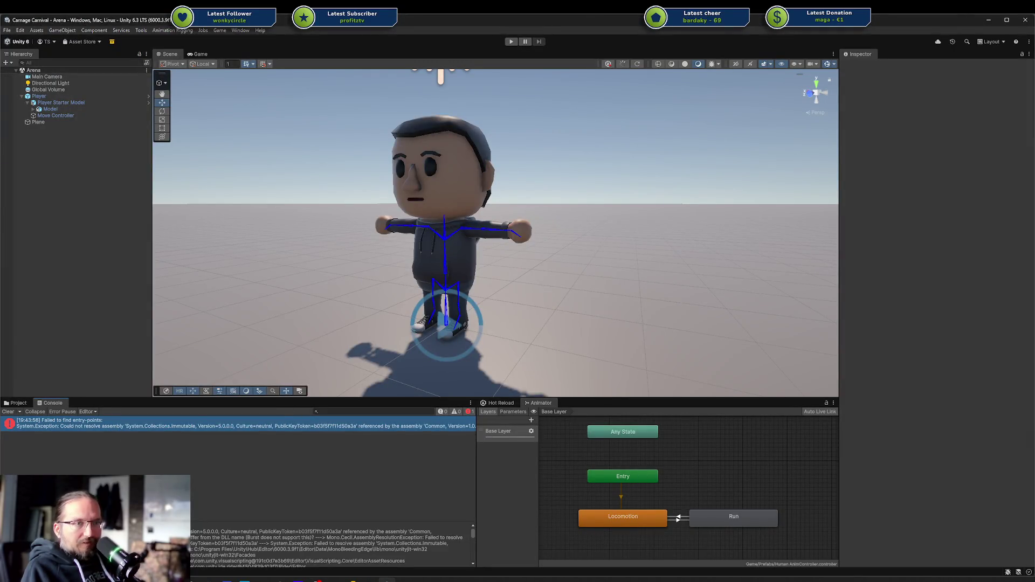
drag(98, 525, 98, 464)
scroll(237, 515, down, 10)
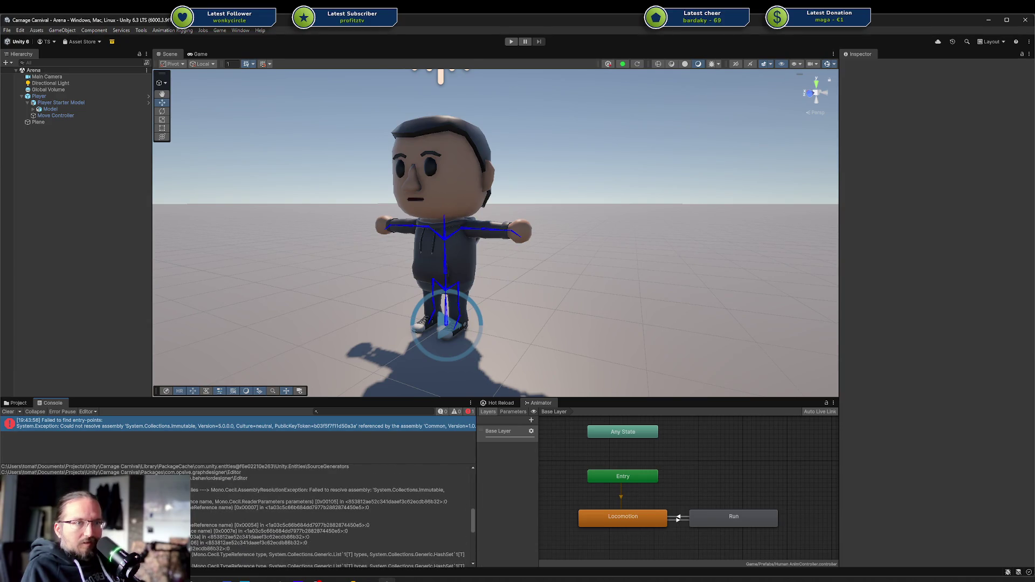
scroll(331, 515, down, 5)
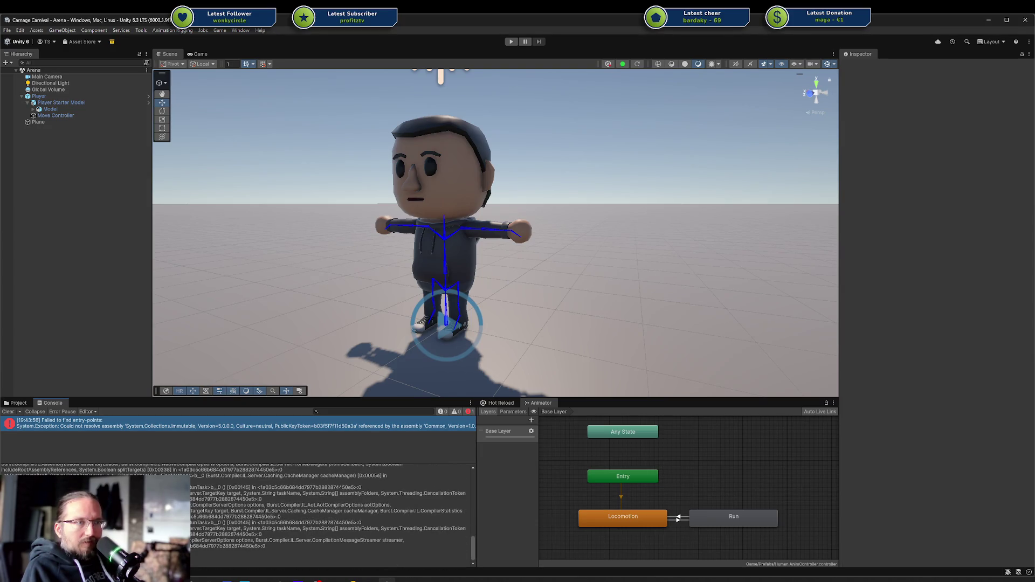
Force a full script recompile from the Hot Reload panel and return to Rider.
click(501, 403)
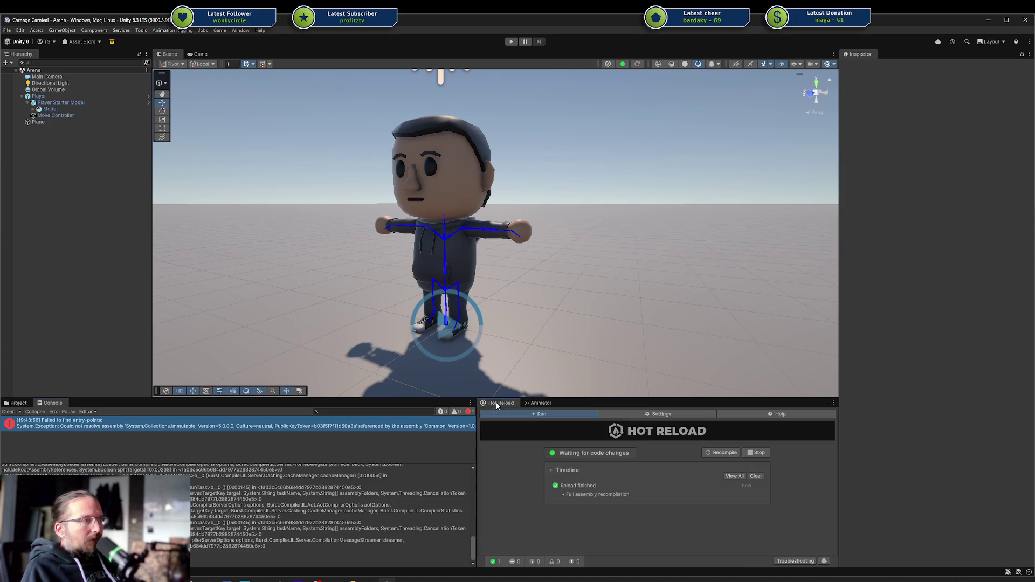
click(721, 453)
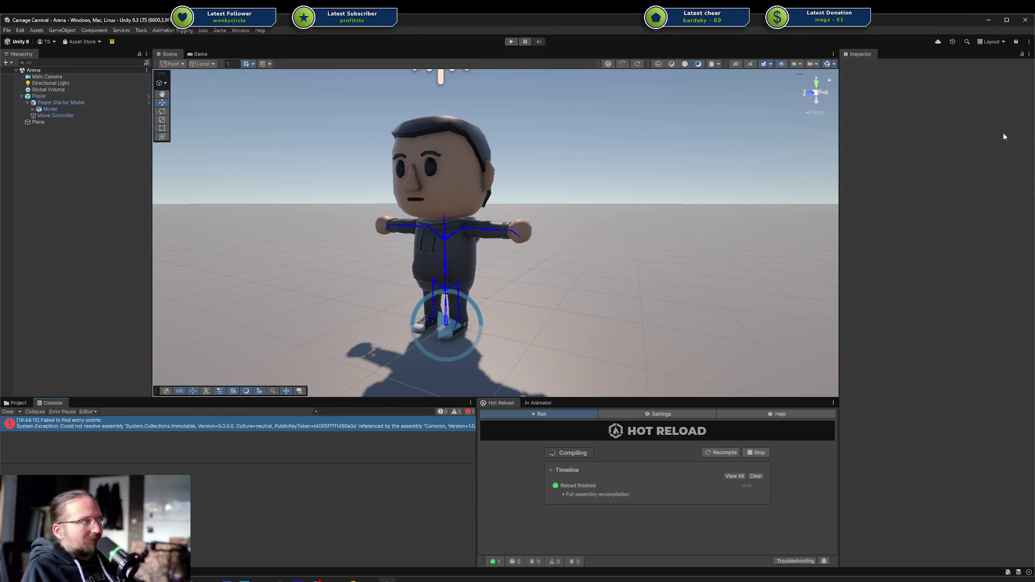
key(alt+Tab)
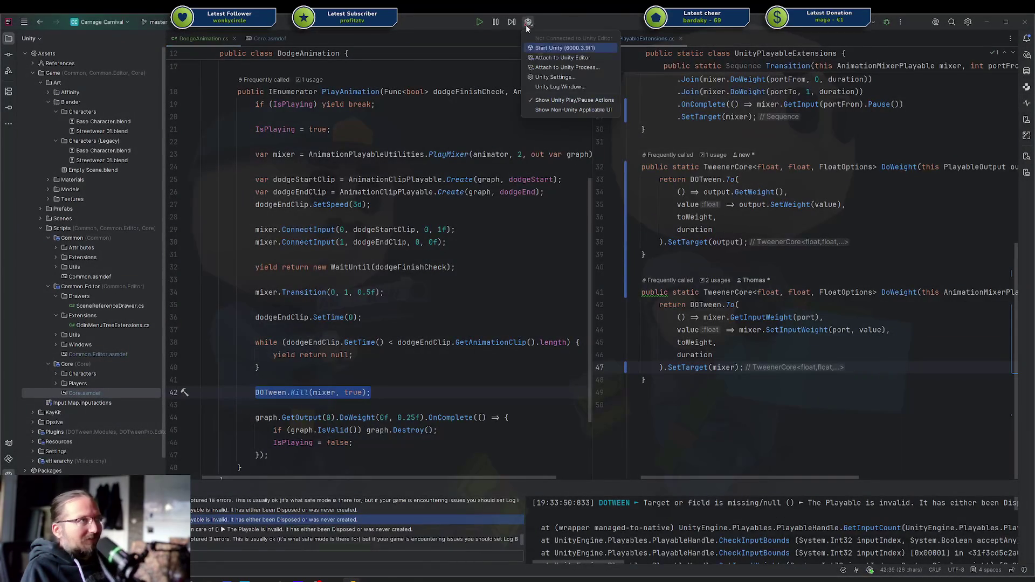
Look over the Transition call on line 34 and the DOTween.Kill statement on line 42.
click(540, 53)
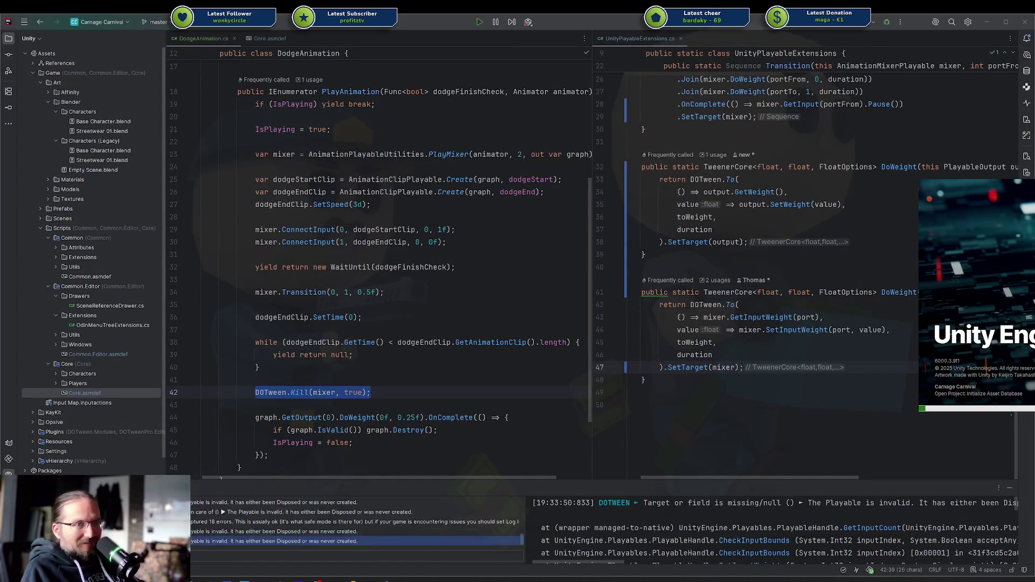
click(398, 388)
click(390, 386)
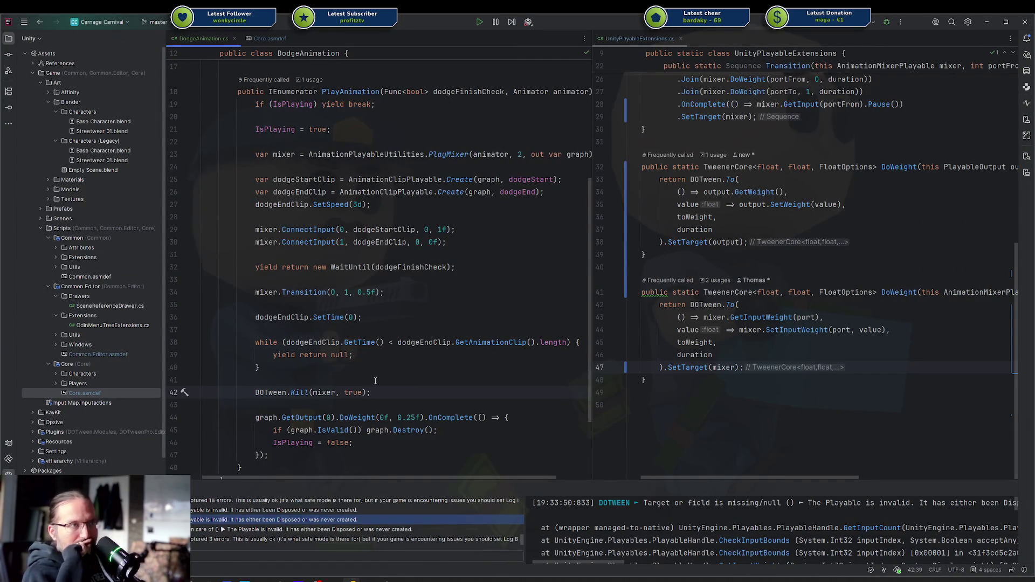
double_click(304, 292)
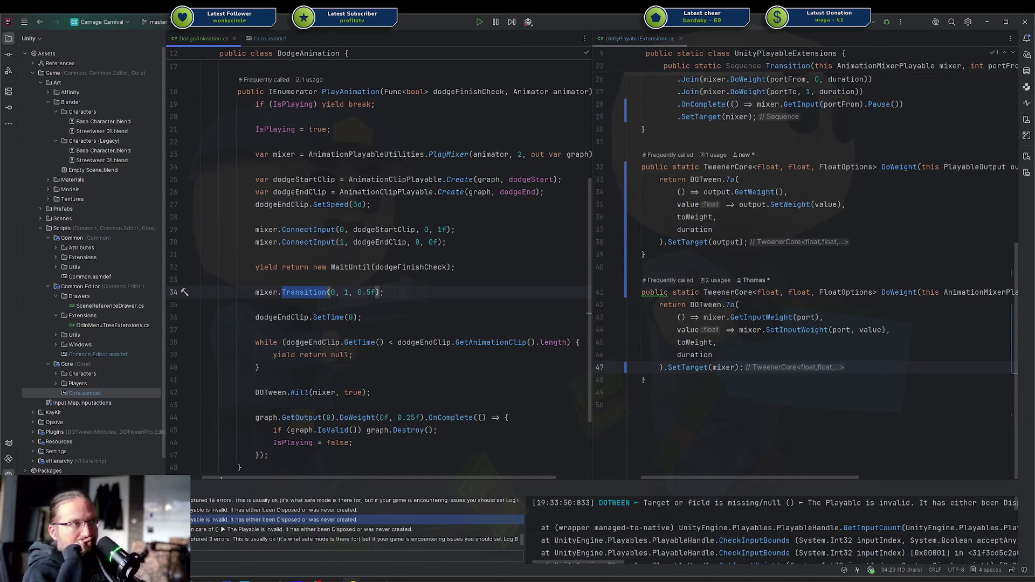
click(314, 295)
click(310, 292)
drag(256, 393, 370, 393)
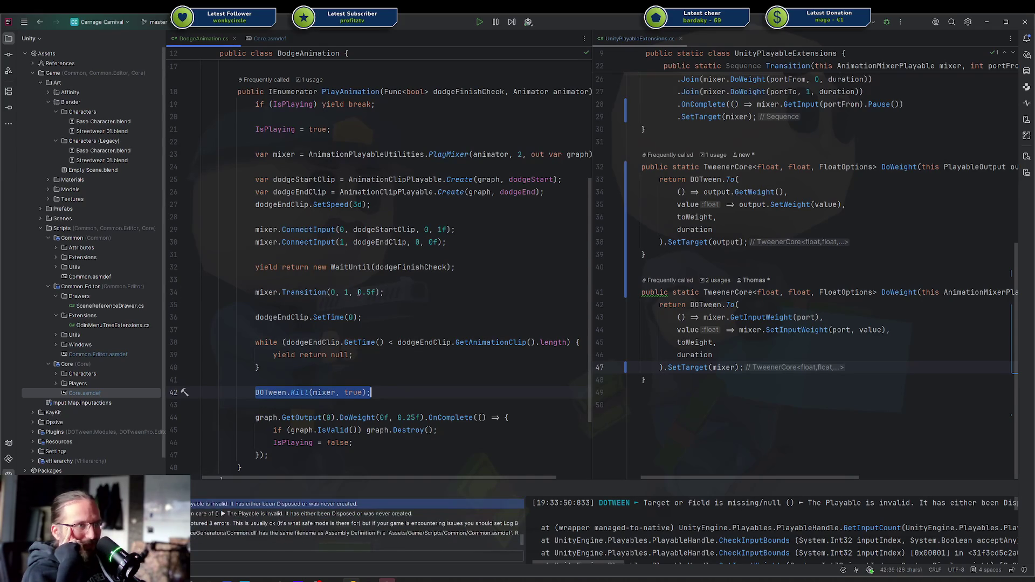
click(296, 289)
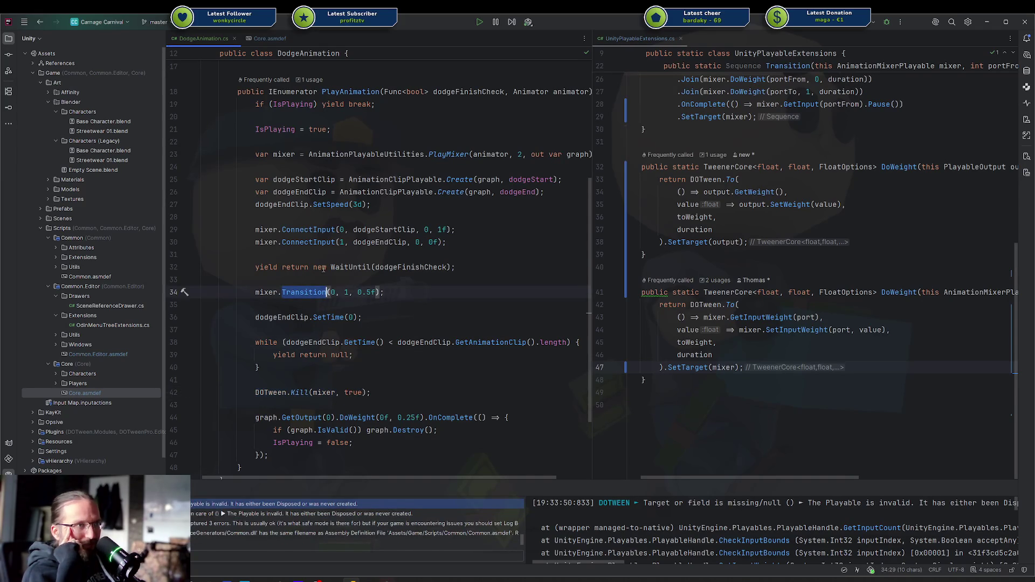
click(330, 285)
Change the Transition duration from 0.5f to 0.25f, then switch to Unity.
click(365, 292)
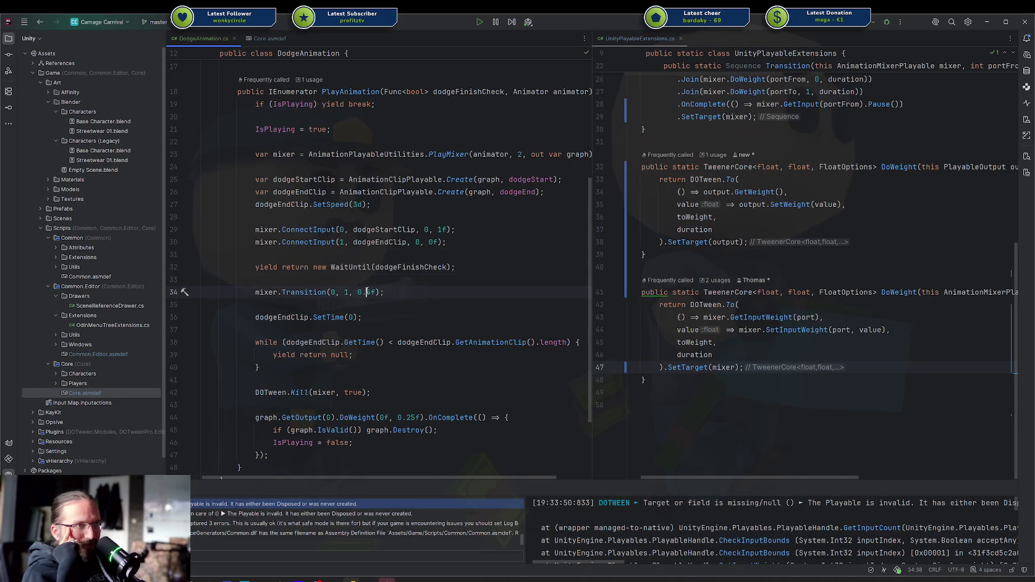
text(2)
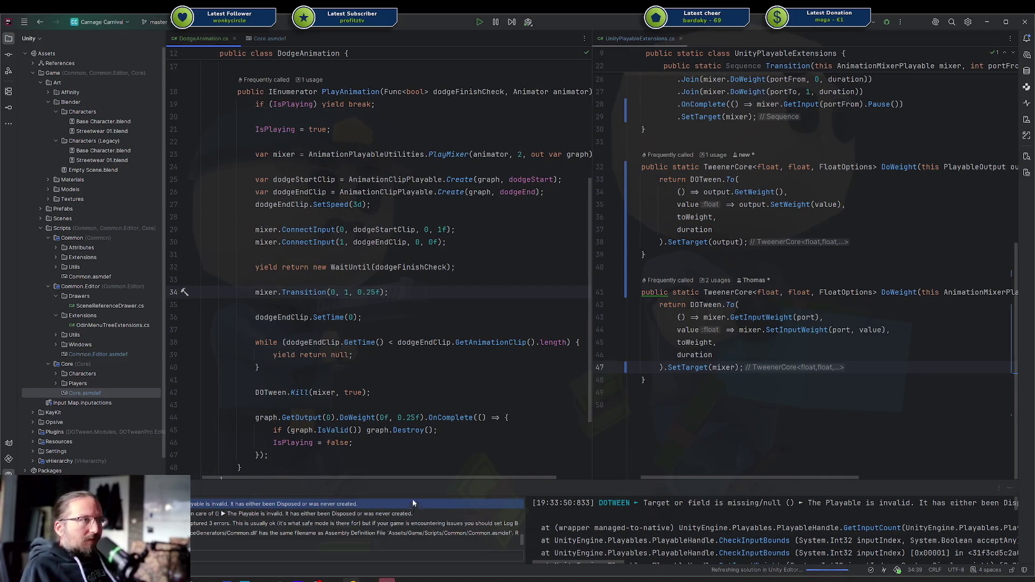
mouse_move(386, 579)
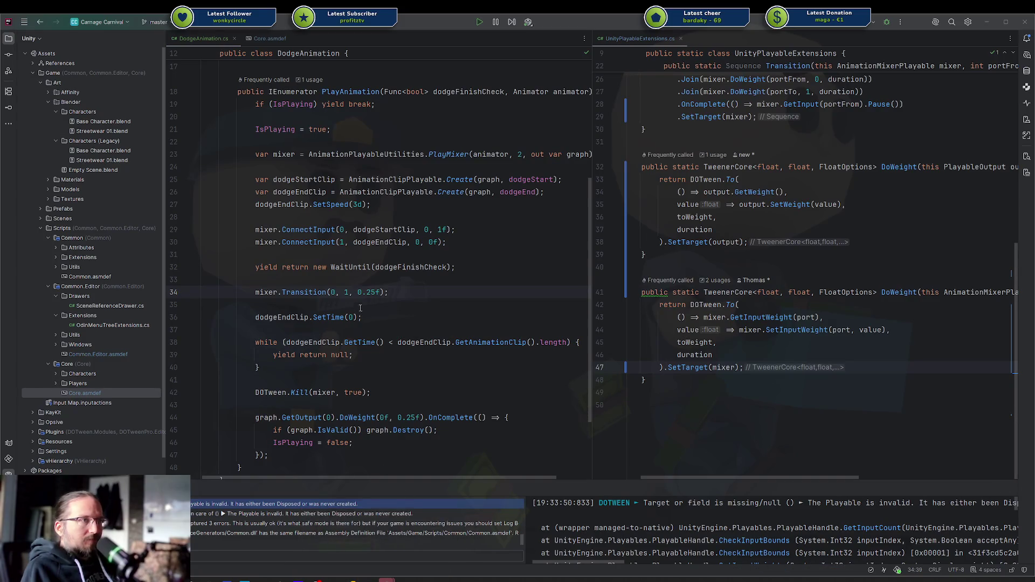
click(365, 292)
click(297, 283)
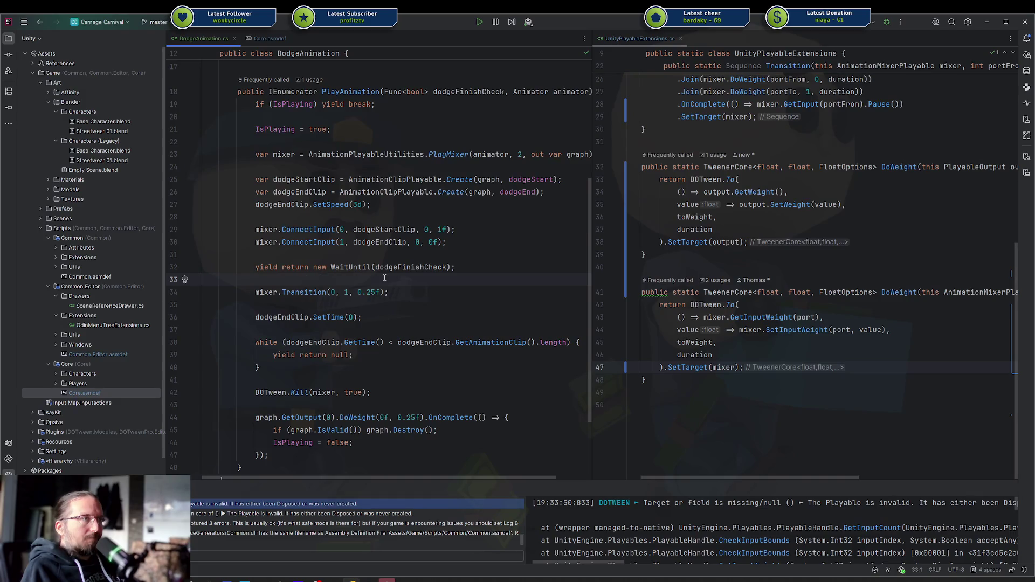
click(300, 291)
click(386, 580)
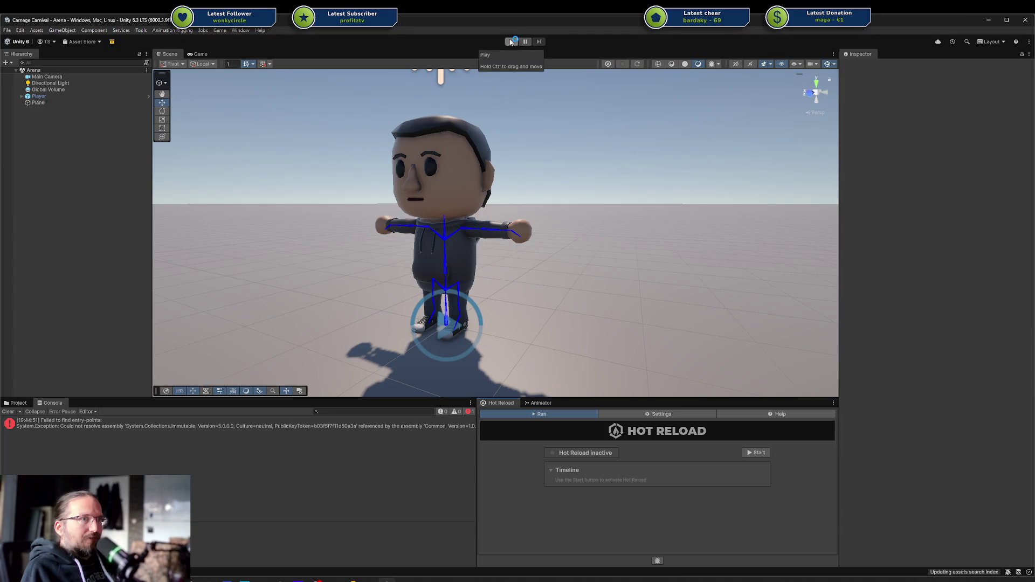
Select the assembly error, enlarge the Console details pane and mark the System.Collections.Immutable name.
click(131, 431)
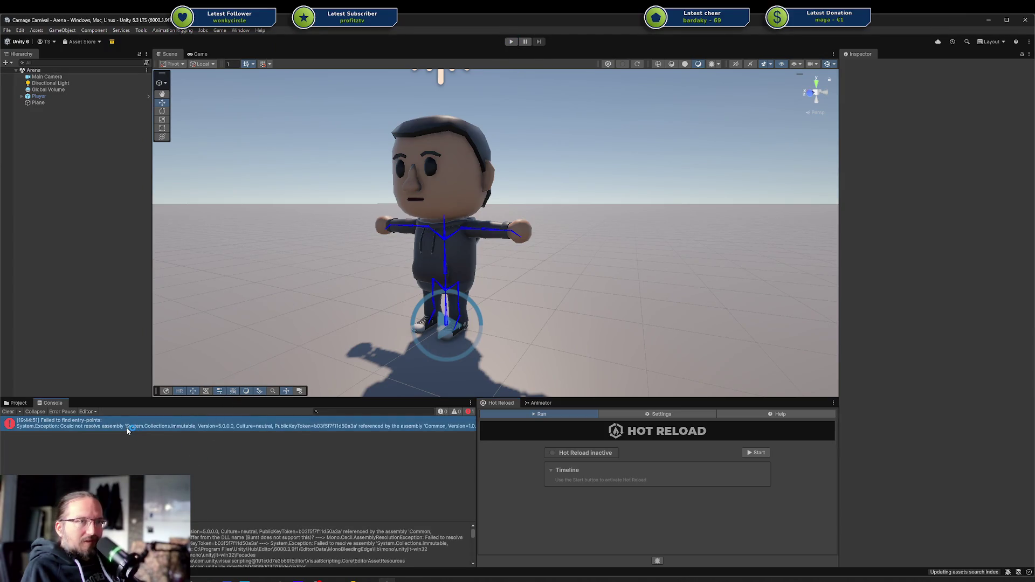
drag(98, 521, 97, 451)
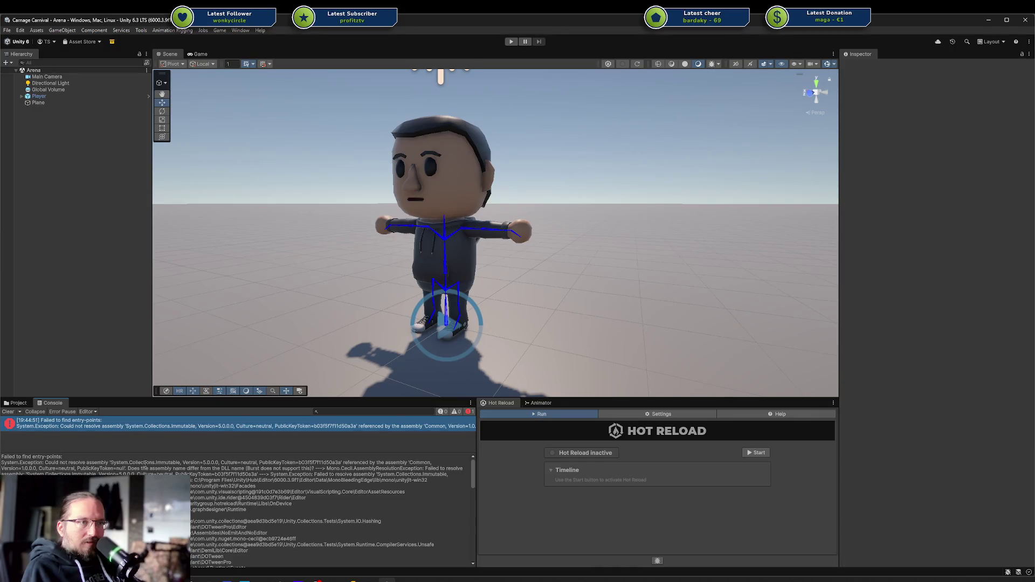
drag(127, 462, 213, 471)
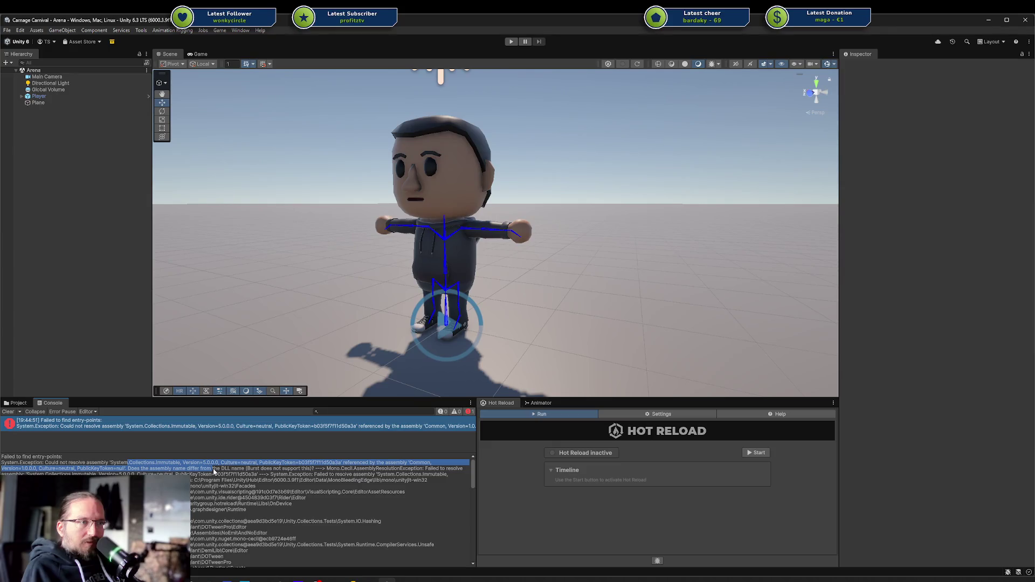
drag(211, 473, 205, 481)
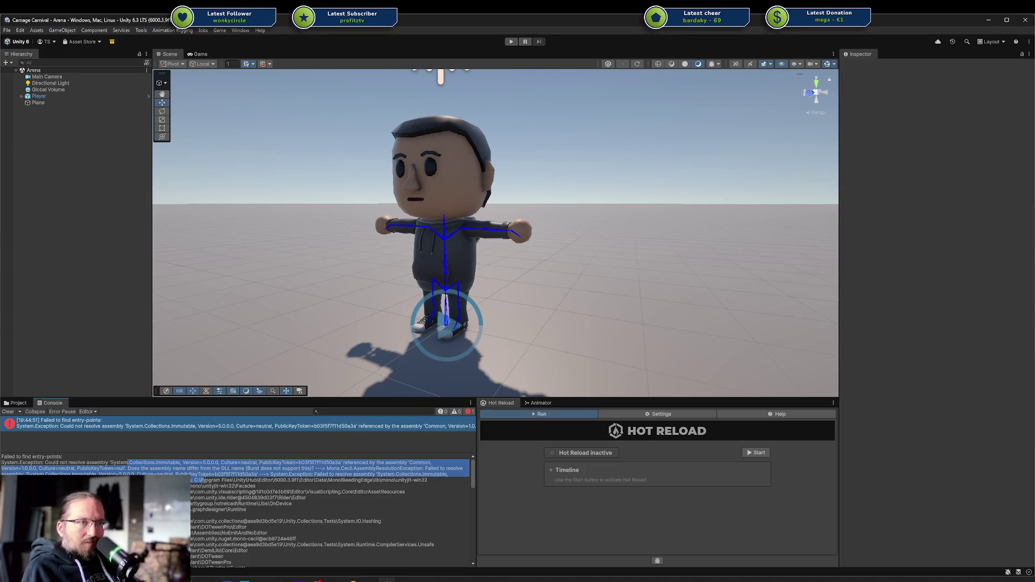
click(253, 497)
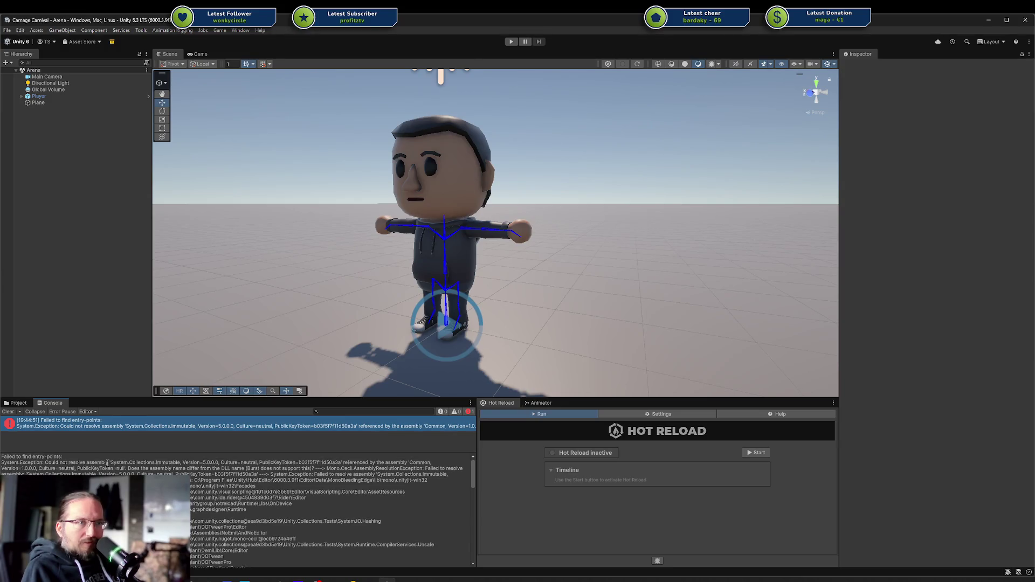
mouse_move(107, 462)
mouse_down()
mouse_move(463, 482)
mouse_move(297, 484)
mouse_move(398, 482)
mouse_move(349, 490)
mouse_up()
Scroll through the error's stack trace, marking path lines in the details.
scroll(347, 487, down, 3)
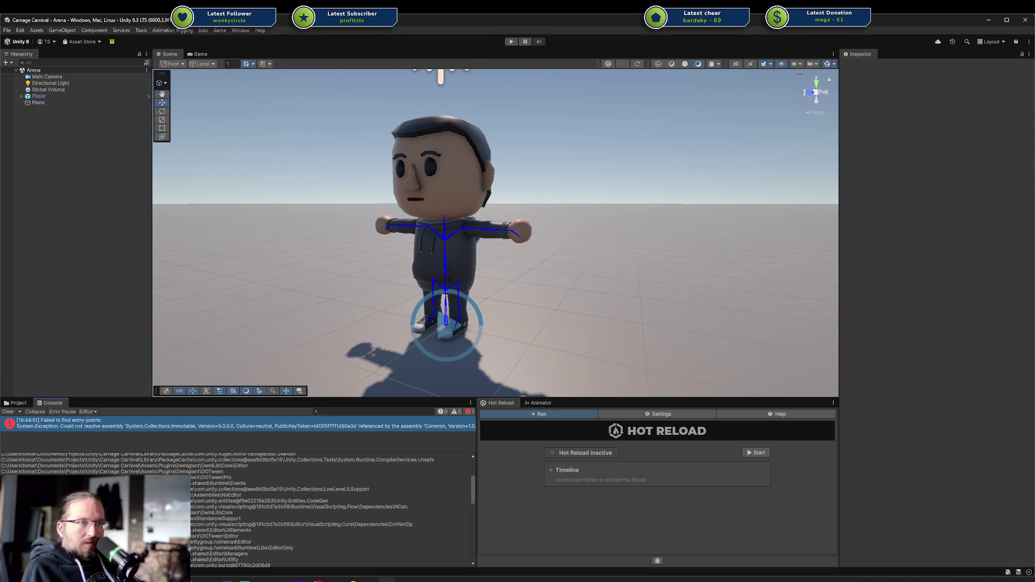
scroll(204, 489, down, 3)
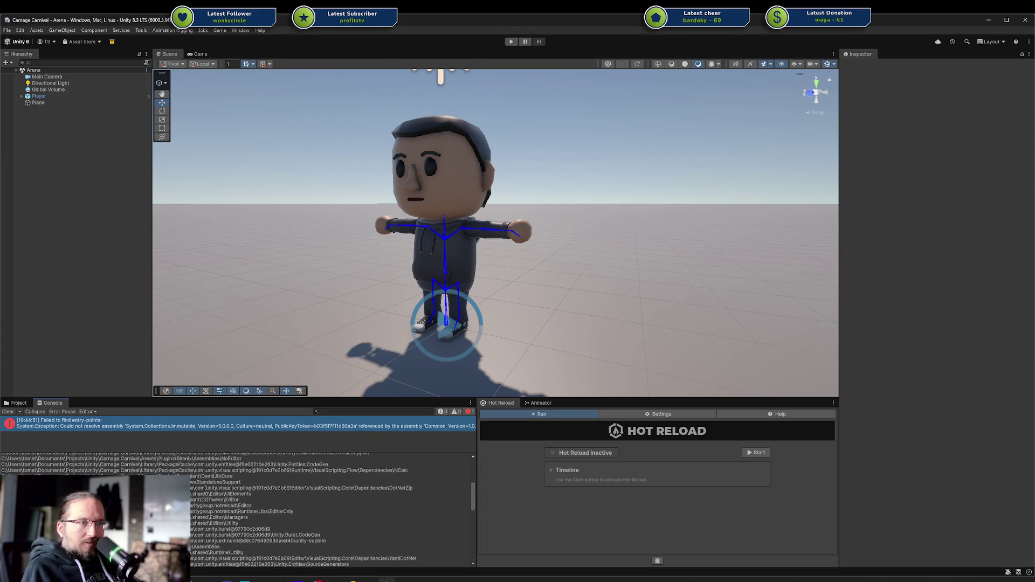
scroll(205, 488, down, 10)
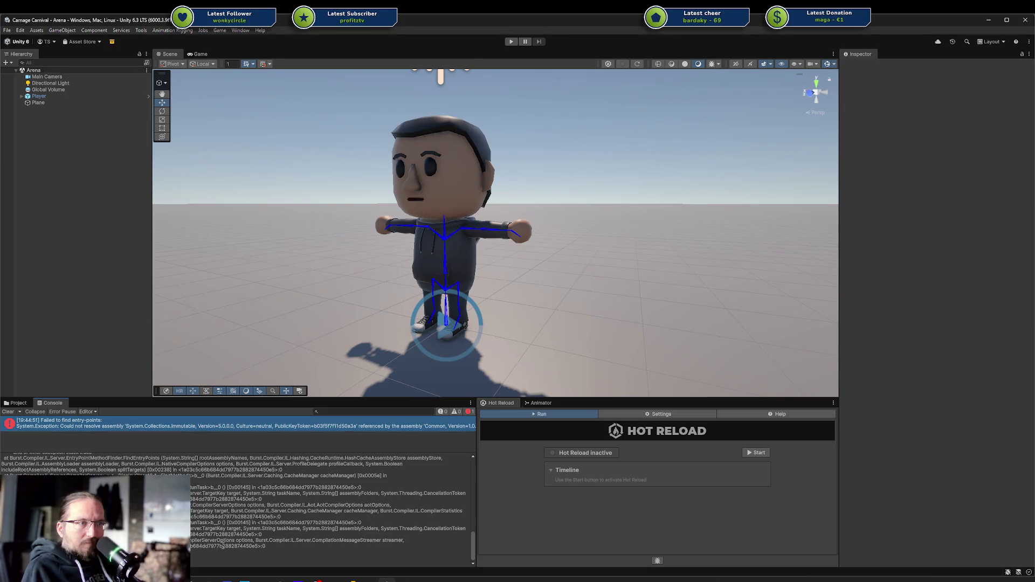
scroll(222, 546, up, 2)
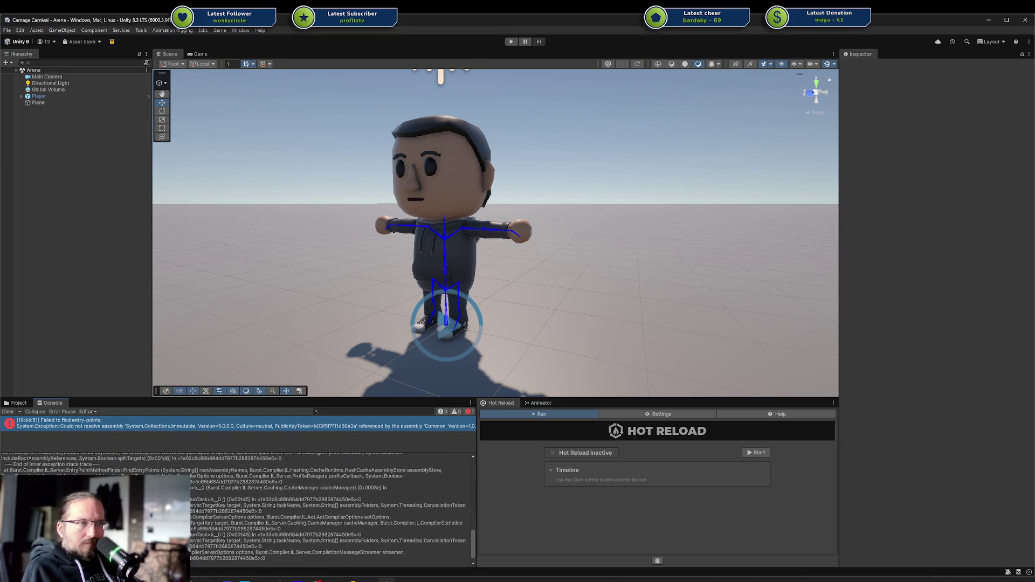
scroll(222, 545, down, 2)
scroll(223, 543, up, 10)
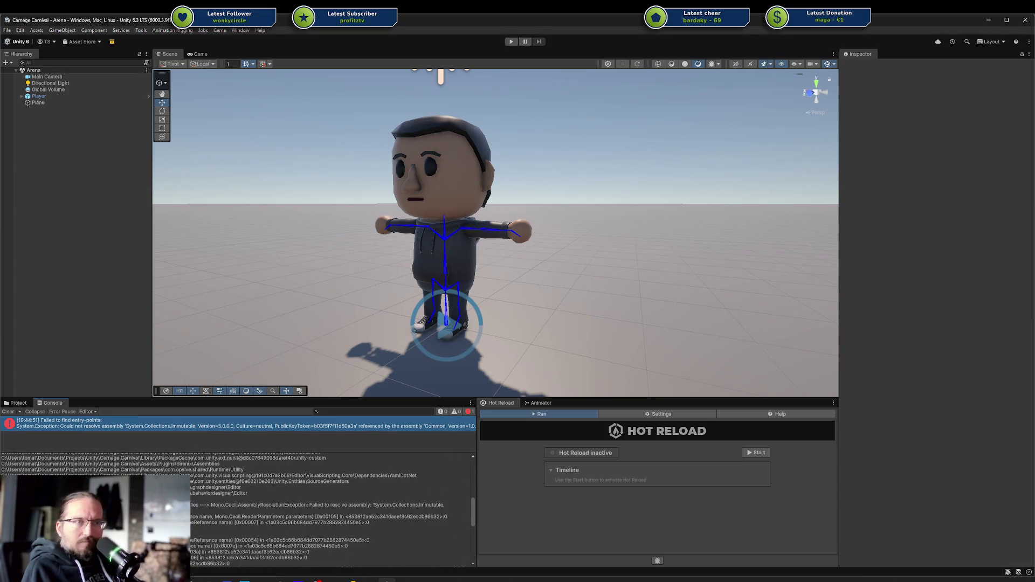
scroll(223, 543, up, 6)
scroll(223, 543, up, 10)
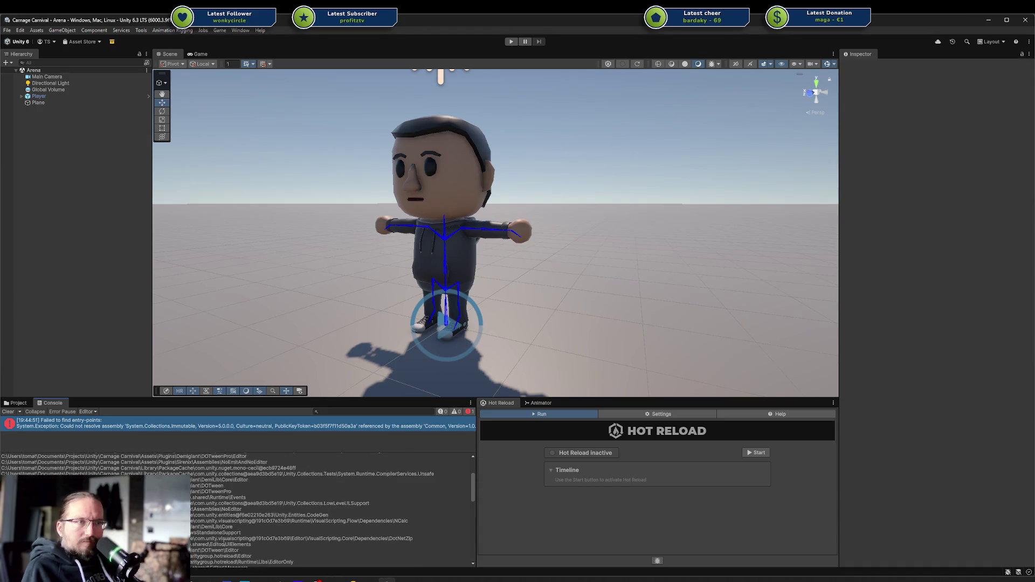
click(223, 543)
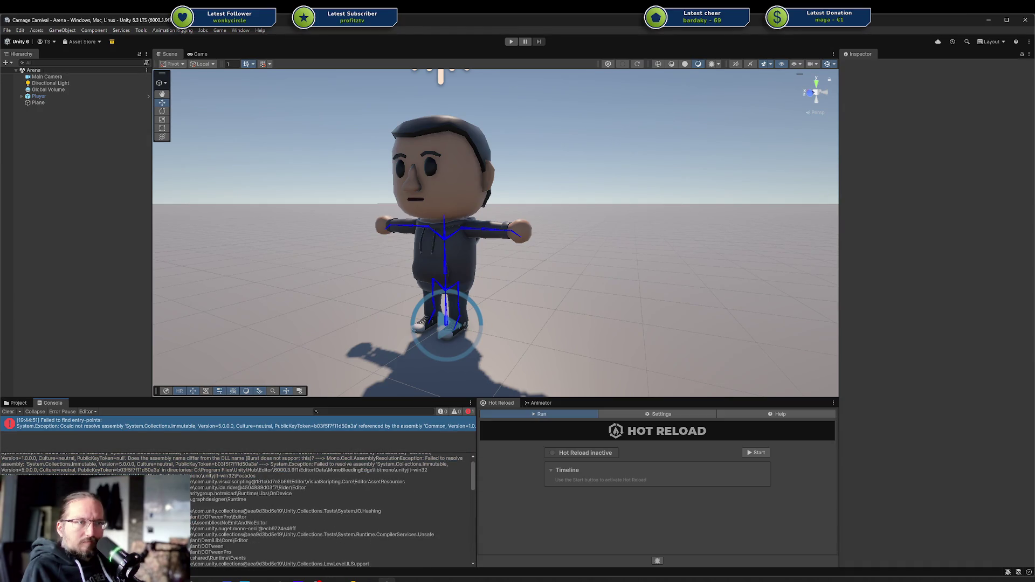
scroll(223, 543, up, 2)
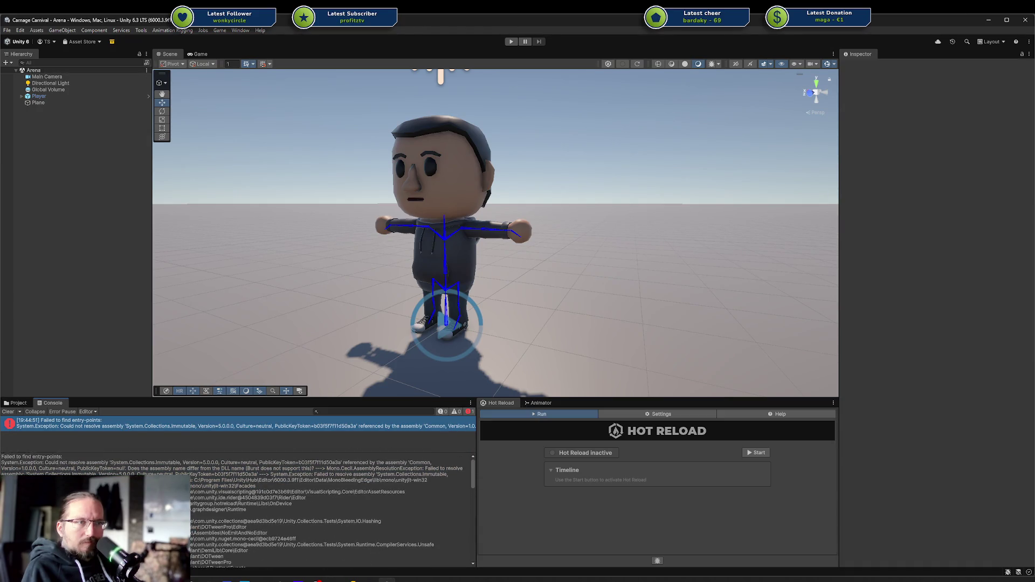
mouse_move(306, 497)
mouse_down()
mouse_move(267, 505)
mouse_move(254, 493)
mouse_up()
click(307, 497)
click(253, 493)
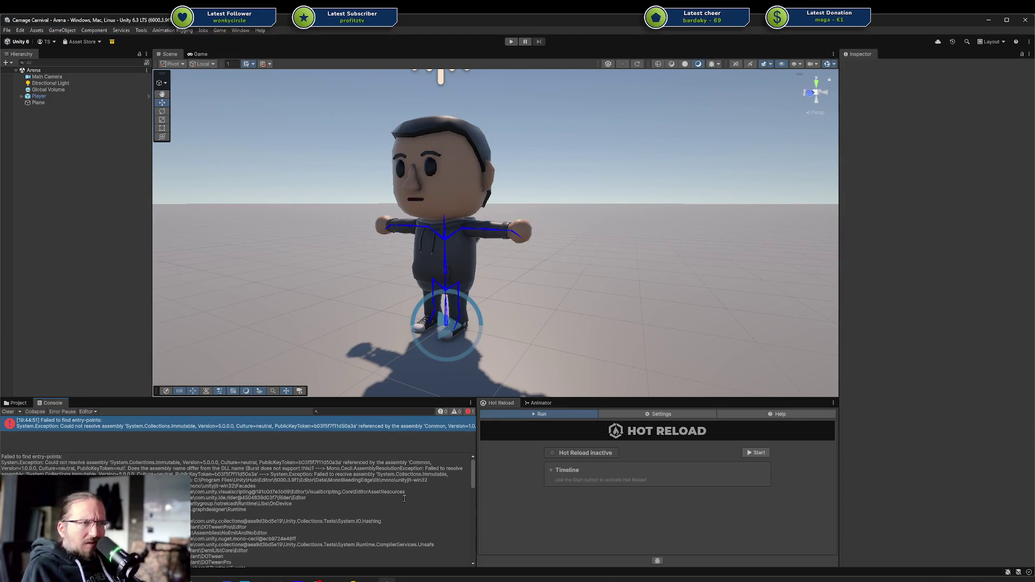
mouse_move(404, 494)
mouse_down()
mouse_move(197, 501)
mouse_move(335, 504)
mouse_up()
click(334, 503)
Check Behavior Designer Pro 2 release history under Errors and Warnings, then select Visual Scripting in Updates.
click(111, 42)
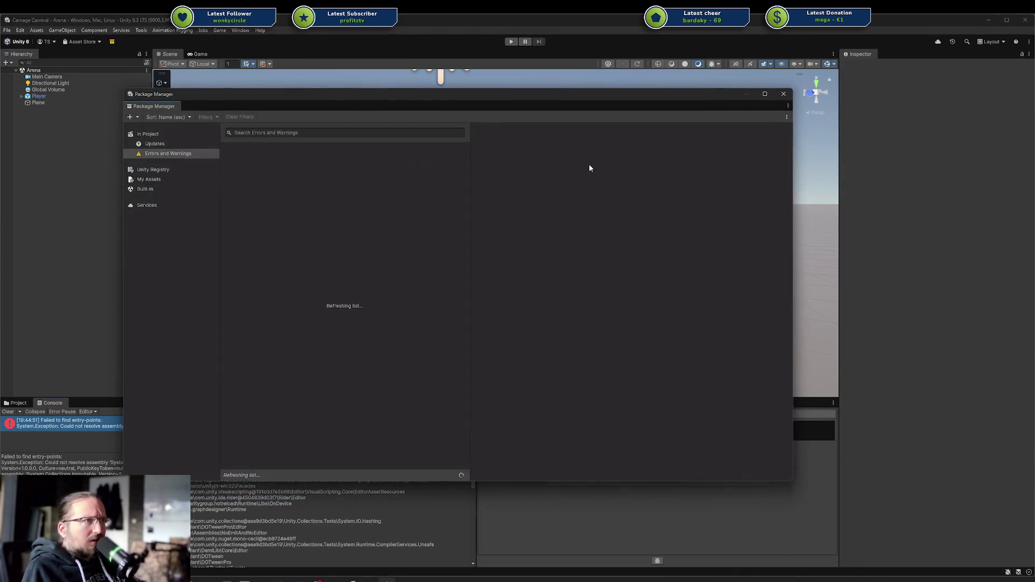
click(163, 136)
click(168, 153)
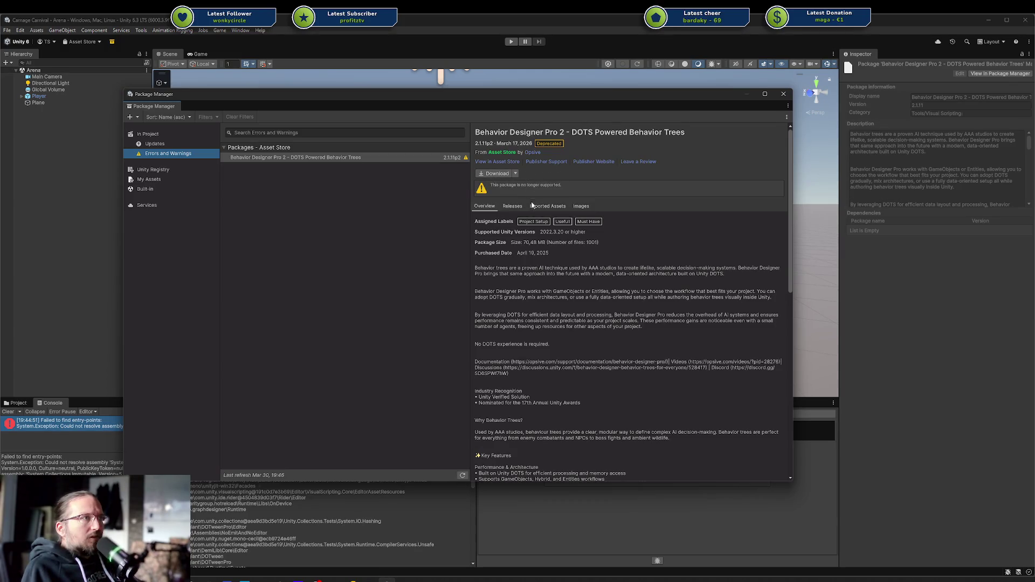
click(514, 207)
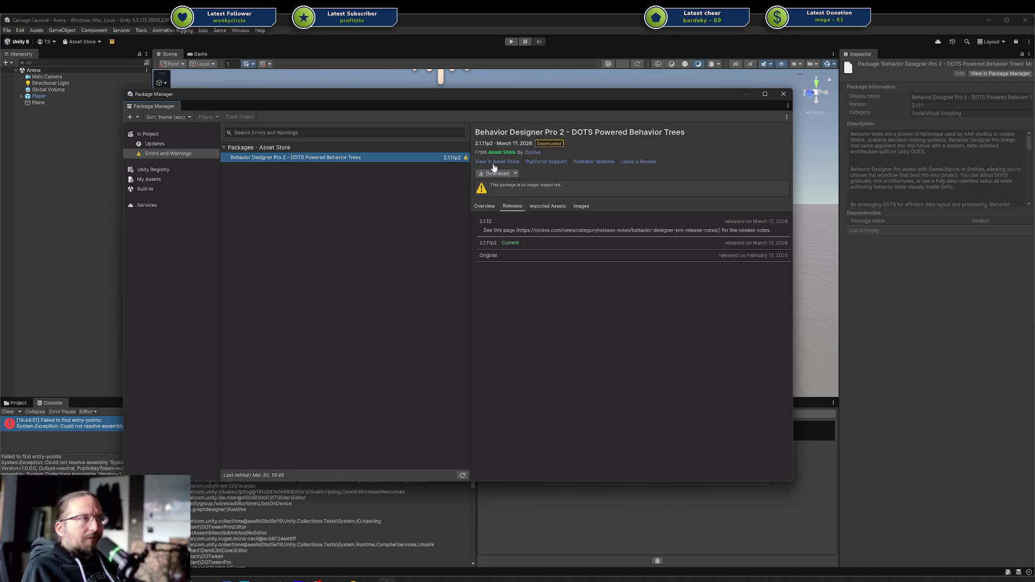
click(174, 145)
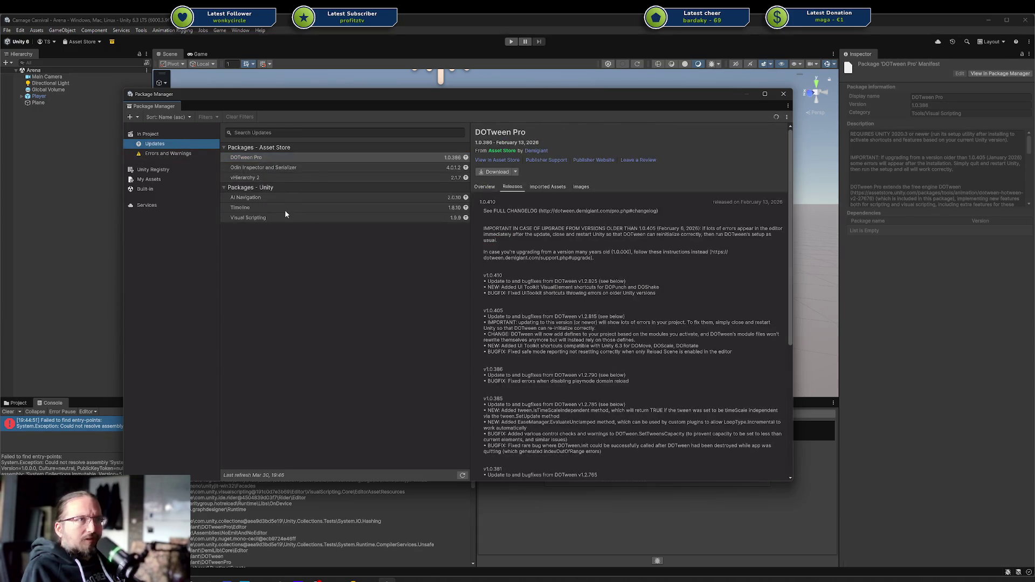
click(258, 218)
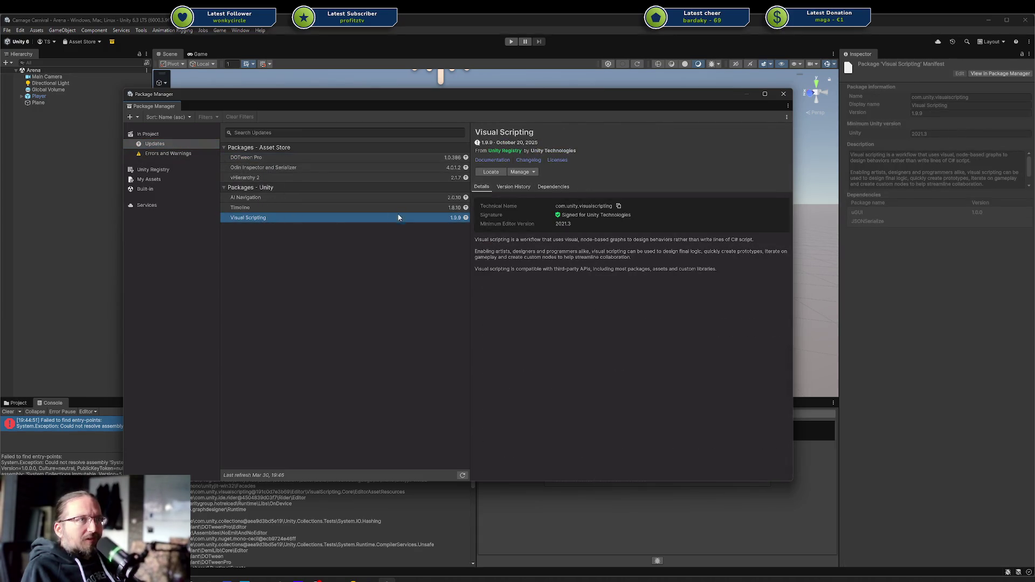
Remove the Visual Scripting package through Manage > Remove and confirm the dialog.
click(521, 172)
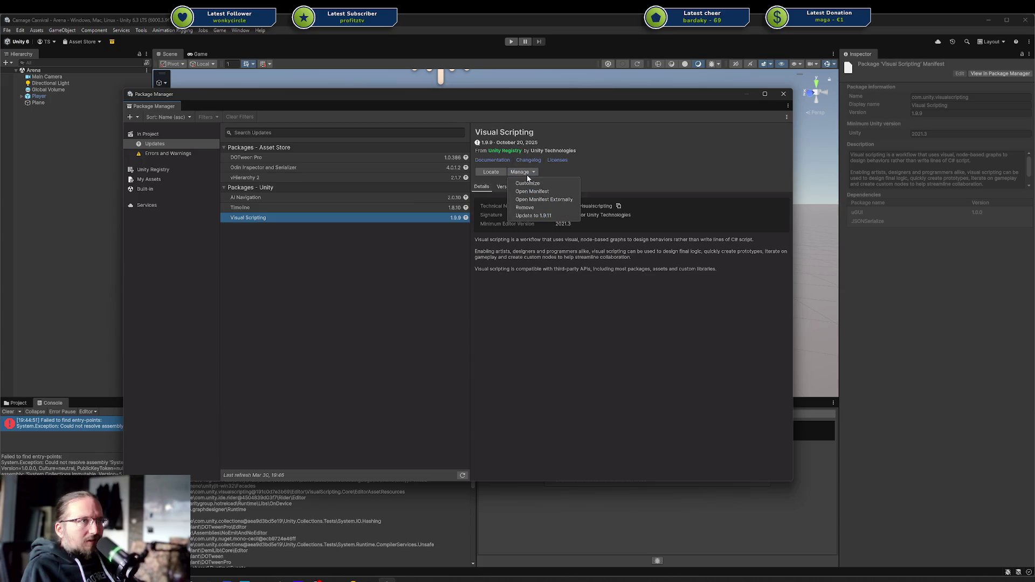
click(555, 208)
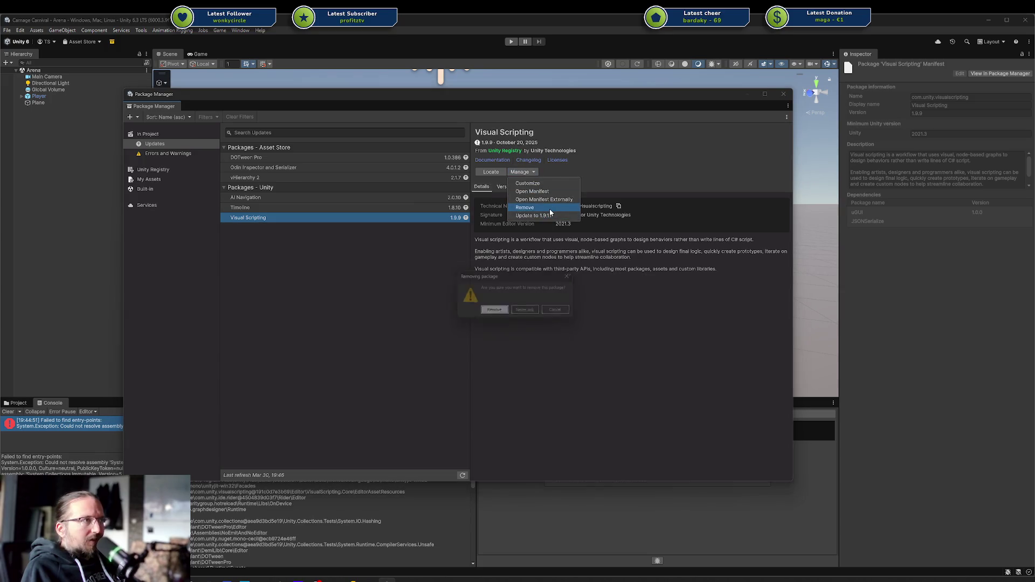
click(495, 312)
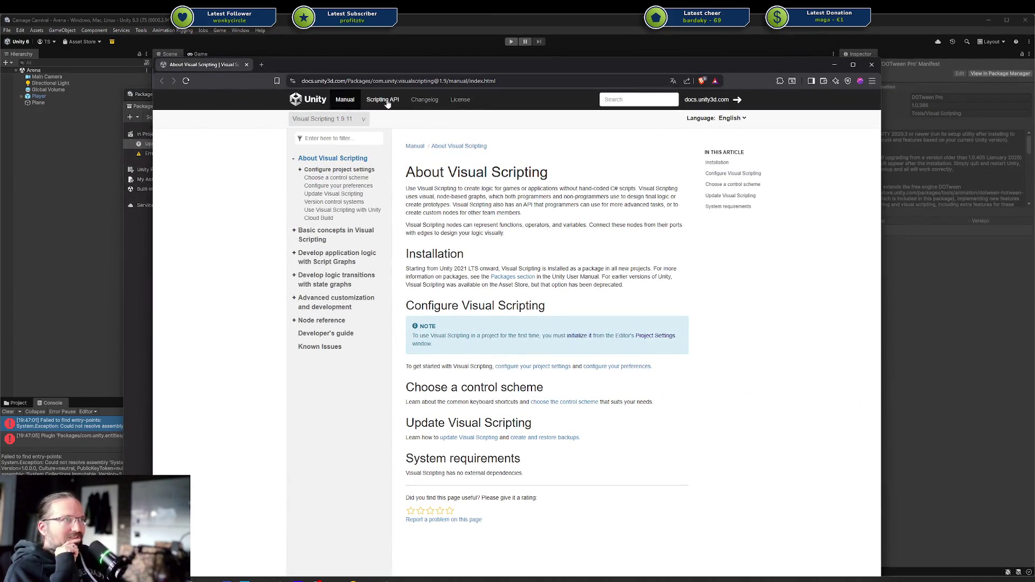
click(424, 99)
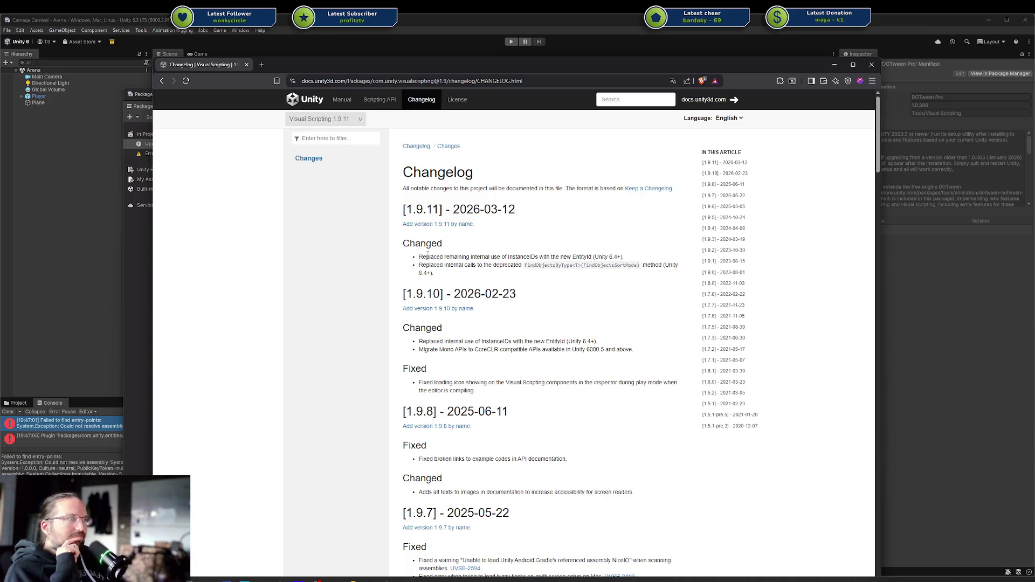
drag(454, 209, 529, 209)
click(529, 209)
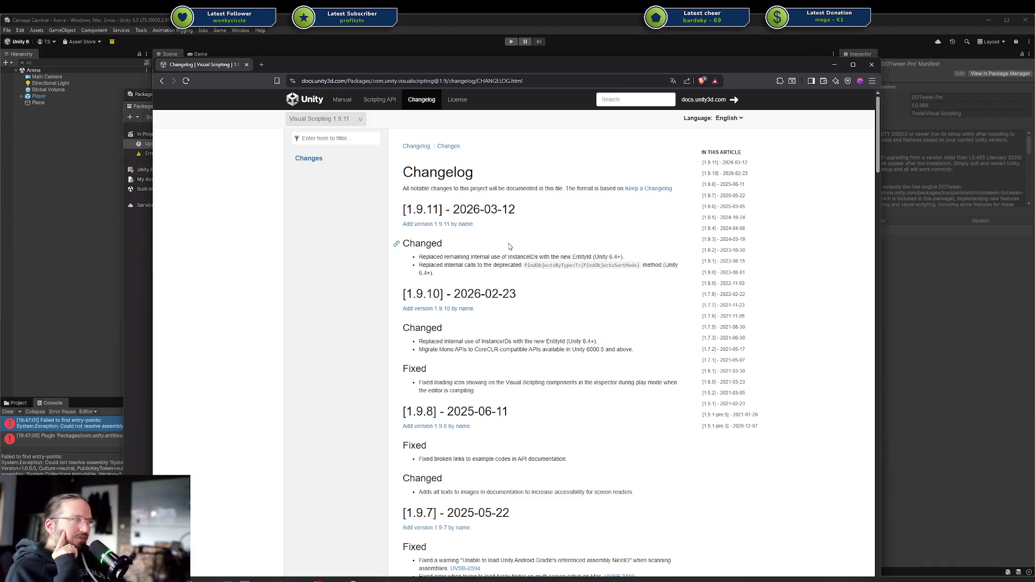
drag(505, 257, 601, 256)
click(600, 255)
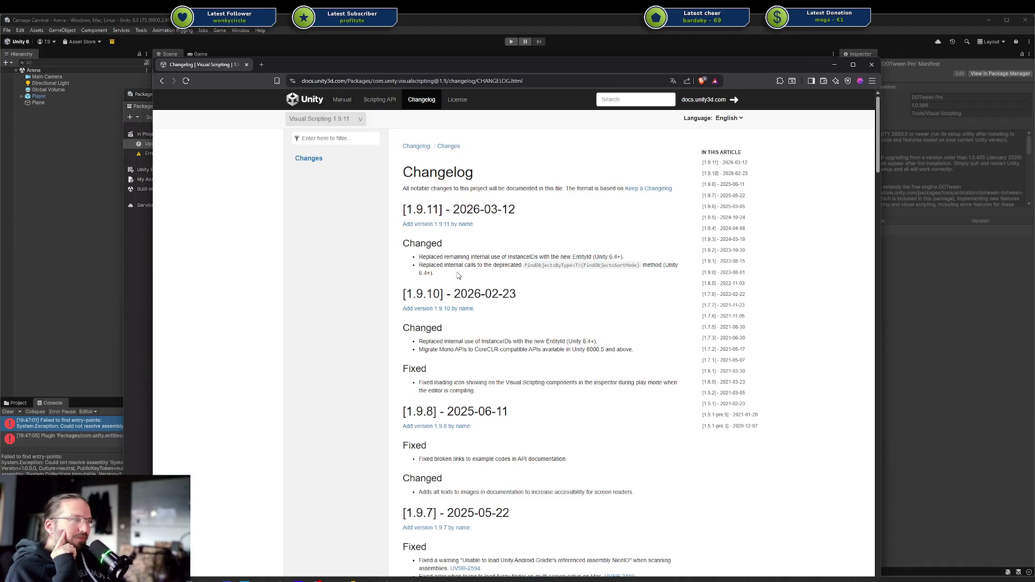
drag(425, 266, 480, 266)
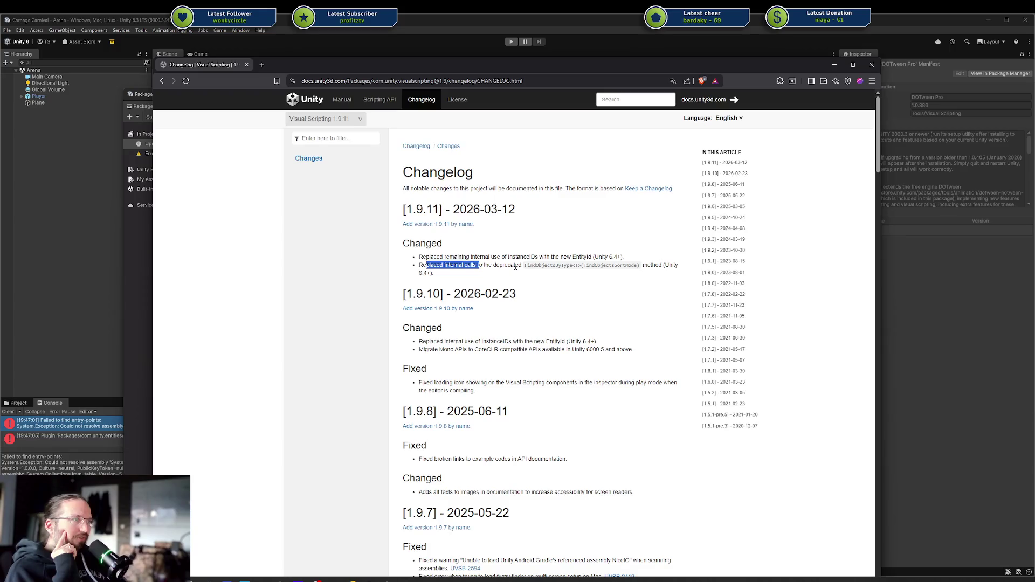
click(565, 266)
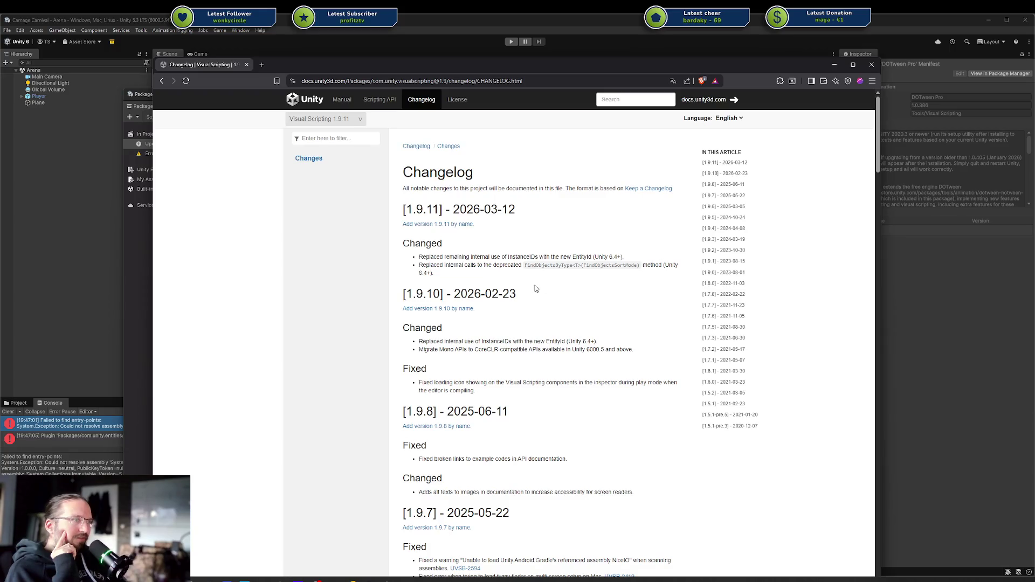
mouse_move(536, 290)
mouse_down()
mouse_move(407, 255)
mouse_move(404, 206)
mouse_up()
click(530, 222)
mouse_move(523, 294)
mouse_down()
mouse_move(404, 294)
mouse_move(495, 261)
mouse_up()
scroll(511, 292, down, 2)
click(515, 262)
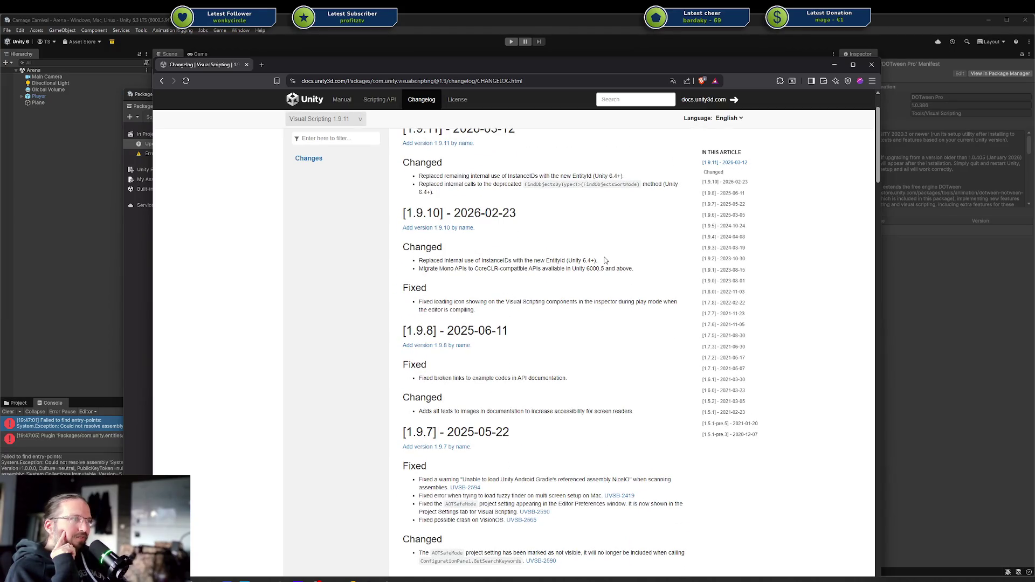
scroll(605, 260, up, 1)
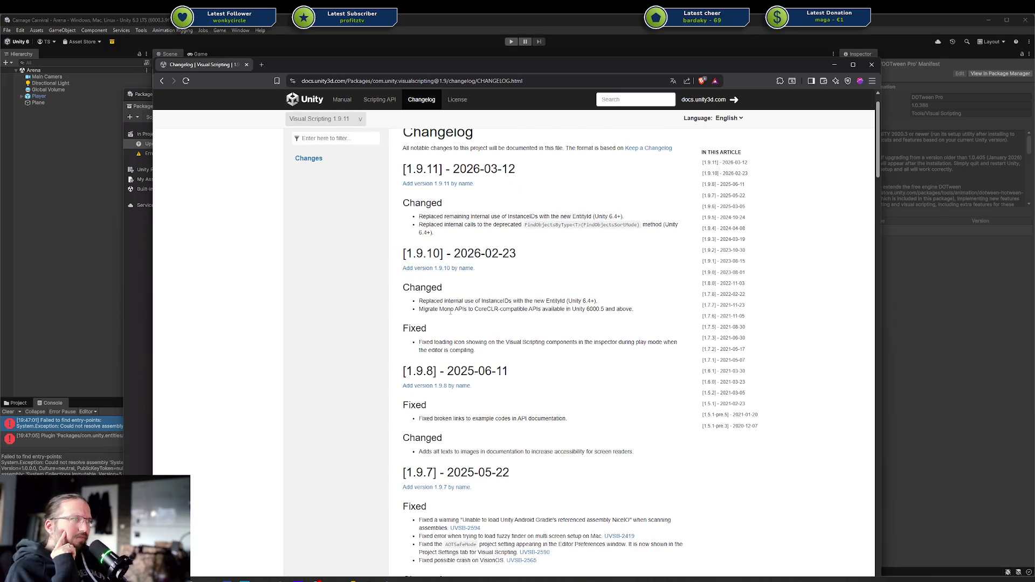
drag(607, 301, 417, 300)
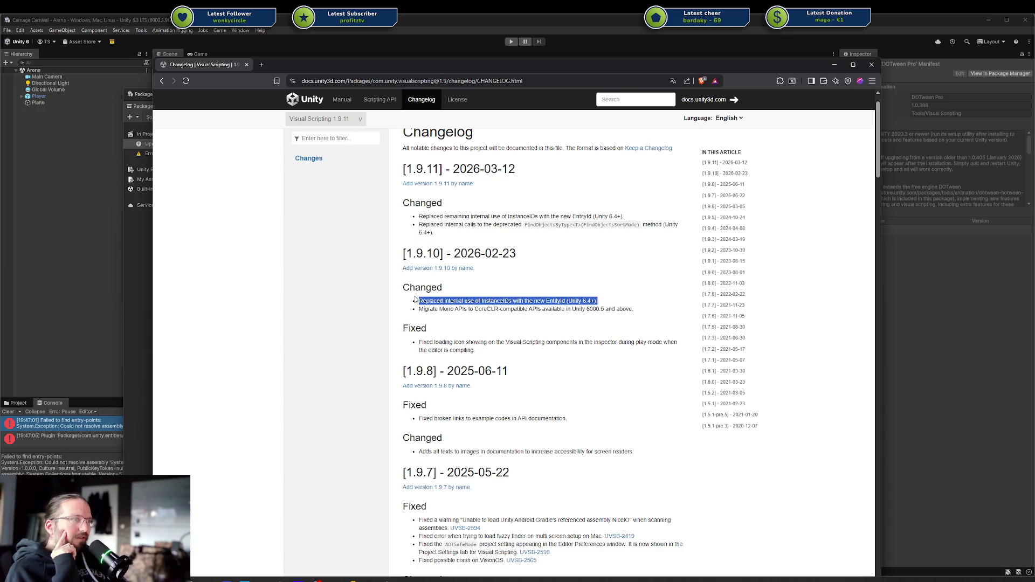
drag(636, 217, 429, 217)
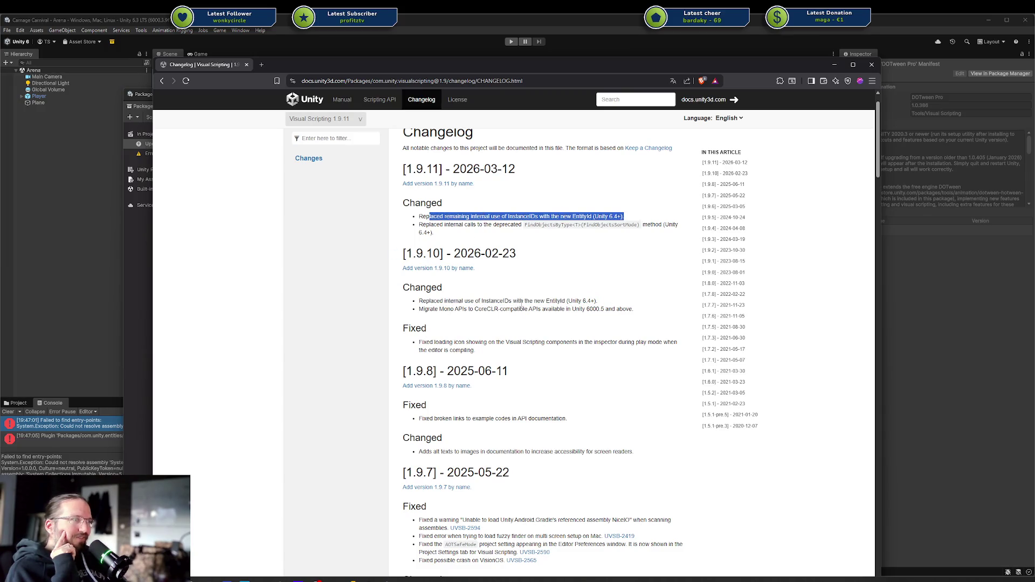
click(464, 306)
drag(416, 309, 540, 308)
click(540, 308)
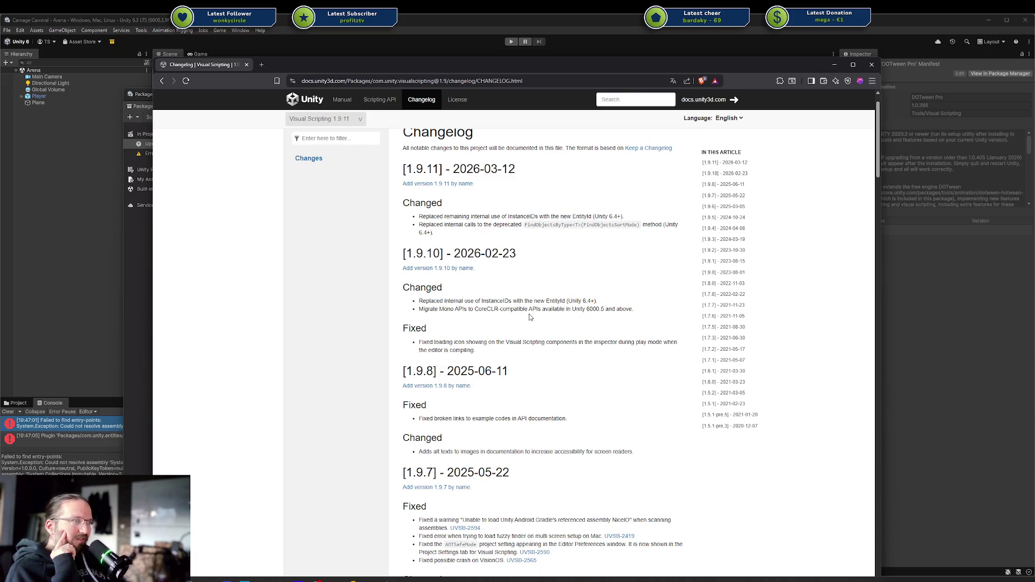
scroll(474, 310, down, 1)
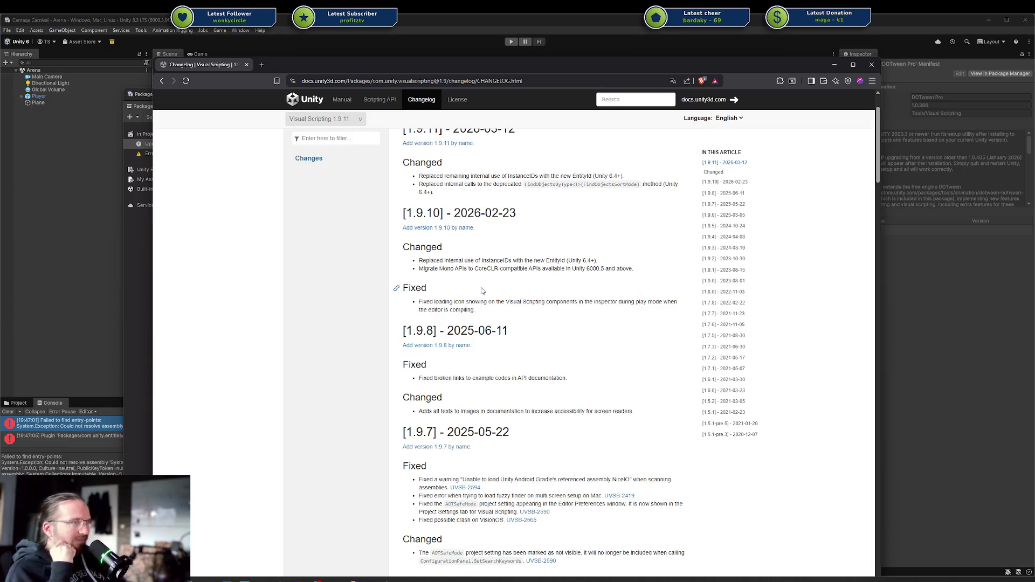
drag(508, 331, 460, 331)
scroll(498, 308, up, 1)
scroll(498, 308, up, 1)
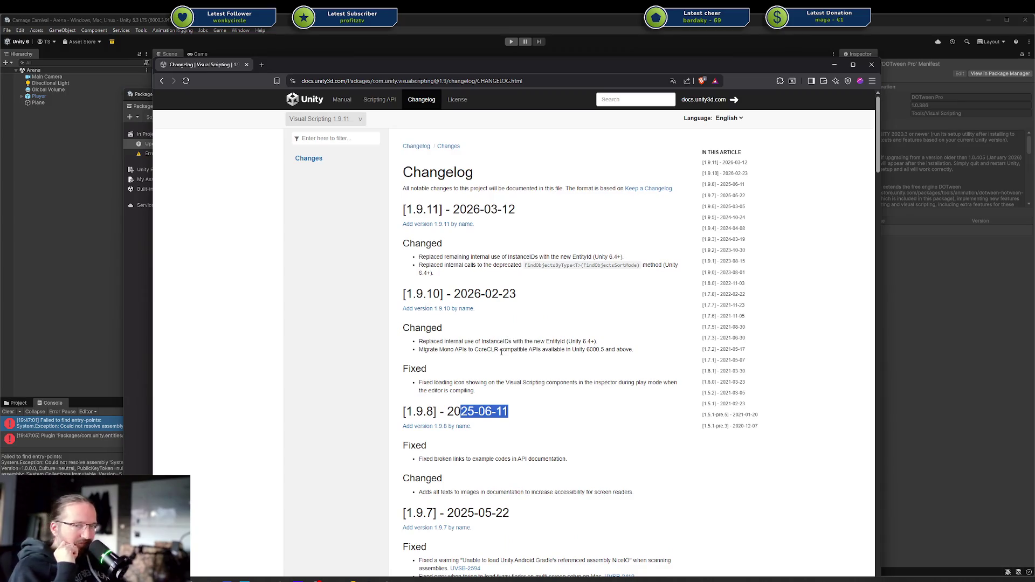
mouse_move(520, 419)
mouse_down()
mouse_move(412, 380)
mouse_move(407, 286)
mouse_move(399, 330)
mouse_move(399, 243)
mouse_up()
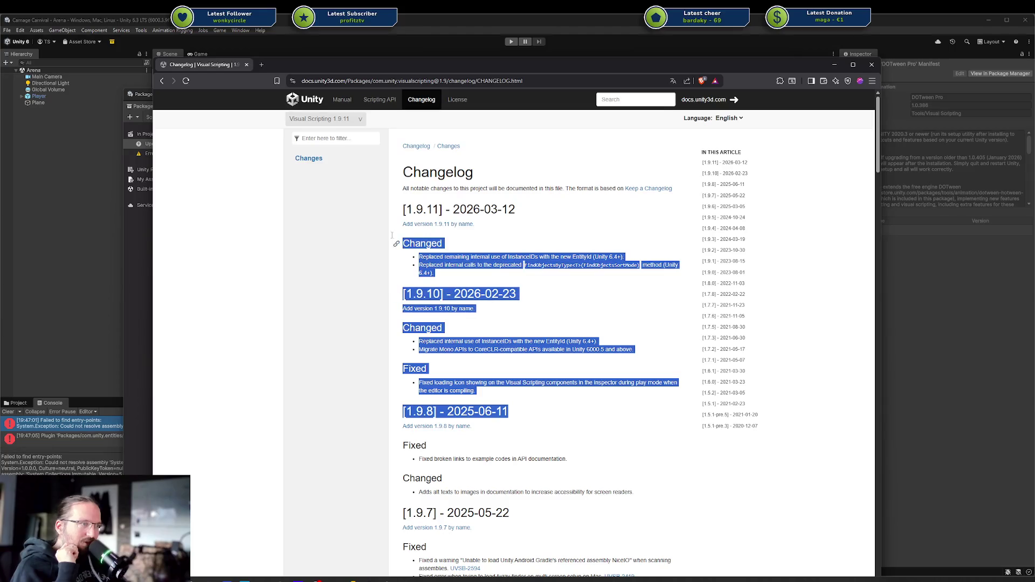
click(540, 438)
mouse_move(524, 413)
mouse_down()
mouse_move(432, 412)
mouse_move(461, 398)
mouse_up()
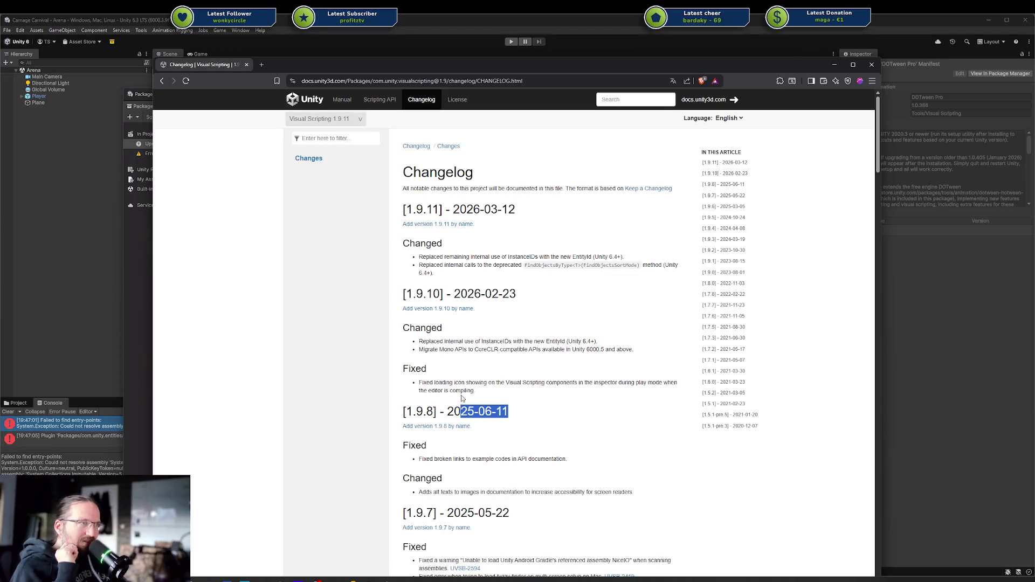
mouse_move(483, 343)
mouse_down()
mouse_move(508, 363)
mouse_move(481, 368)
mouse_up()
click(508, 363)
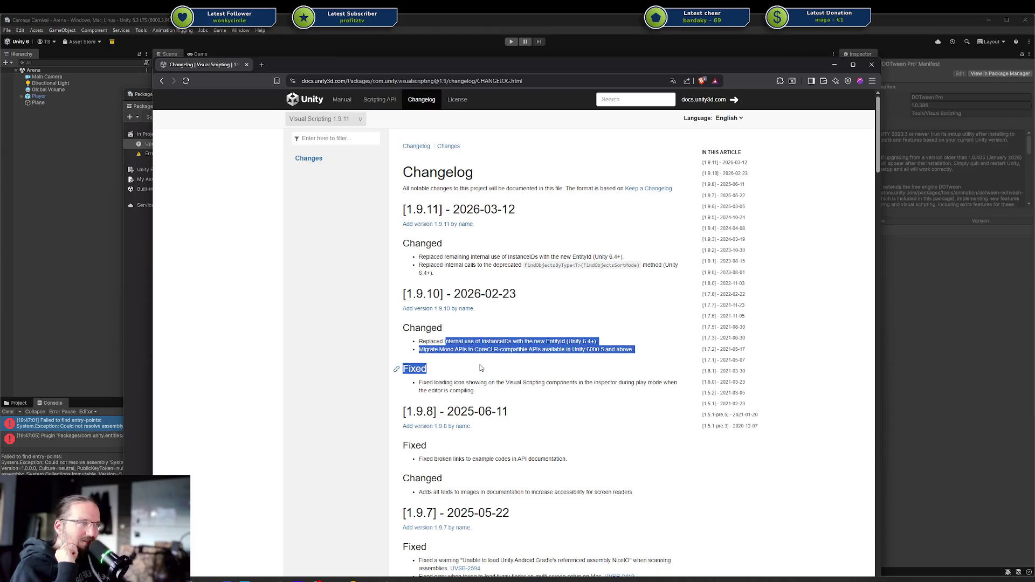
click(493, 397)
mouse_move(506, 412)
mouse_down()
mouse_move(423, 294)
mouse_move(420, 383)
mouse_move(453, 309)
mouse_move(409, 294)
mouse_up()
click(396, 294)
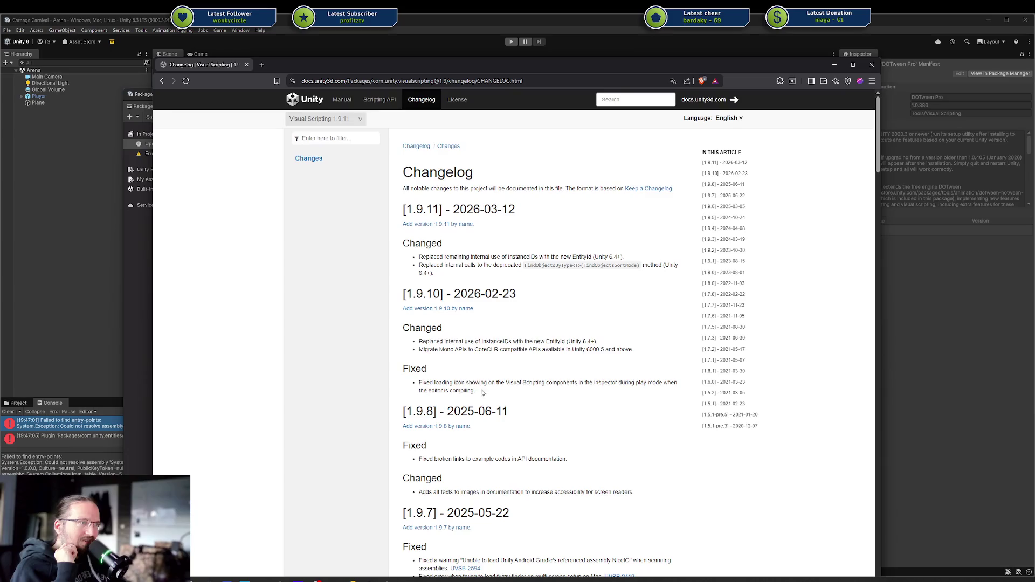
mouse_move(477, 391)
mouse_down()
mouse_move(394, 306)
mouse_move(400, 294)
mouse_up()
scroll(453, 415, down, 1)
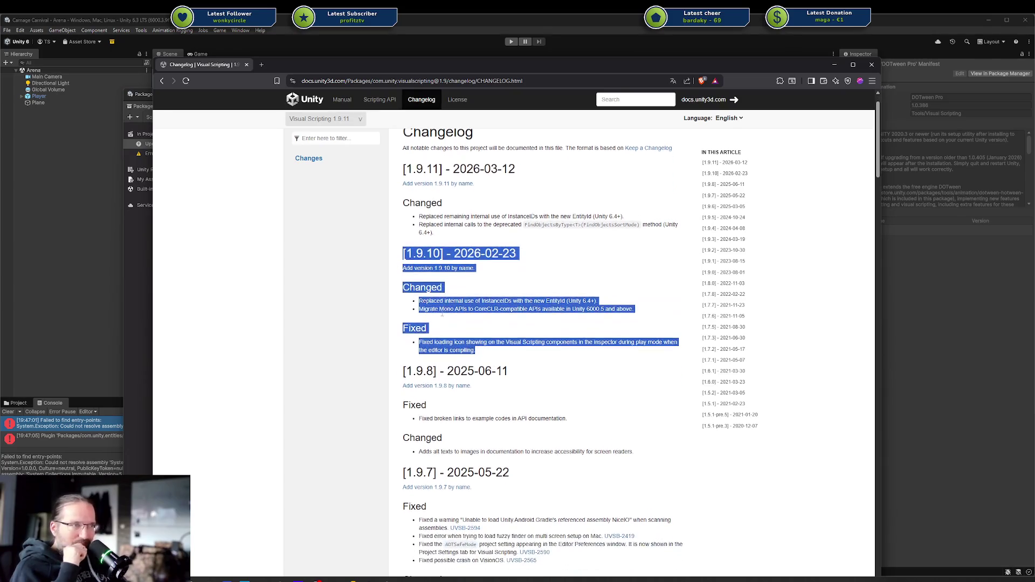
drag(453, 419, 556, 418)
click(573, 417)
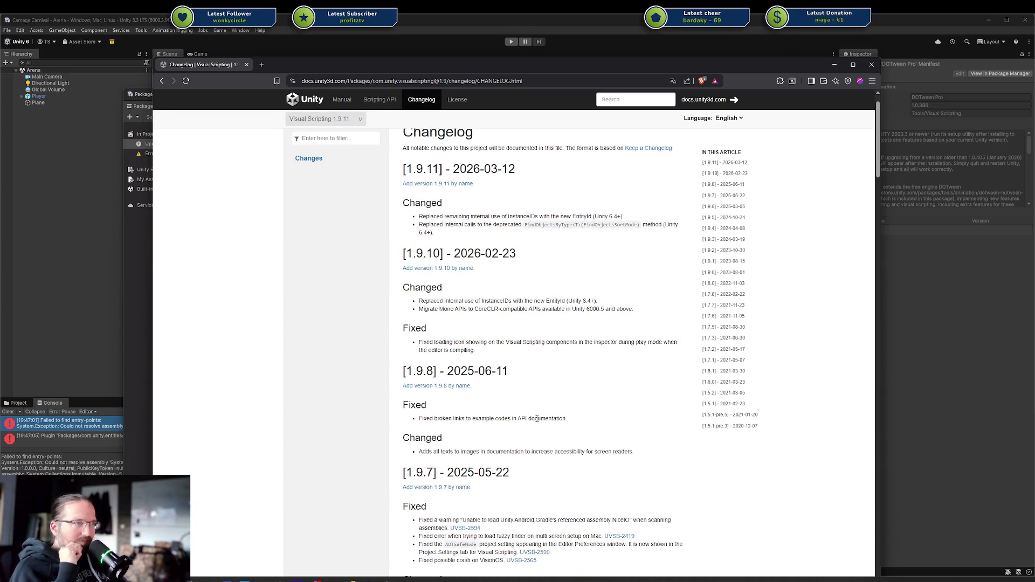
mouse_move(427, 418)
mouse_down()
mouse_move(497, 416)
mouse_move(396, 405)
mouse_up()
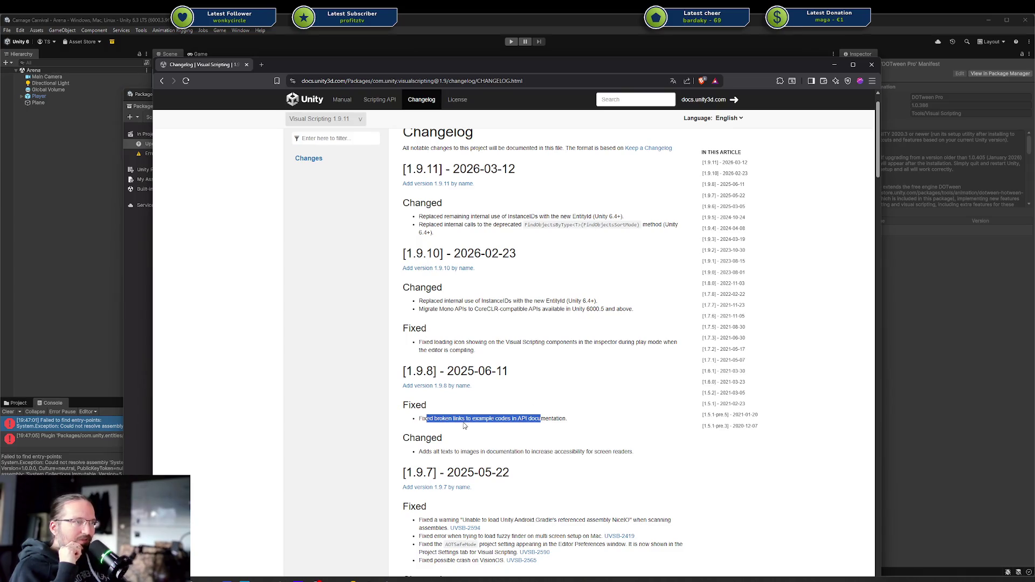
click(442, 419)
drag(422, 419, 515, 418)
click(516, 418)
scroll(474, 378, down, 1)
drag(454, 378, 512, 377)
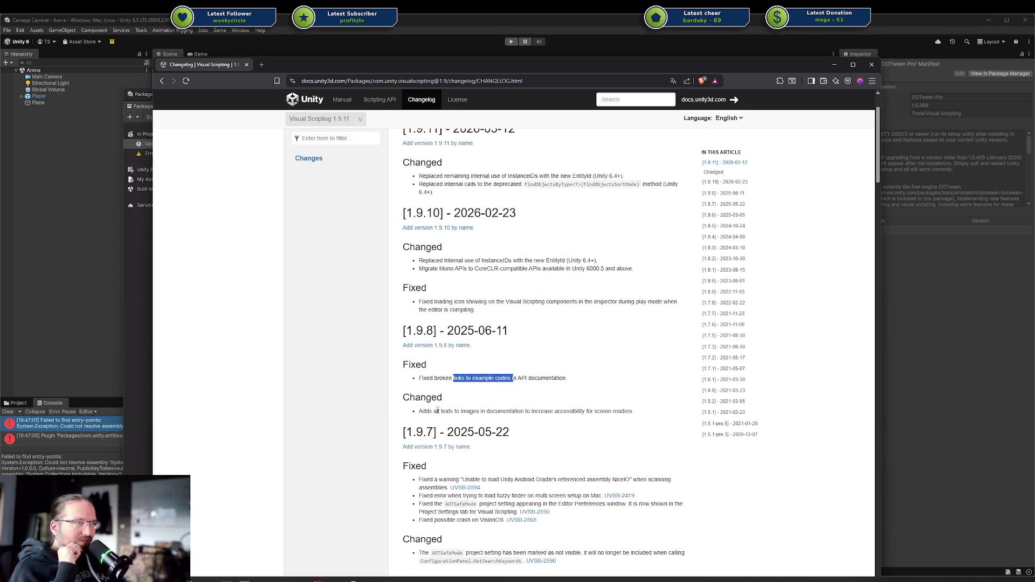
drag(421, 411, 534, 411)
click(628, 411)
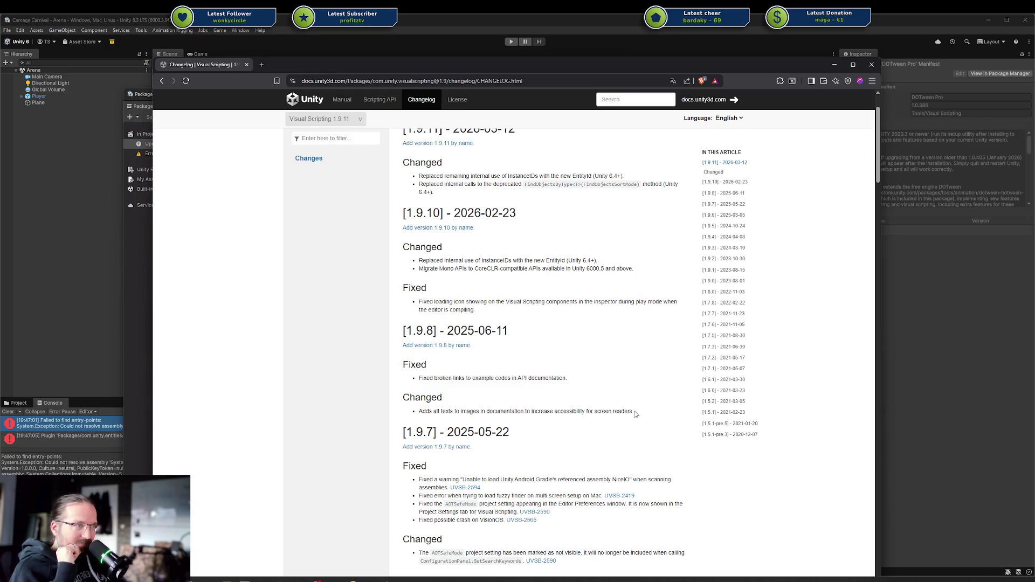
mouse_move(633, 412)
mouse_down()
mouse_move(415, 411)
mouse_move(399, 347)
mouse_move(399, 362)
mouse_up()
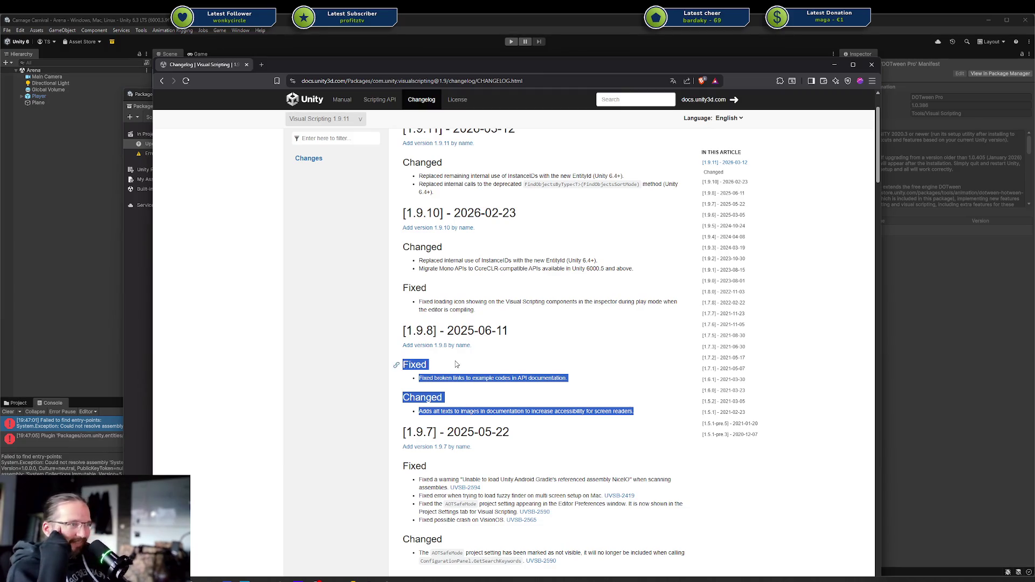
drag(402, 330, 663, 411)
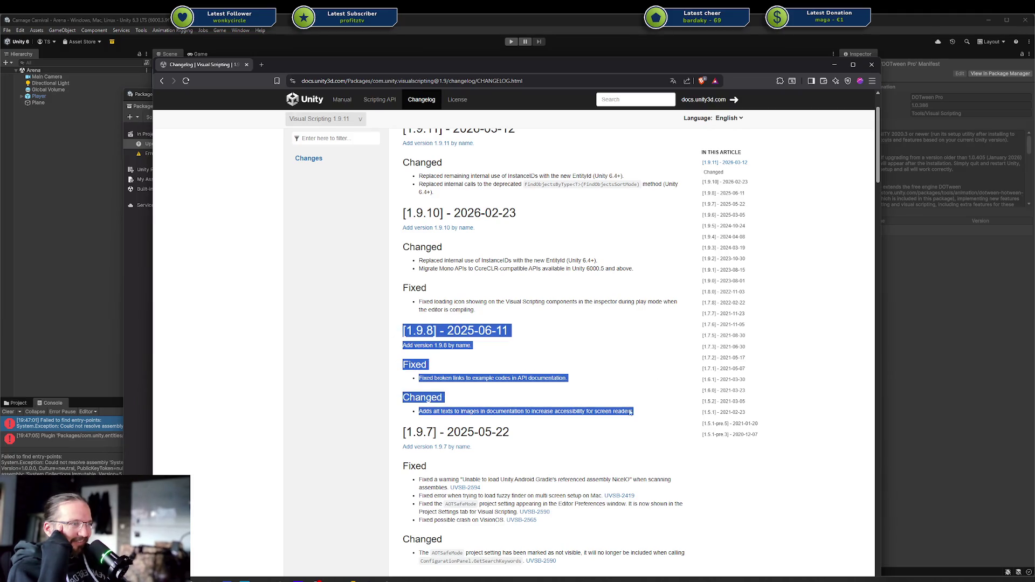
mouse_move(549, 431)
mouse_down()
mouse_move(402, 330)
mouse_move(403, 213)
mouse_move(410, 287)
mouse_move(451, 431)
mouse_move(433, 410)
mouse_up()
scroll(515, 350, down, 2)
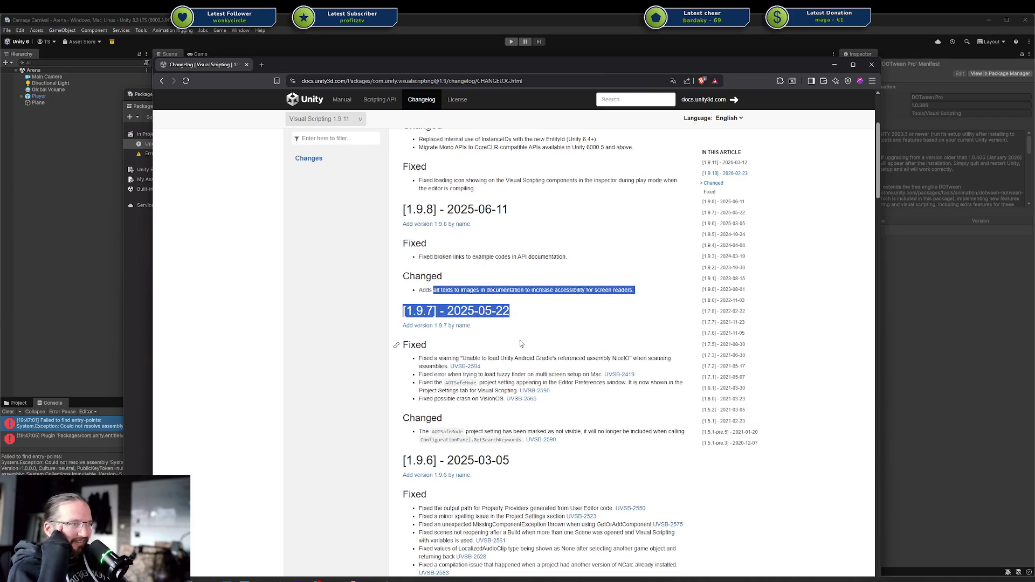
click(542, 343)
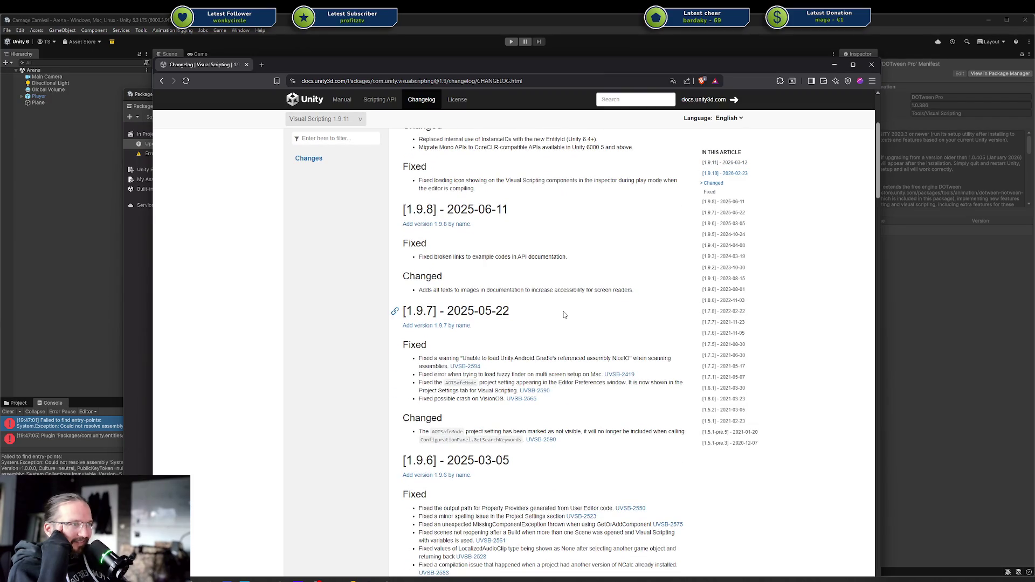
scroll(563, 312, down, 1)
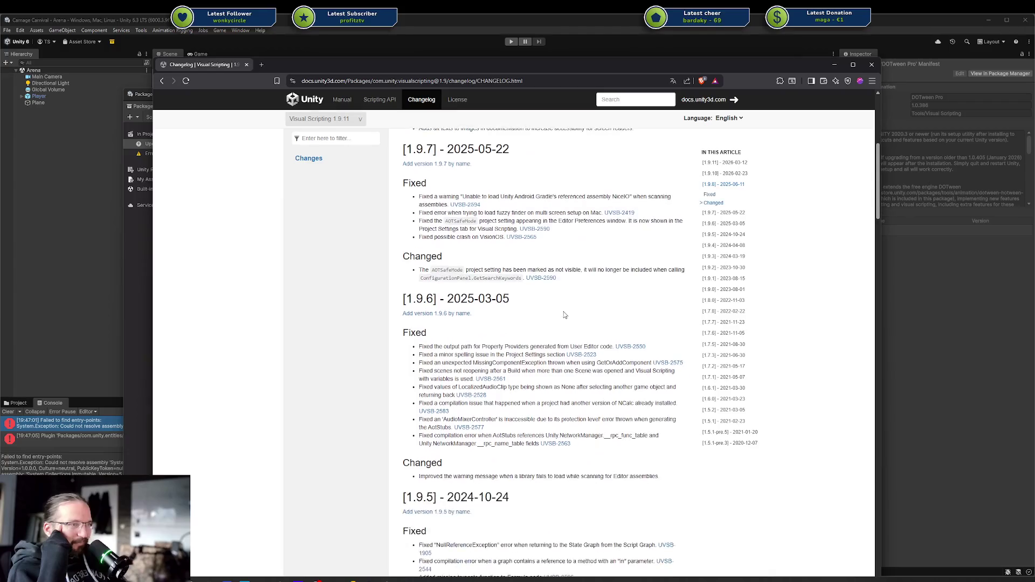
scroll(565, 314, up, 4)
scroll(564, 315, up, 2)
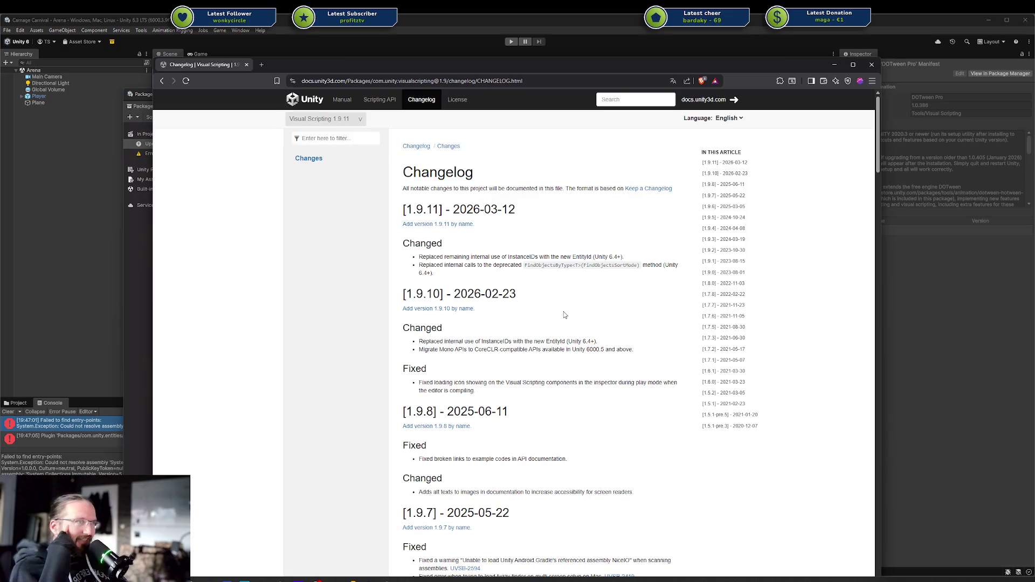
mouse_move(679, 383)
mouse_down()
mouse_move(503, 137)
mouse_move(636, 366)
mouse_move(632, 488)
mouse_up()
click(511, 233)
click(631, 488)
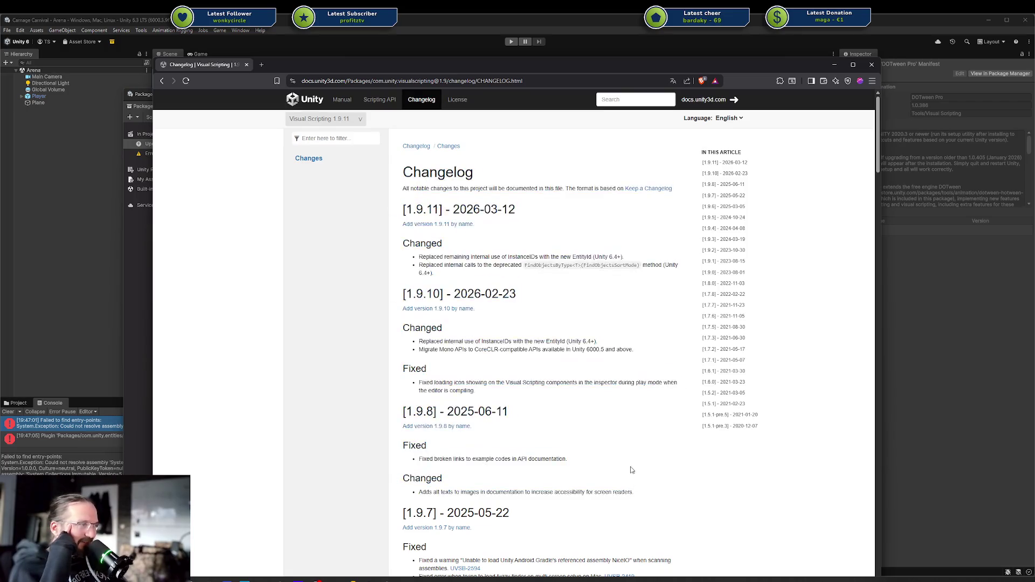
scroll(620, 464, down, 6)
scroll(598, 452, down, 2)
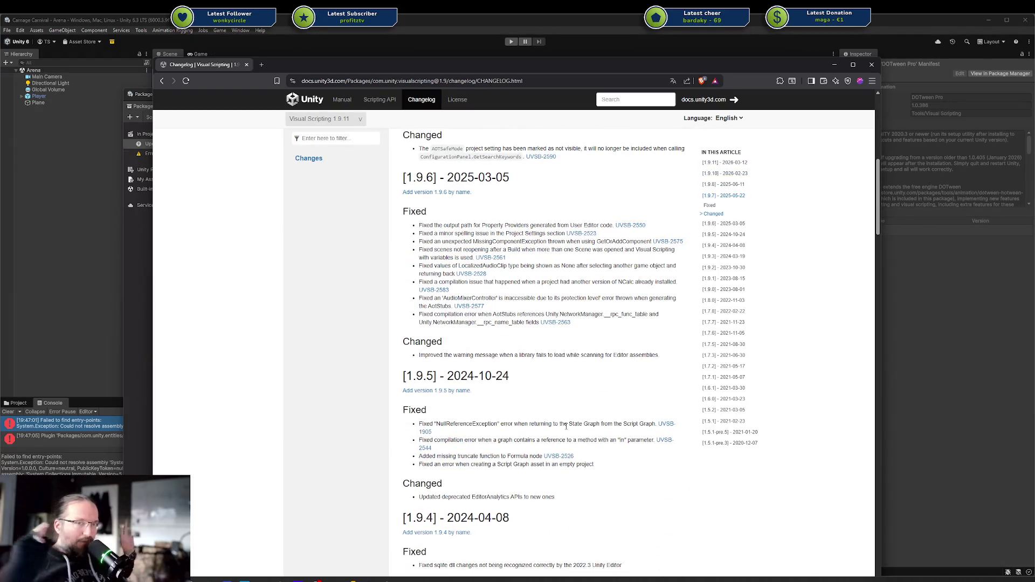
scroll(556, 384, down, 3)
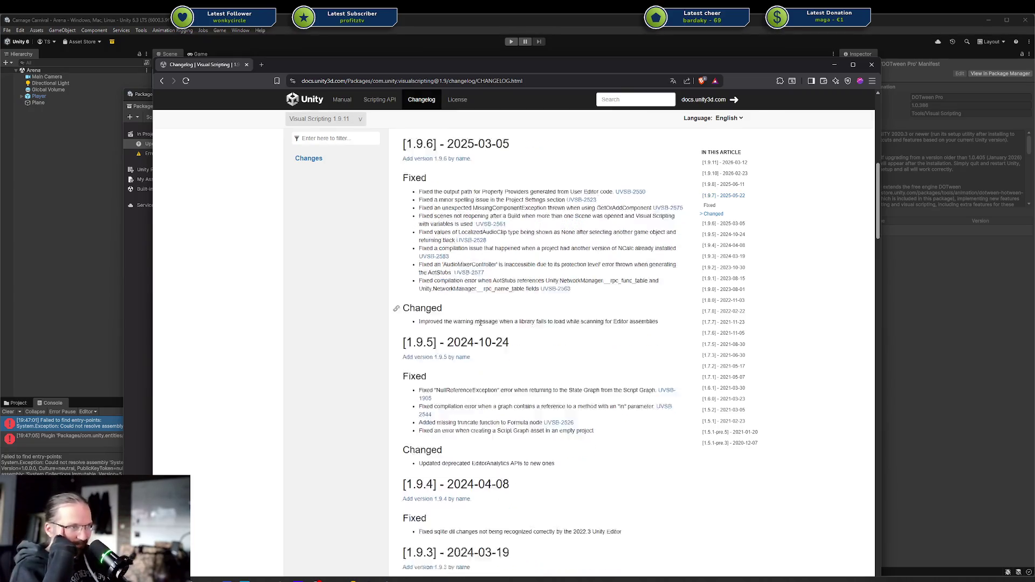
scroll(532, 320, up, 7)
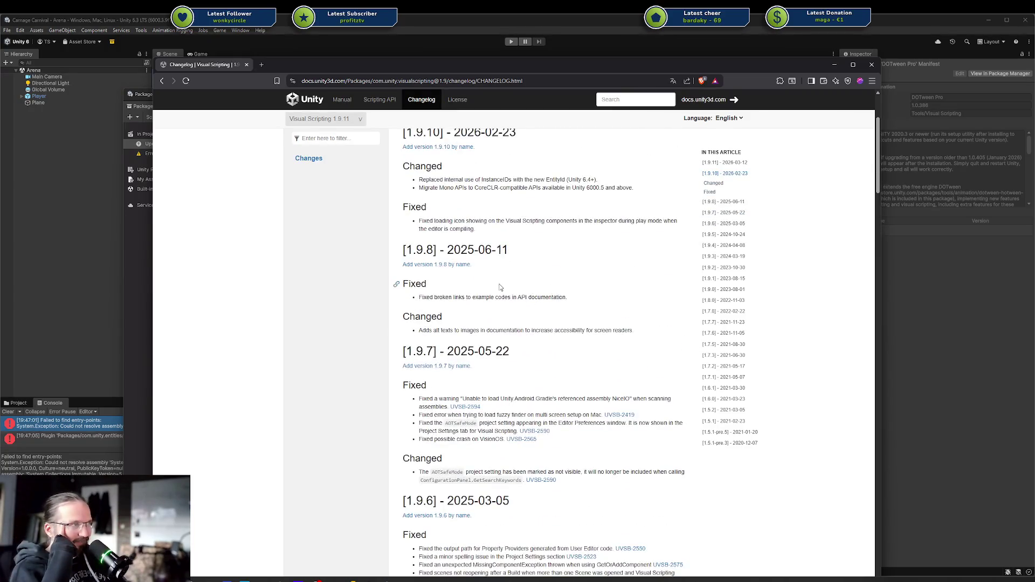
scroll(499, 285, up, 3)
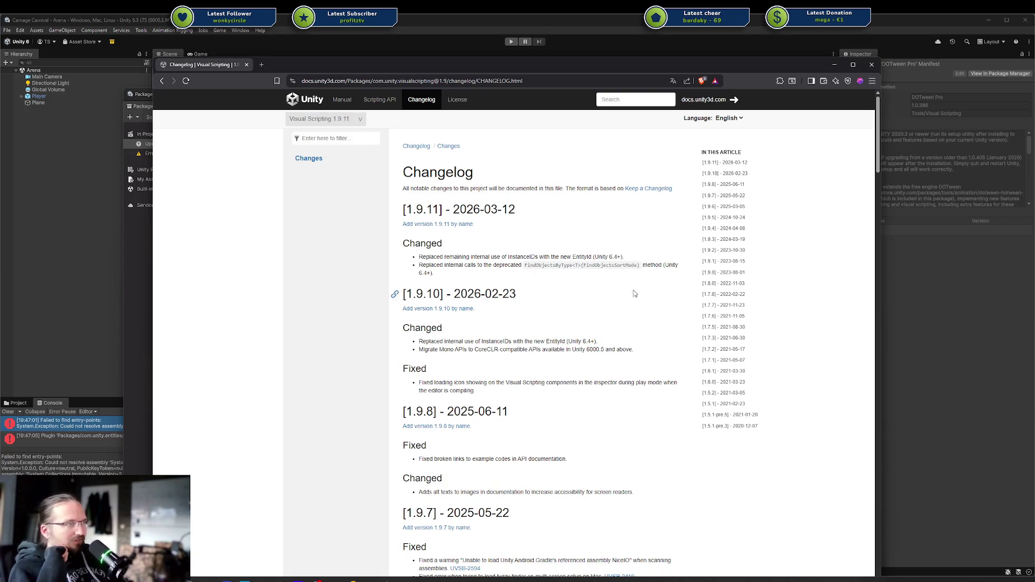
Highlight the 1.9.11 notes and 1.9.10 Changed heading, then scroll through the changelog.
double_click(616, 324)
drag(617, 324, 461, 236)
click(474, 253)
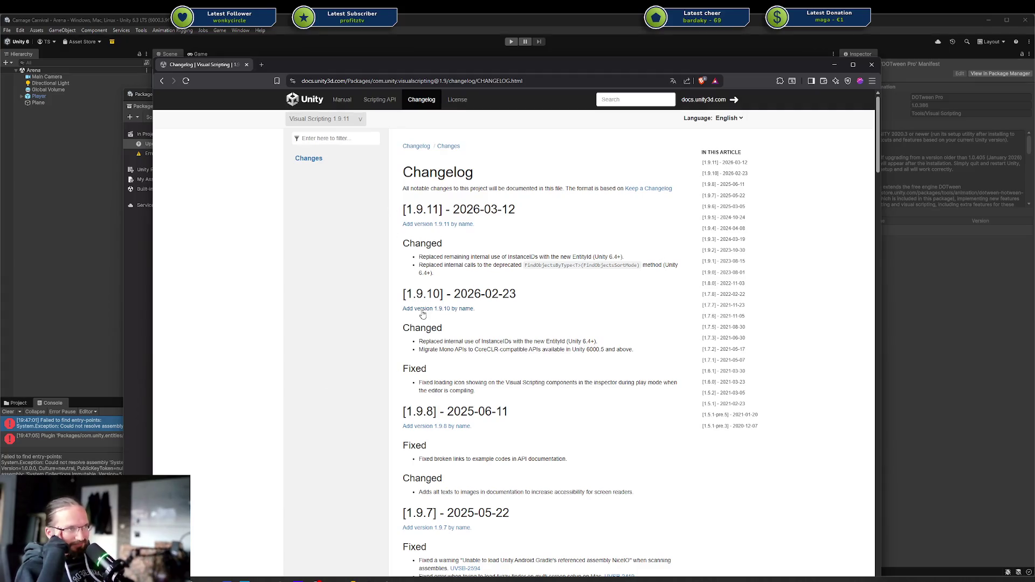
scroll(473, 289, down, 3)
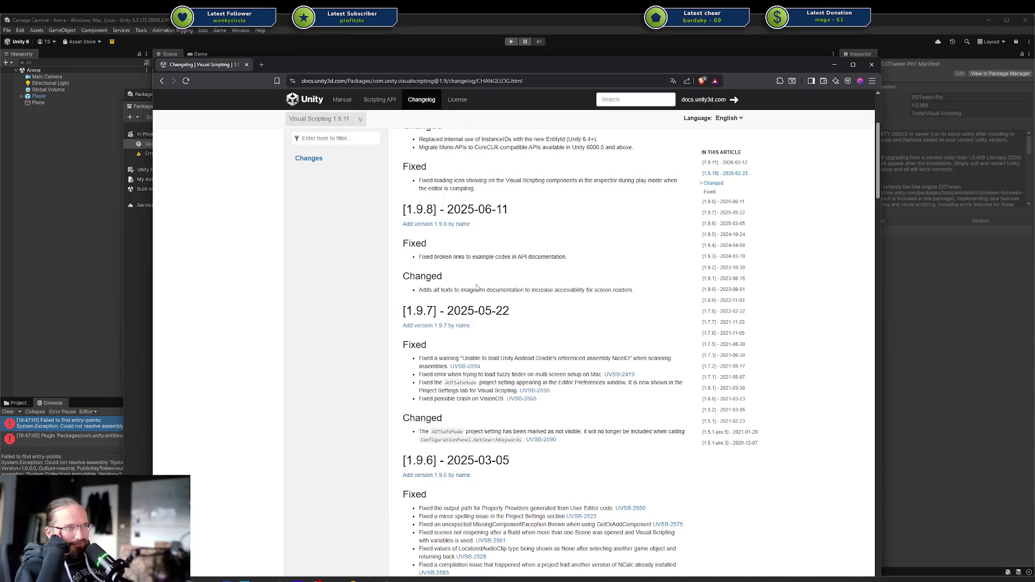
scroll(484, 295, down, 2)
scroll(485, 299, up, 5)
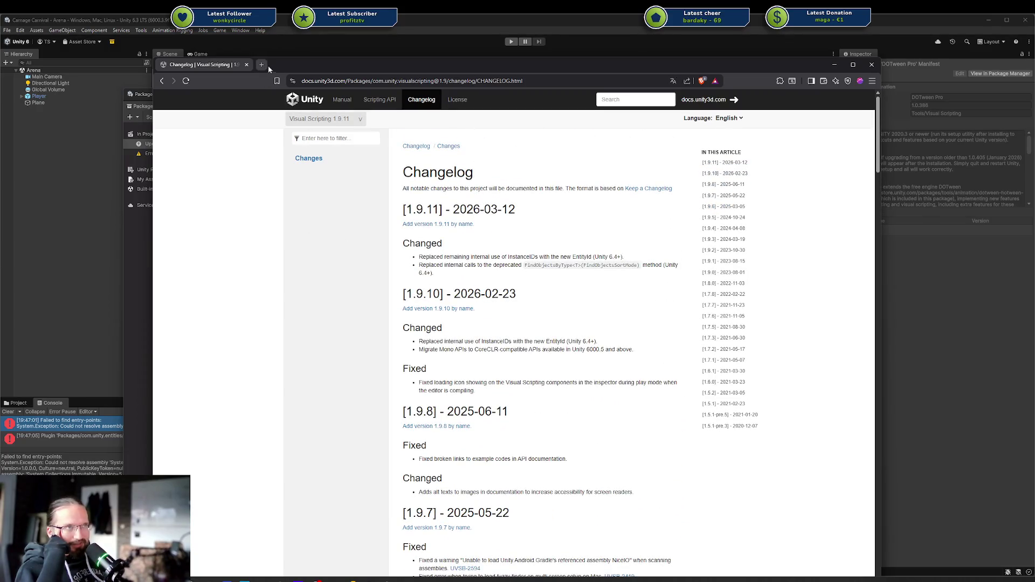
key(ctrl+w)
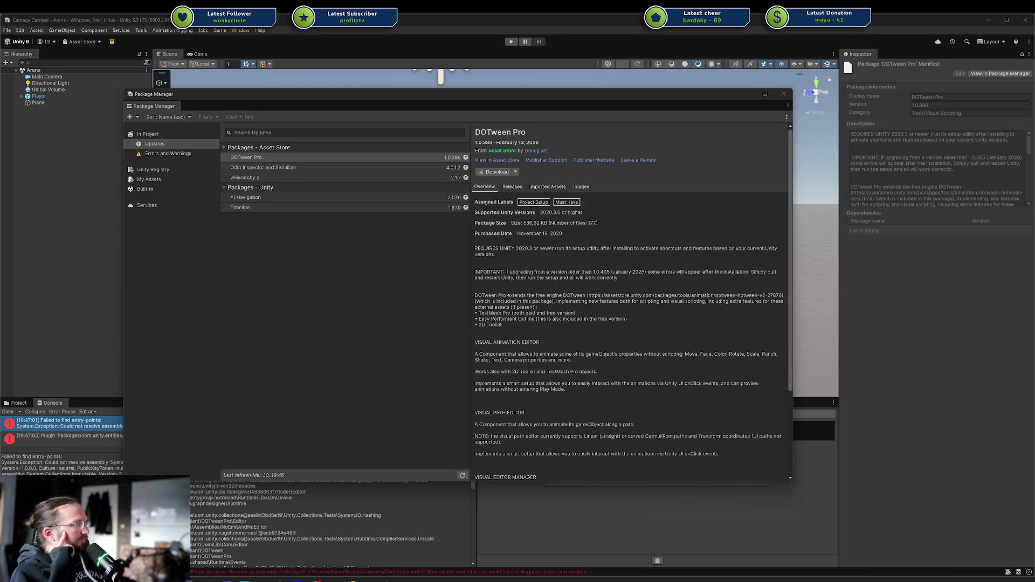
mouse_move(1034, 53)
mouse_down()
mouse_move(390, 53)
mouse_move(431, 53)
mouse_up()
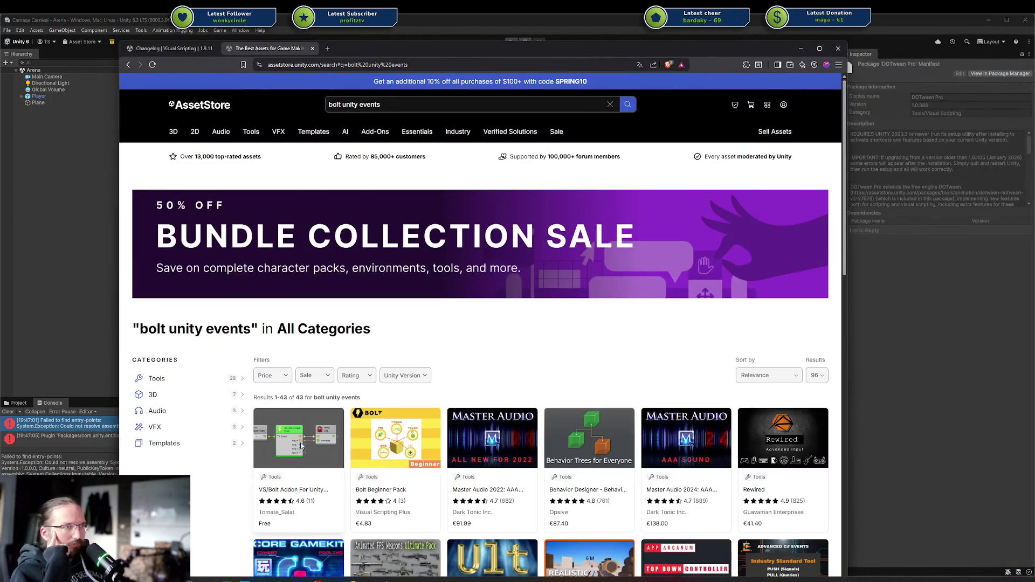
click(301, 450)
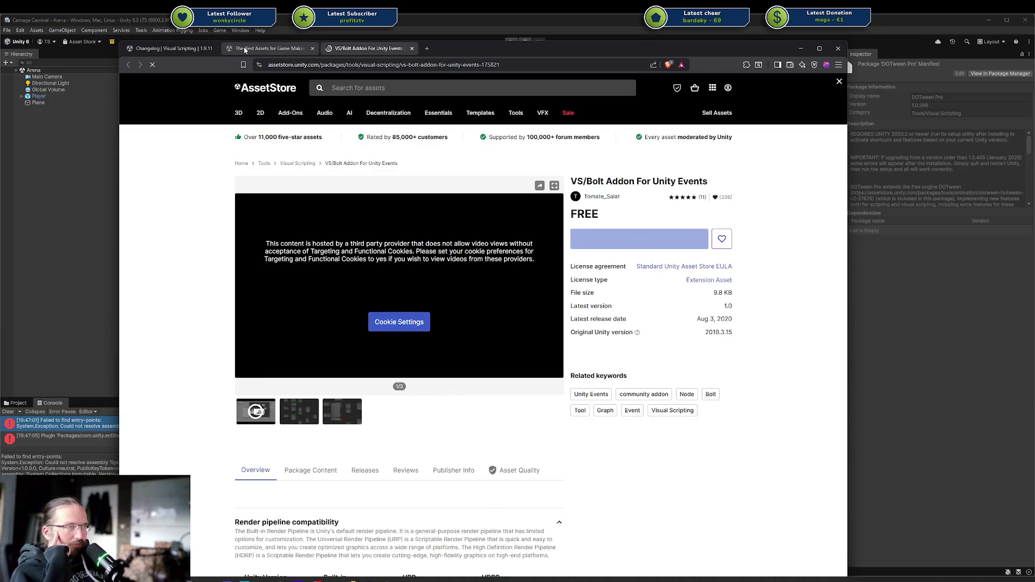
middle_click(244, 48)
click(306, 423)
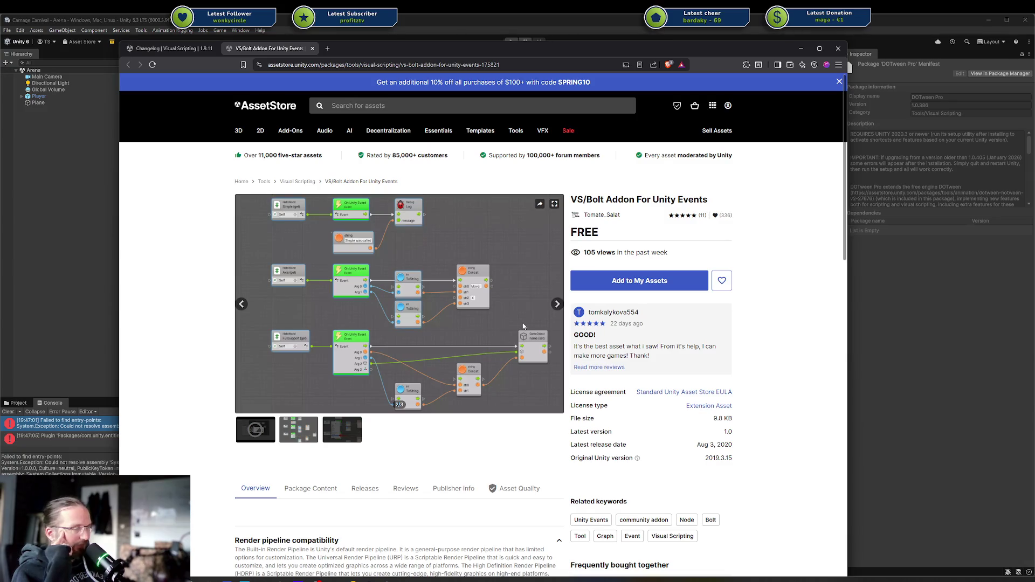
click(333, 441)
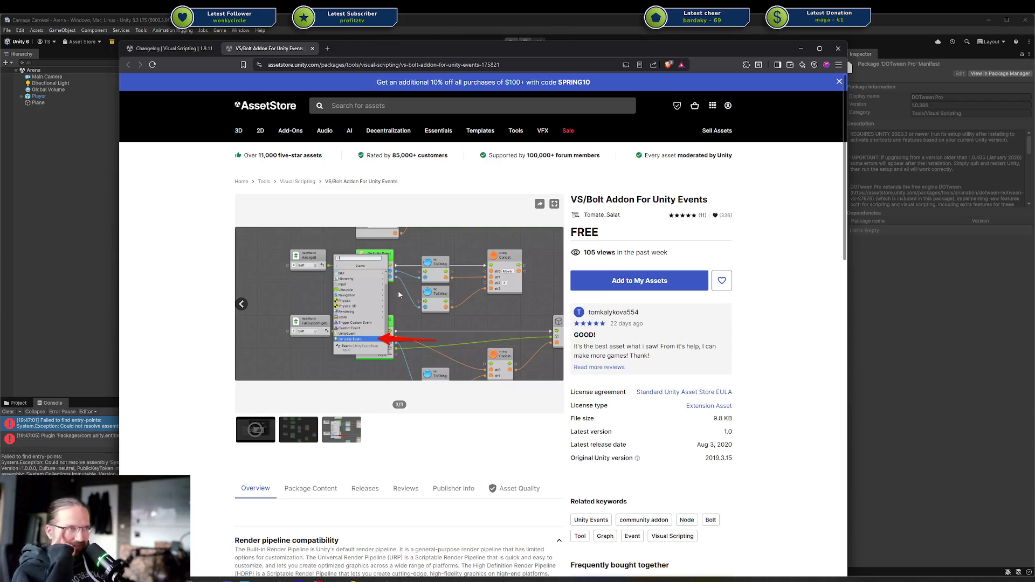
click(302, 436)
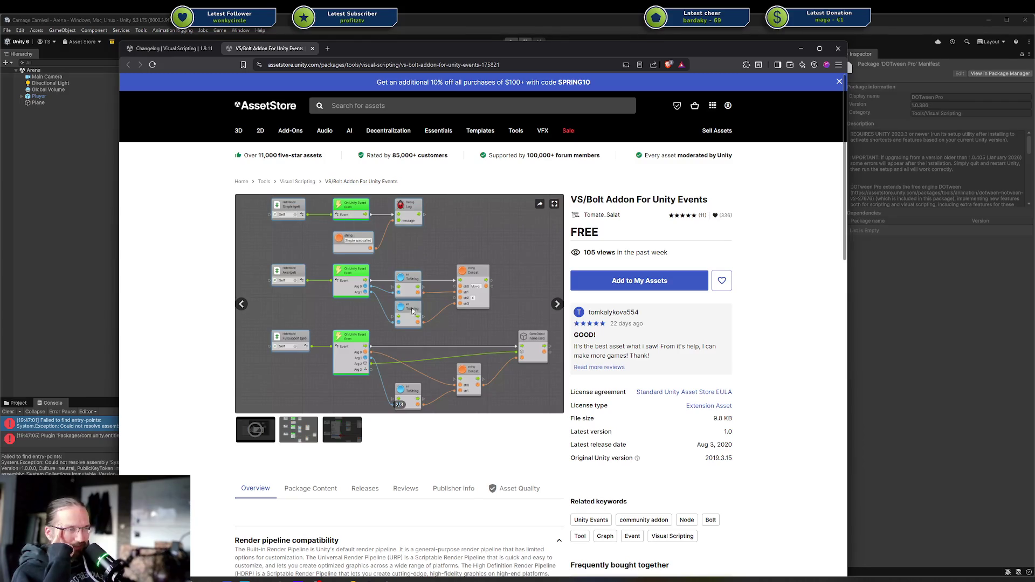
scroll(412, 311, down, 6)
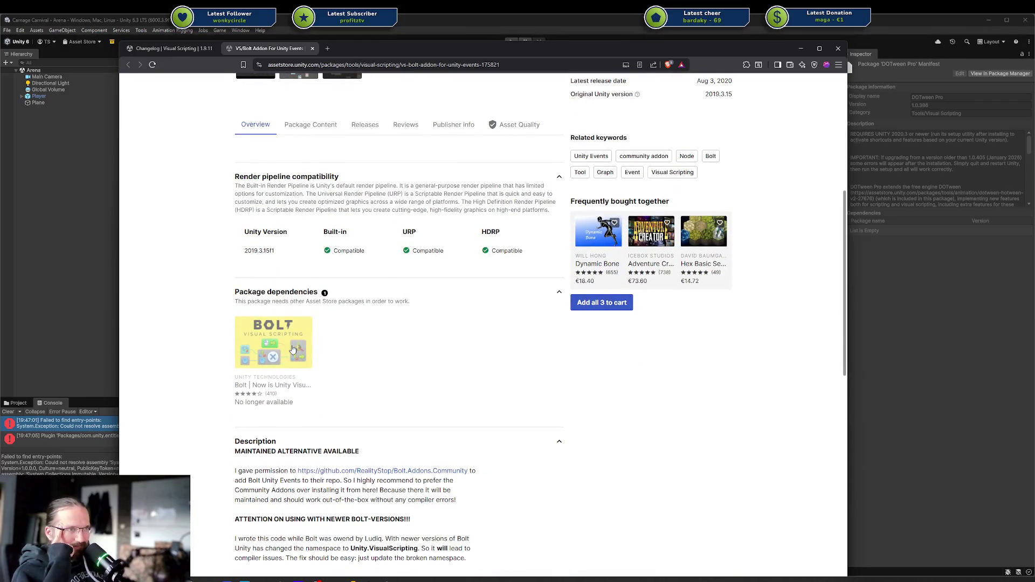
scroll(272, 342, down, 1)
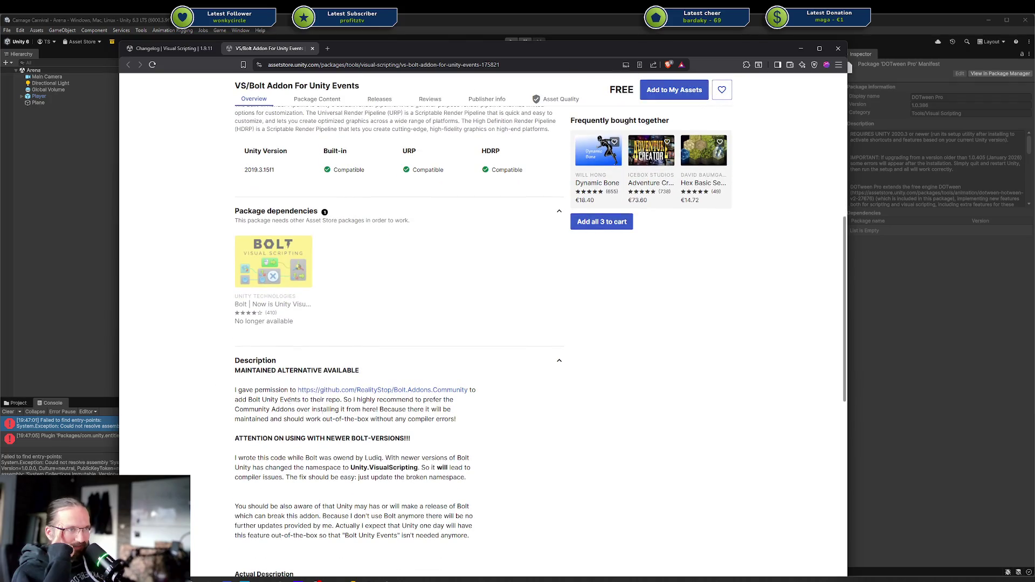
drag(447, 419, 227, 371)
click(410, 396)
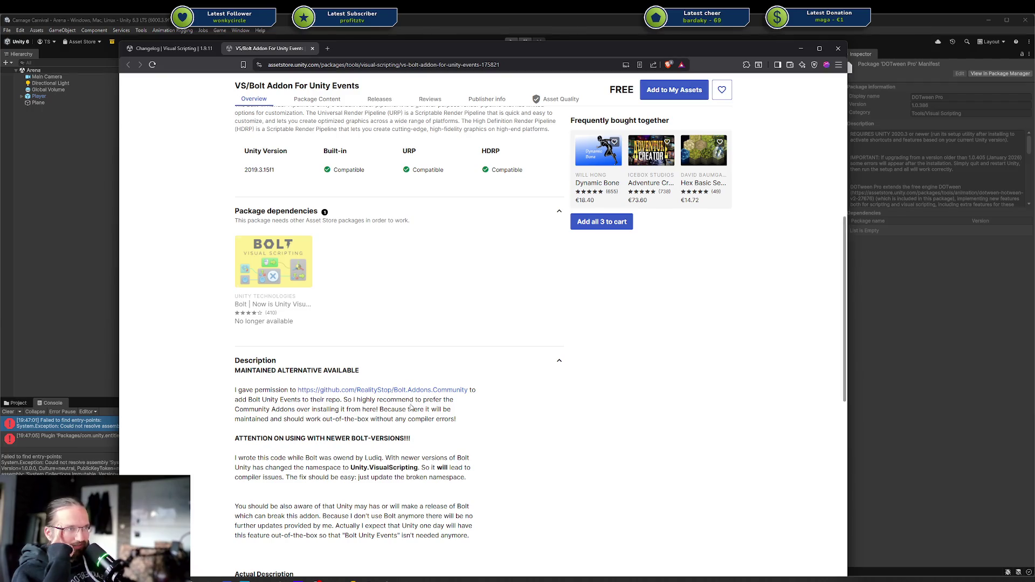
scroll(294, 401, up, 2)
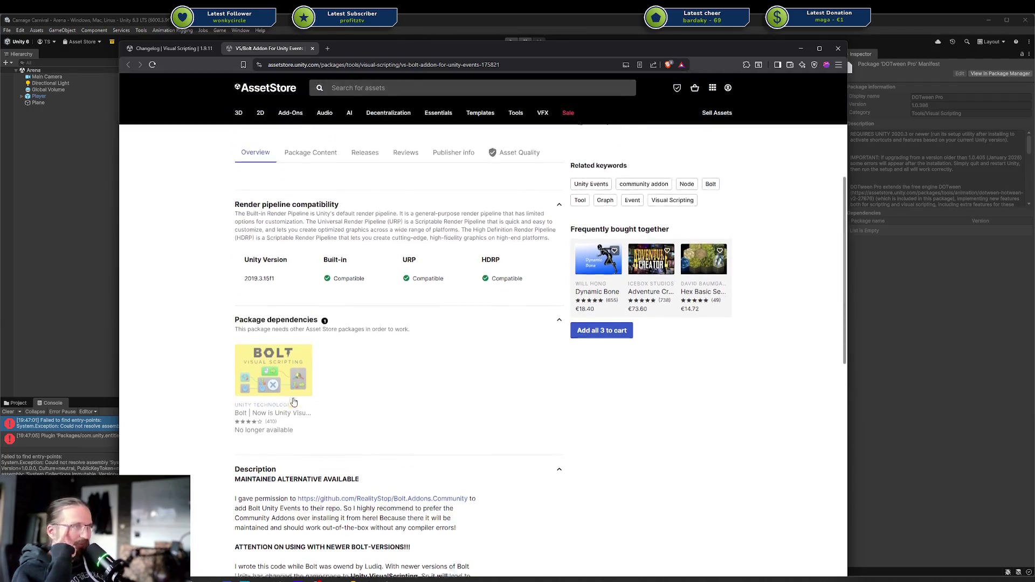
scroll(294, 402, up, 4)
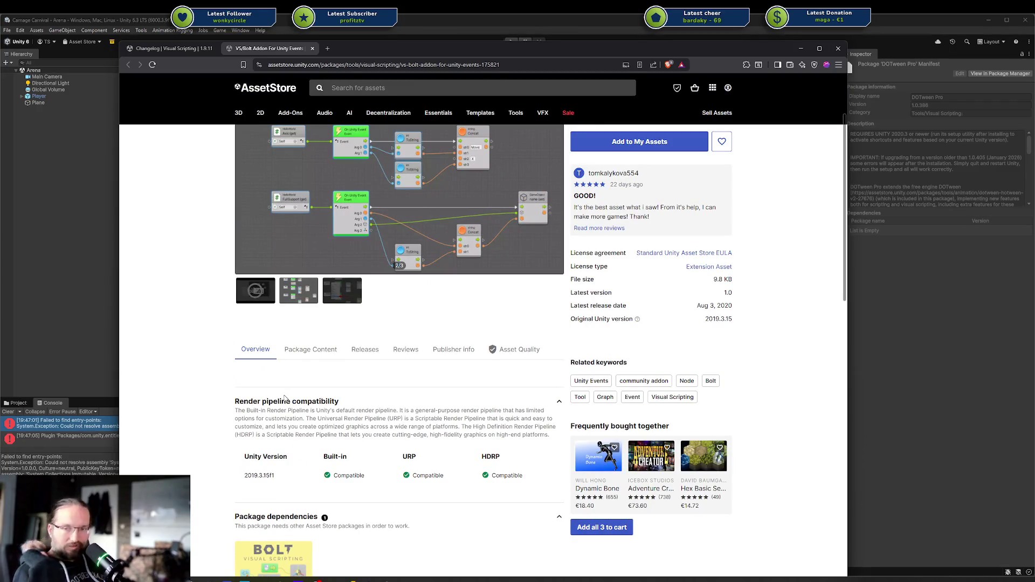
scroll(386, 311, up, 3)
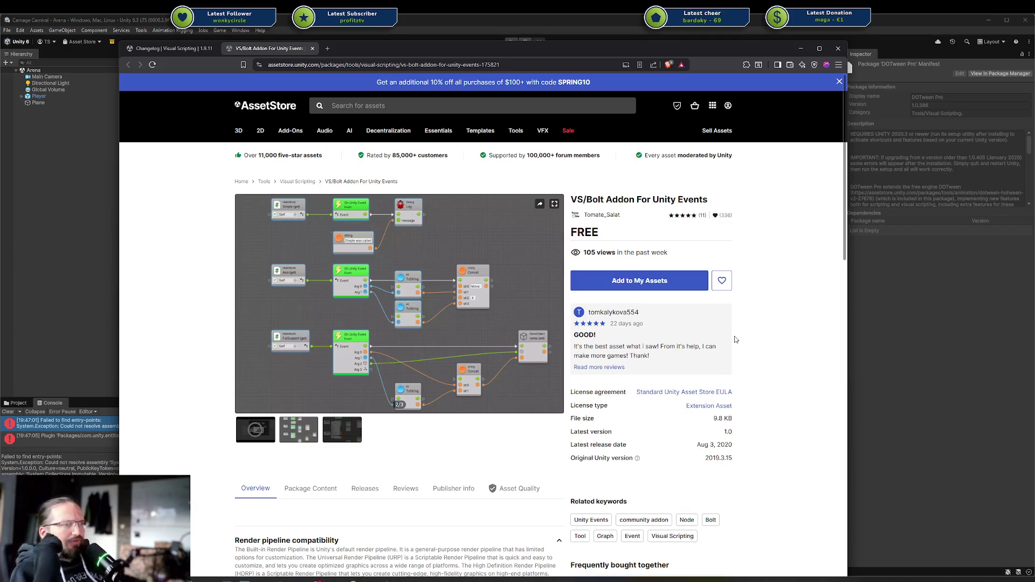
middle_click(252, 48)
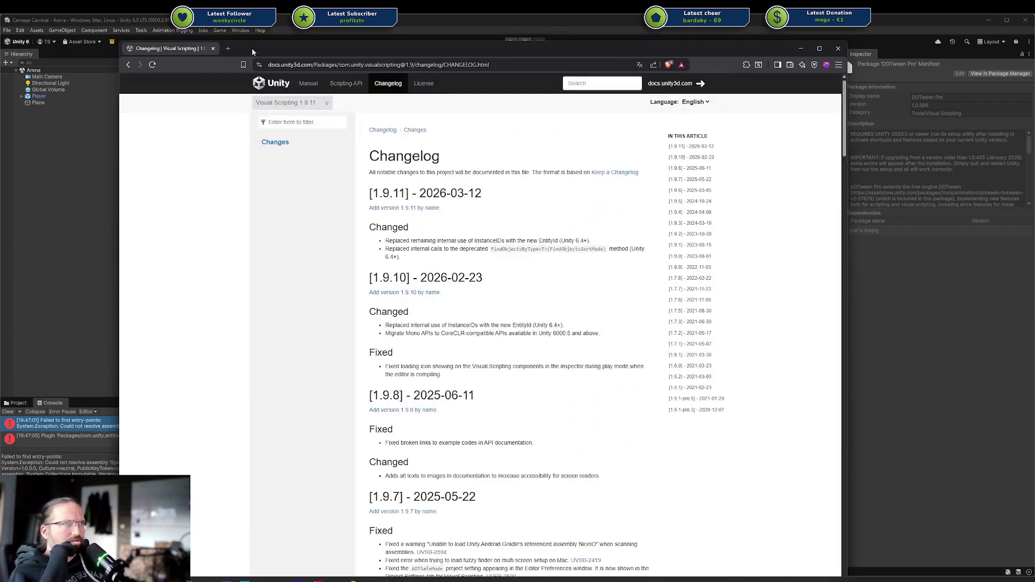
Close the changelog browser tab and the Package Manager window, then clear the Console.
scroll(527, 300, down, 8)
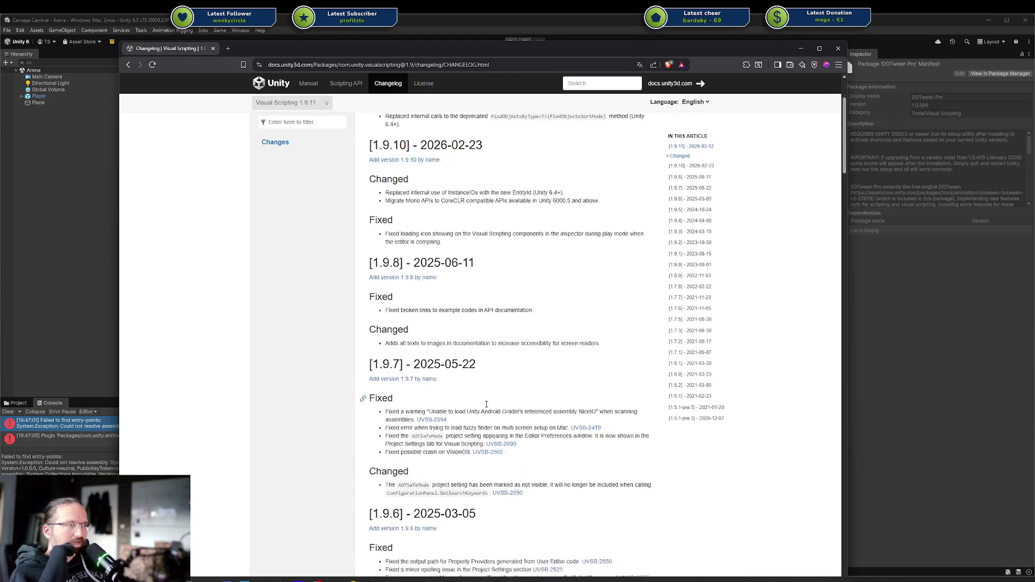
scroll(482, 403, down, 6)
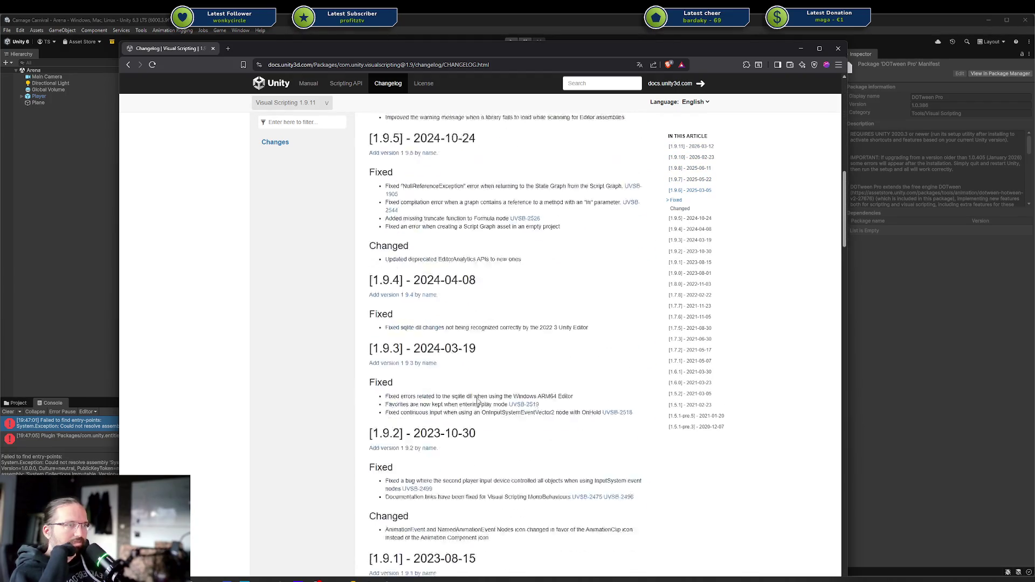
scroll(477, 399, up, 7)
scroll(475, 398, up, 3)
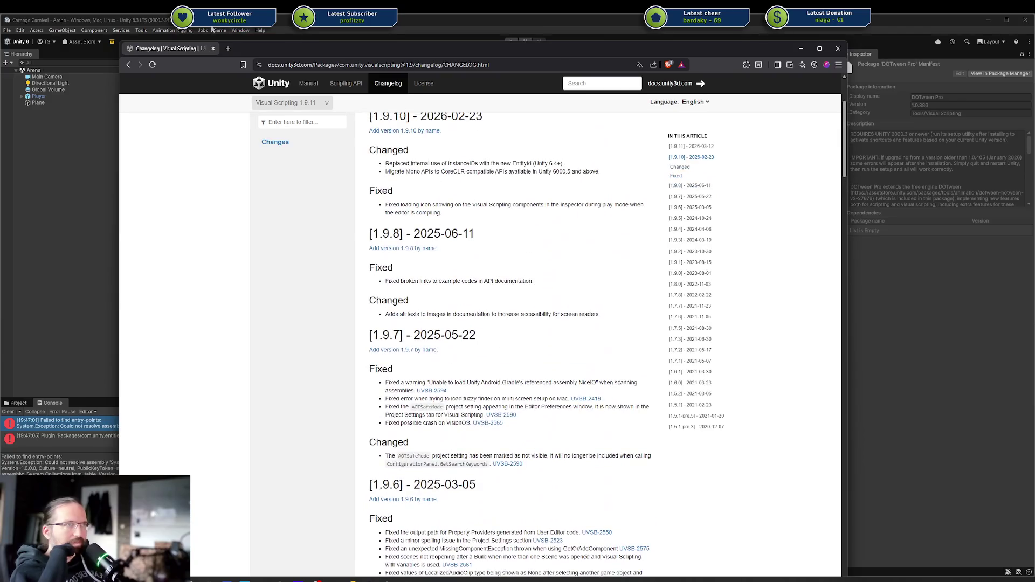
middle_click(192, 50)
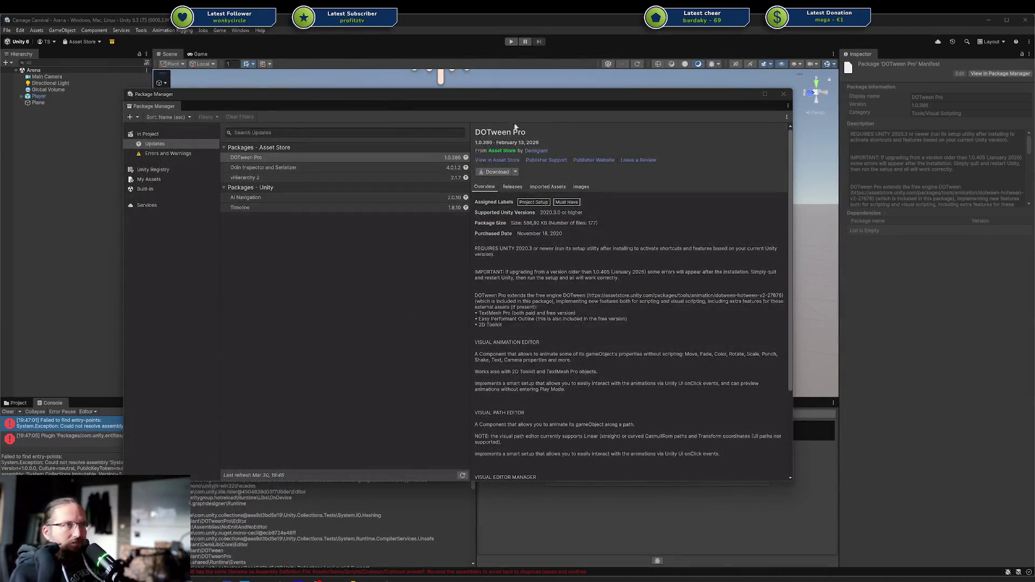
click(783, 94)
click(8, 411)
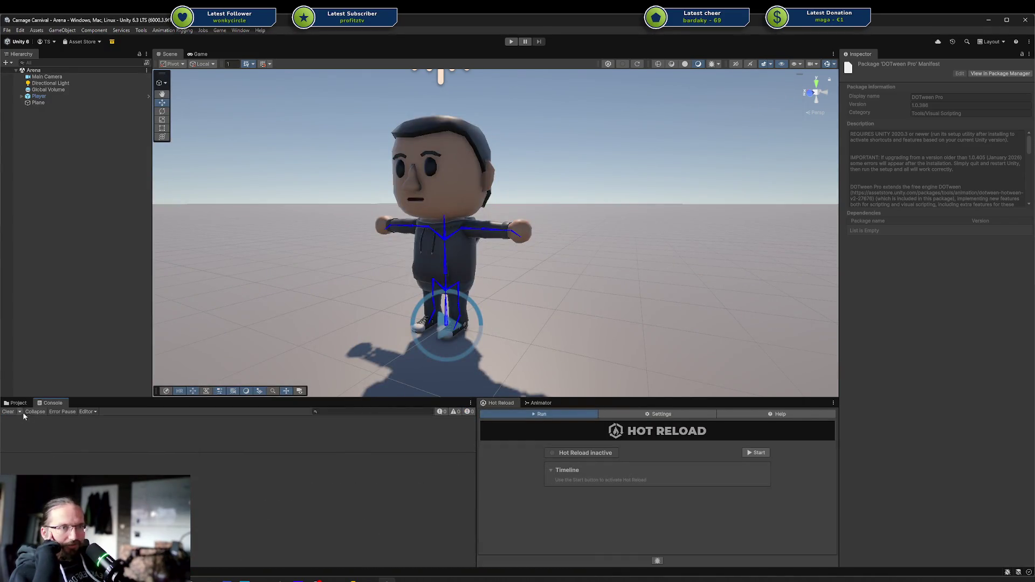
Start Hot Reload, run and stop a Play mode test, then switch back to DodgeAnimation.cs in Rider.
click(756, 453)
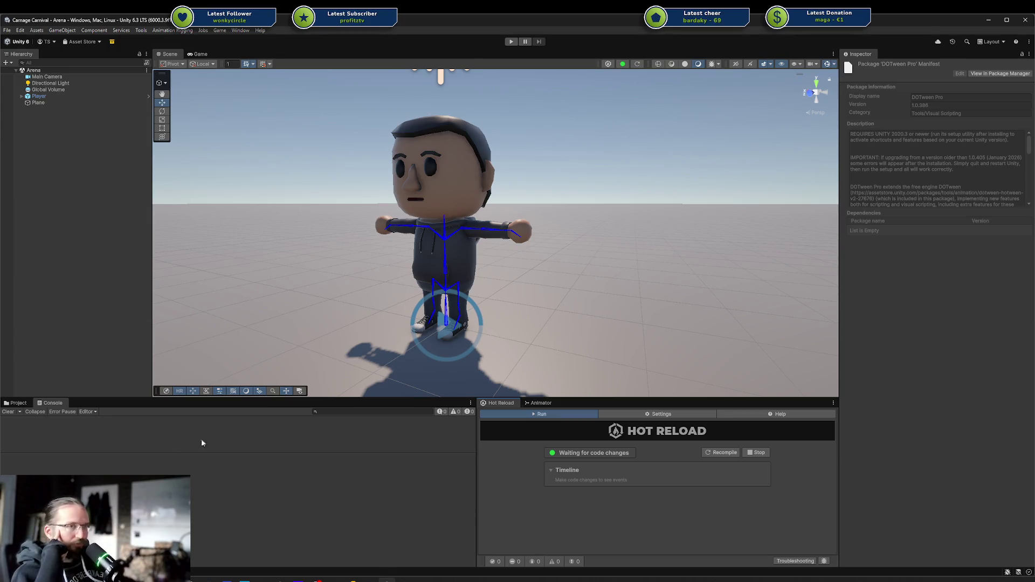
drag(23, 452, 24, 490)
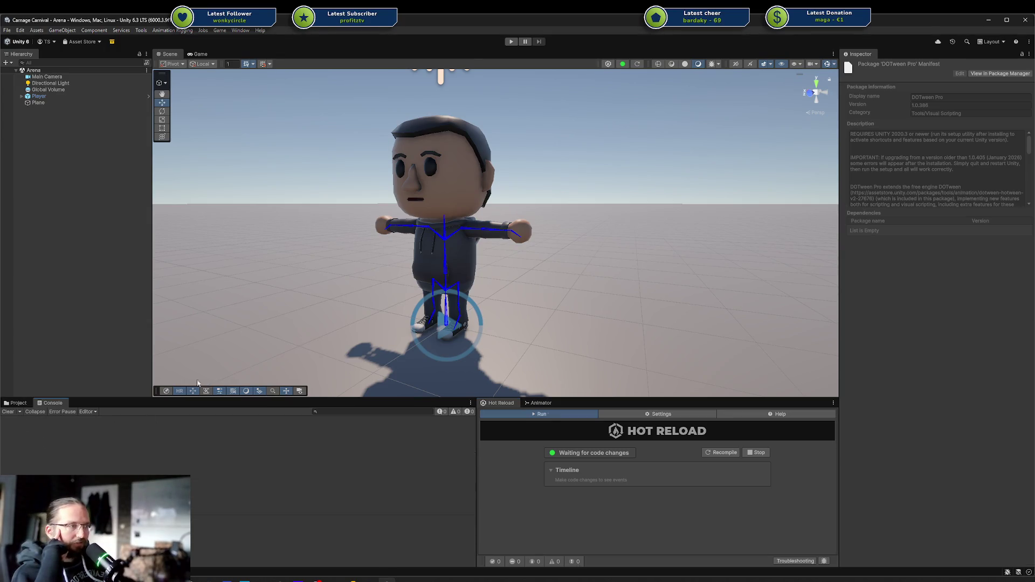
click(511, 41)
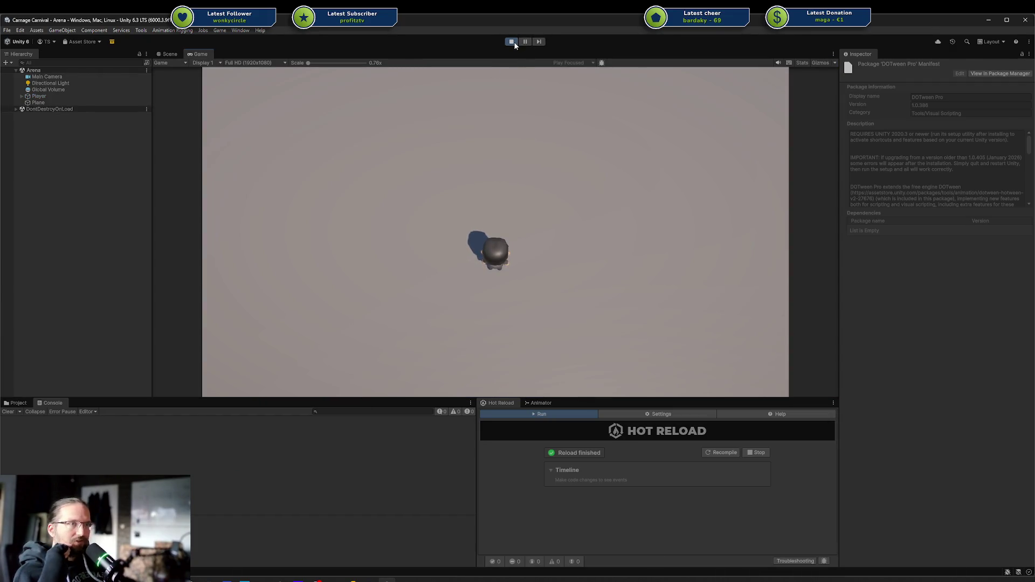
click(512, 41)
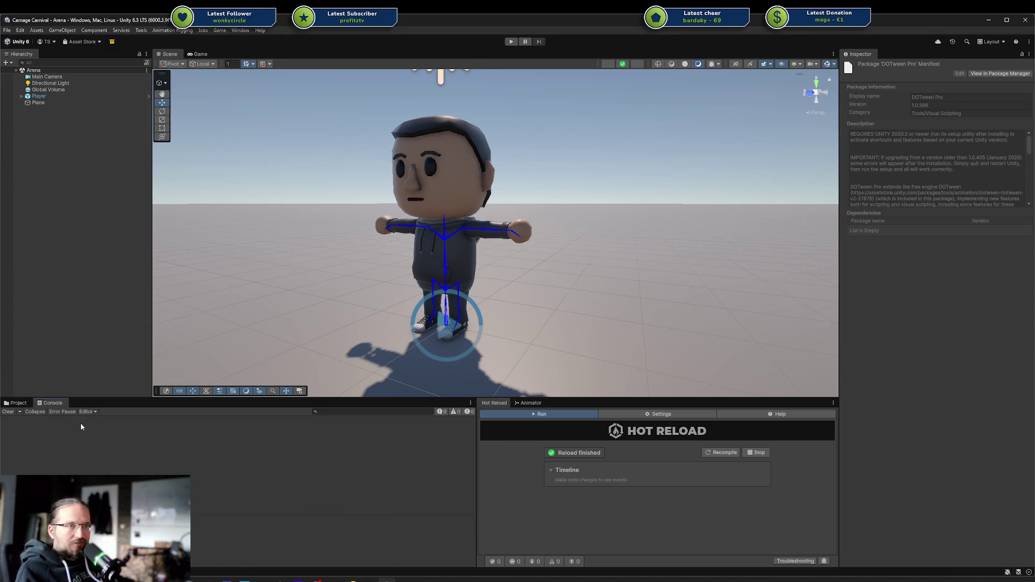
alt+drag(374, 286, 362, 232)
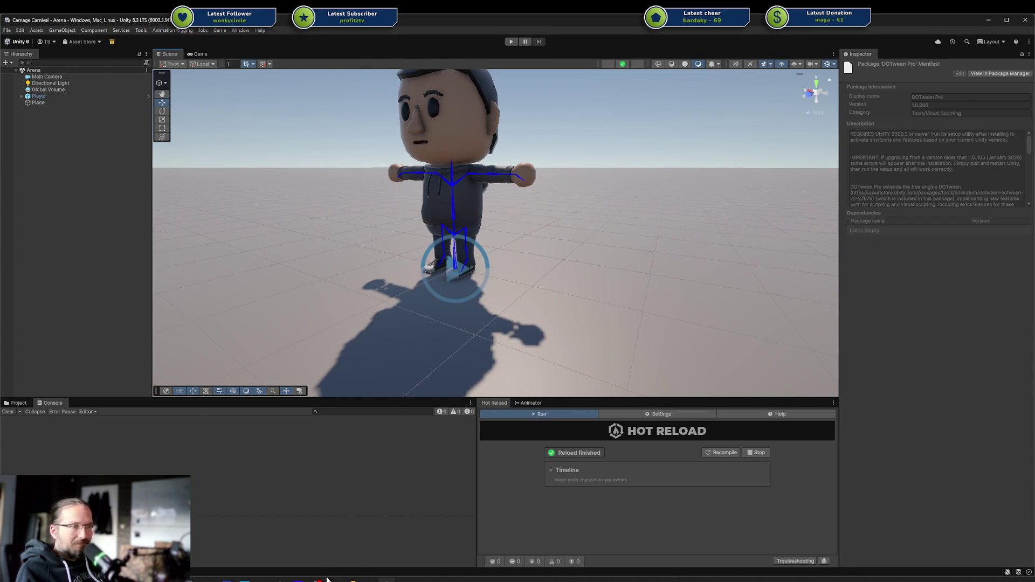
click(352, 579)
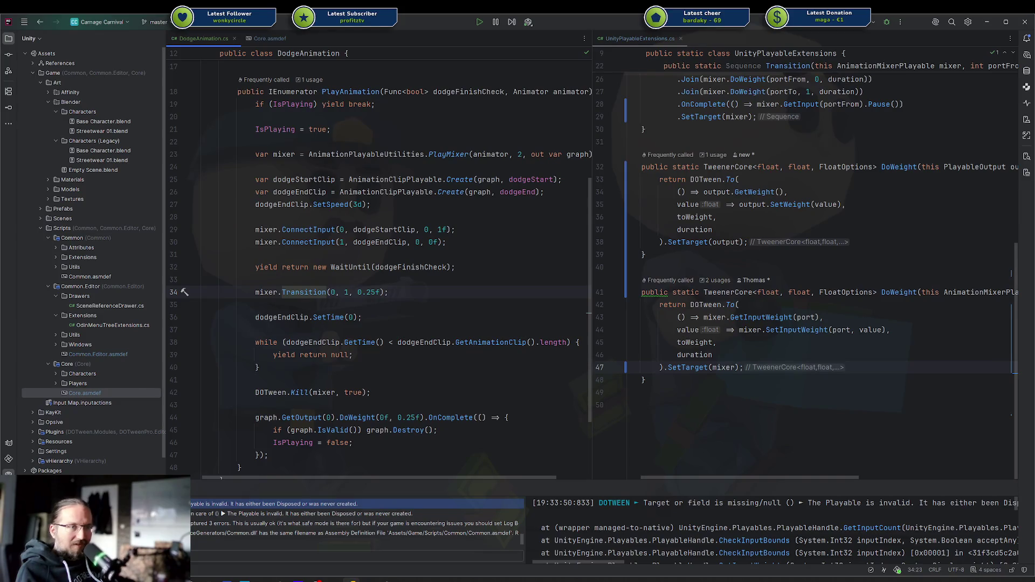
click(366, 371)
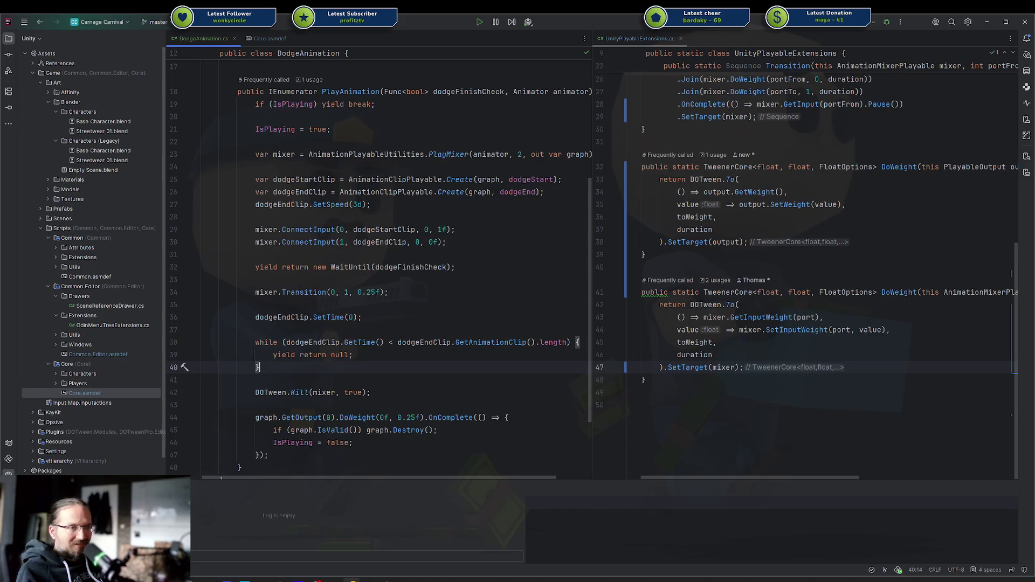
key(super+d)
key(super+d)
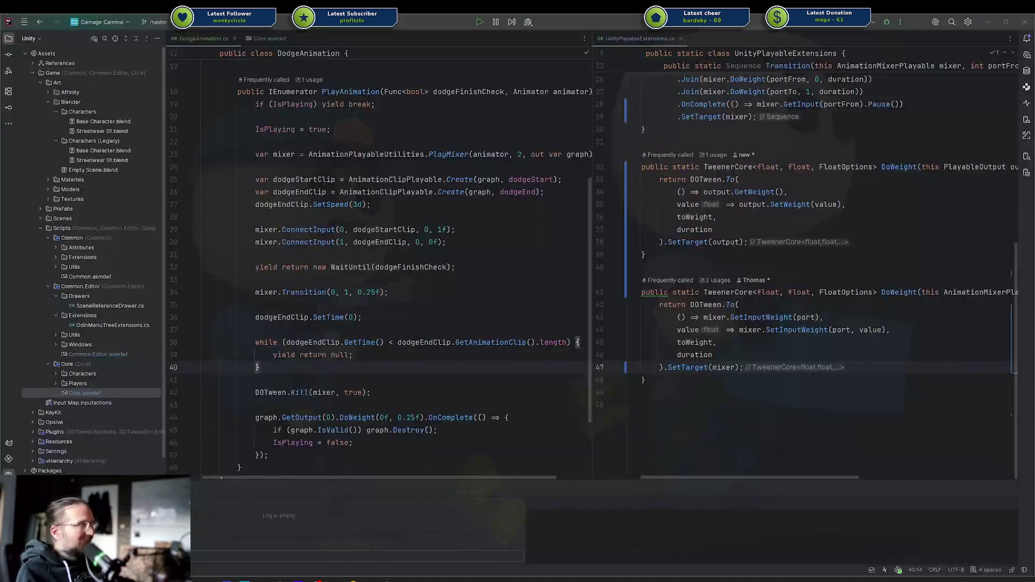
scroll(384, 357, up, 1)
scroll(385, 357, up, 5)
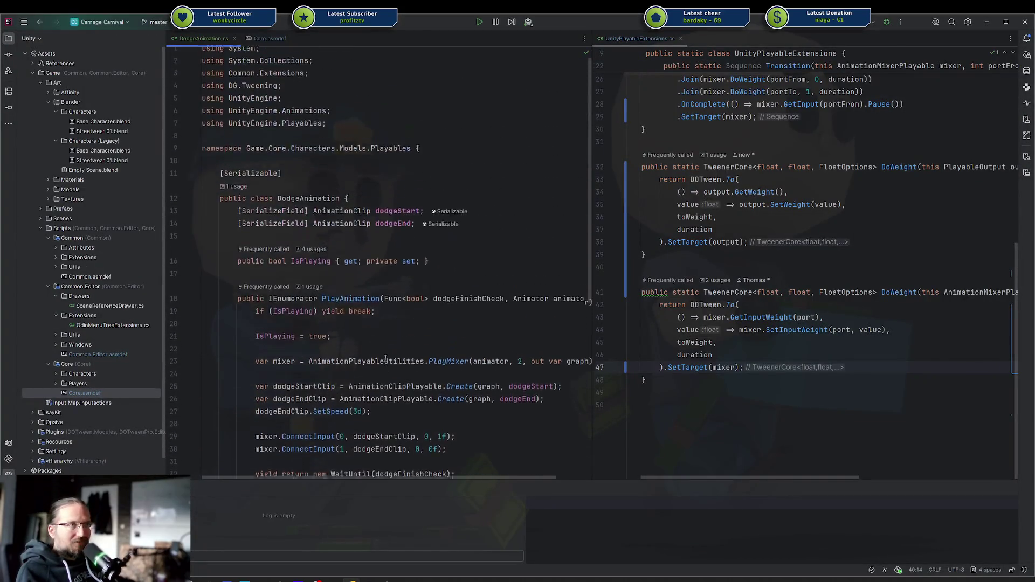
scroll(383, 359, down, 8)
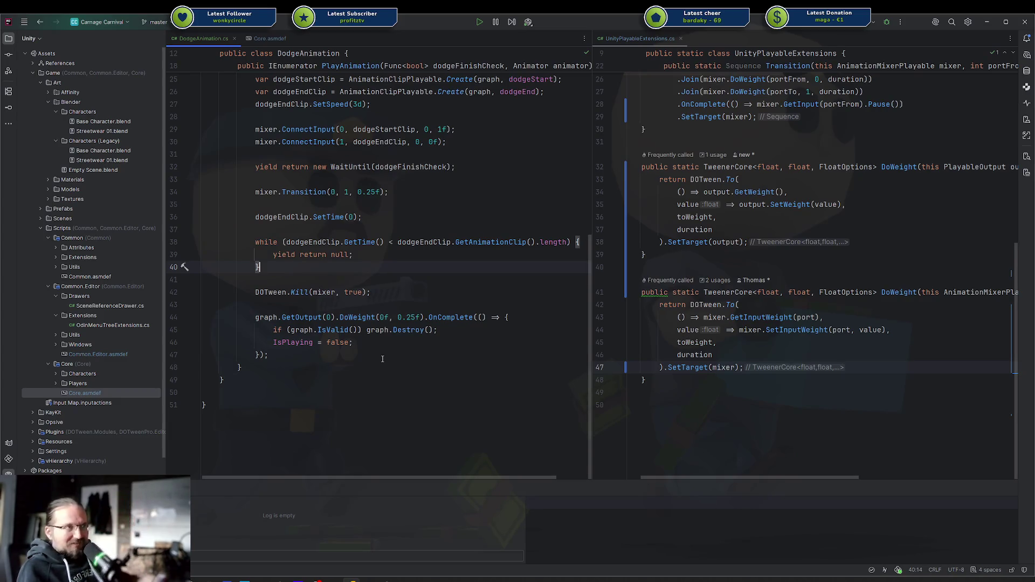
click(384, 359)
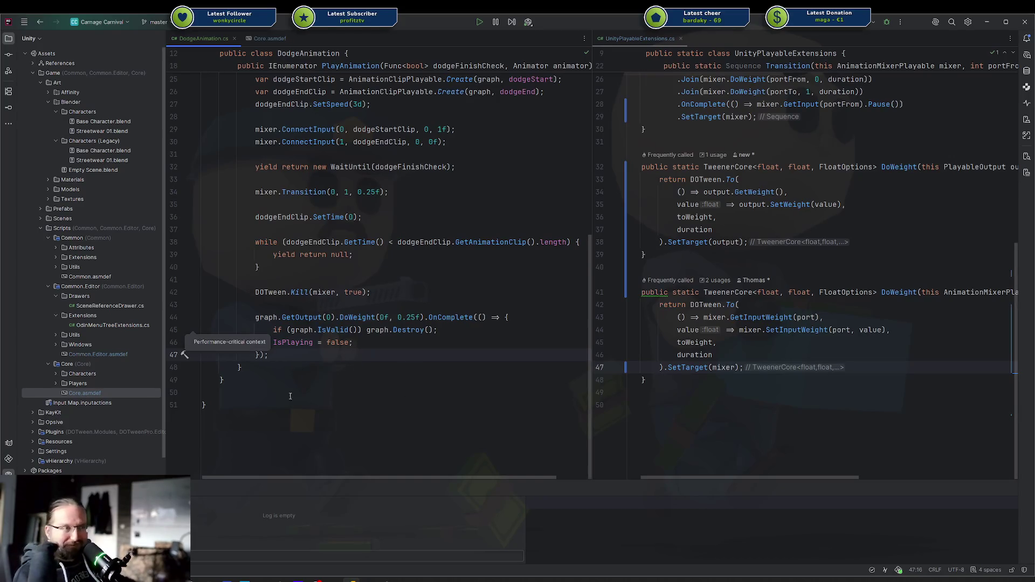
Review PlayAnimation's while loop and transition cleanup code in DodgeAnimation.cs.
scroll(290, 396, up, 10)
scroll(294, 318, down, 9)
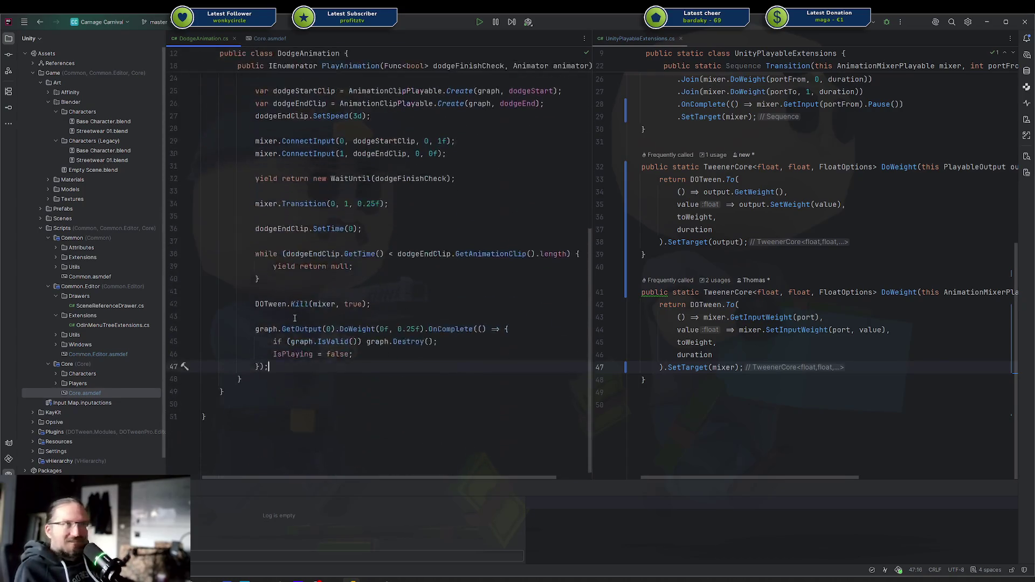
scroll(294, 318, down, 1)
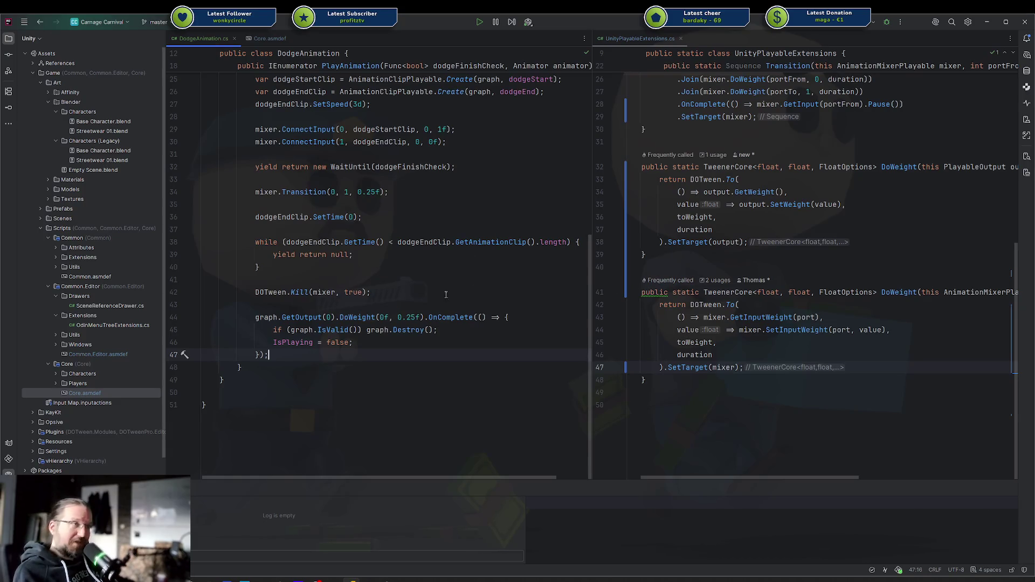
shift+click(356, 254)
click(422, 268)
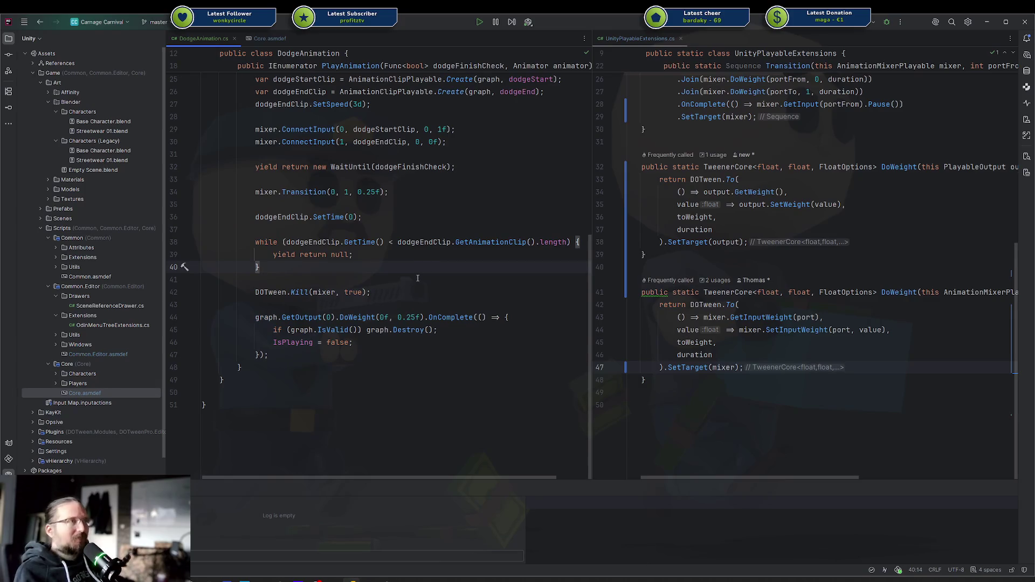
scroll(417, 279, up, 7)
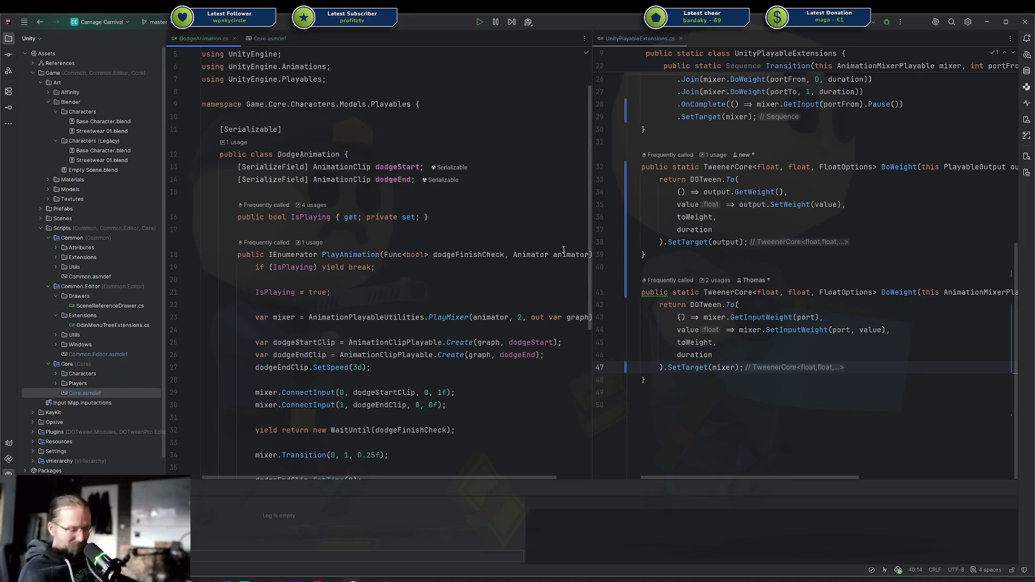
scroll(552, 254, down, 2)
scroll(552, 254, down, 5)
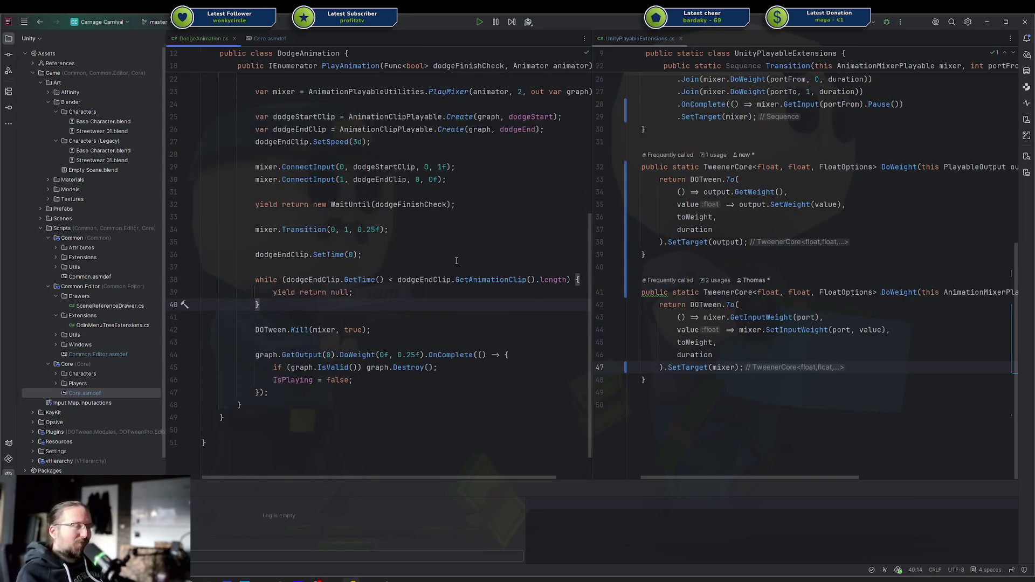
drag(360, 363, 278, 183)
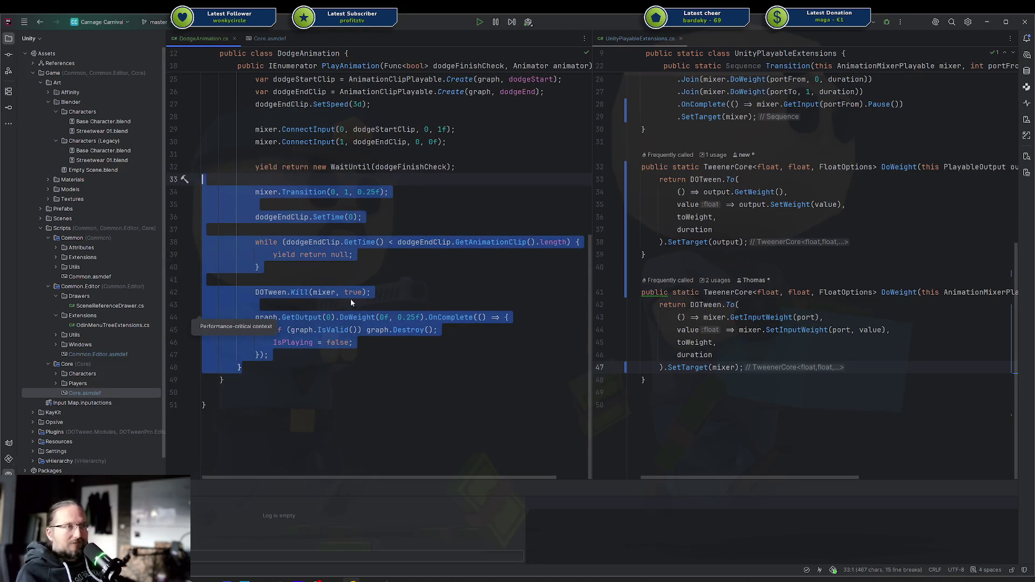
click(335, 292)
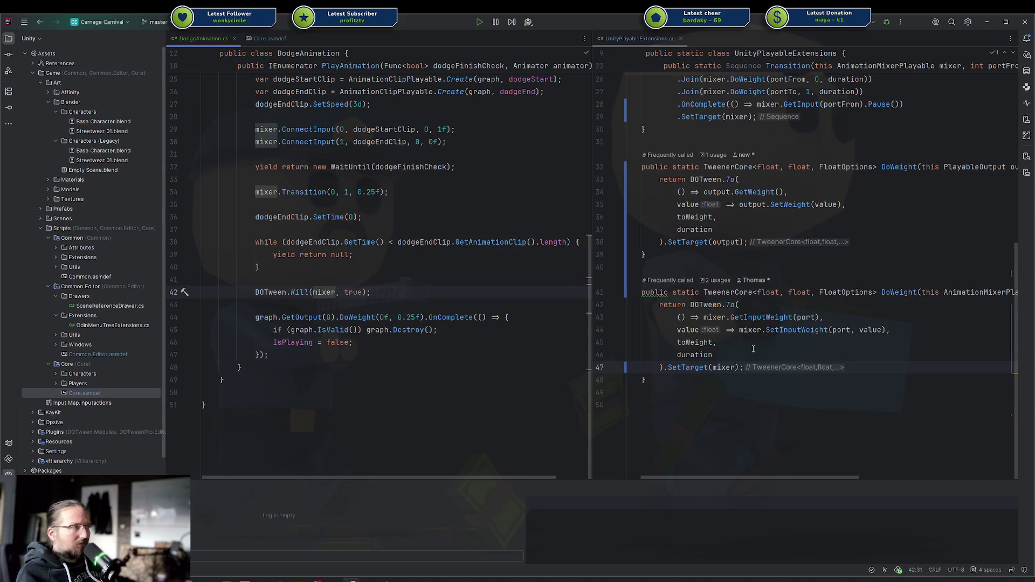
Inspect the SetTarget calls and the DOTween.Kill(mixer, true) line.
scroll(753, 349, up, 2)
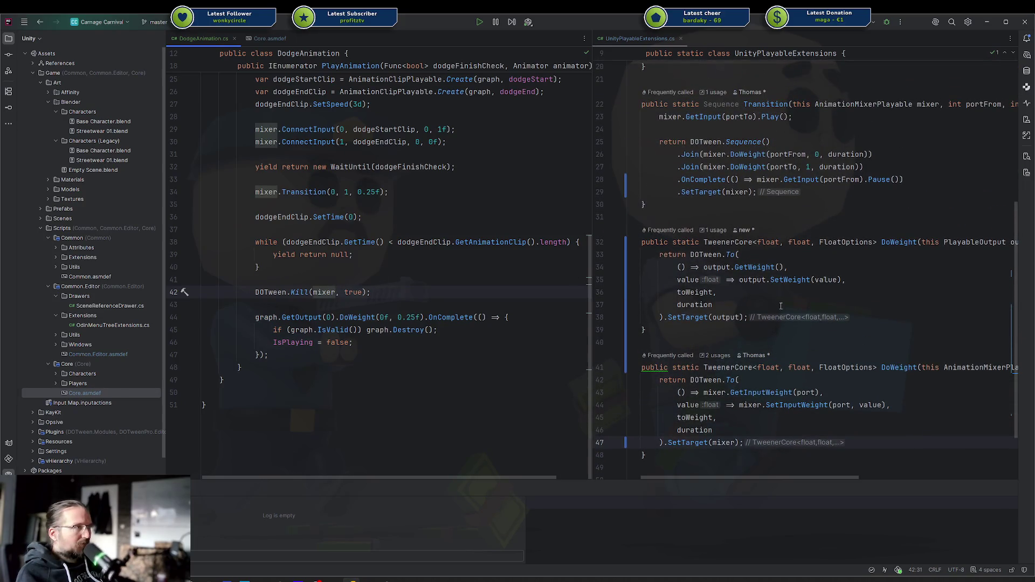
double_click(691, 317)
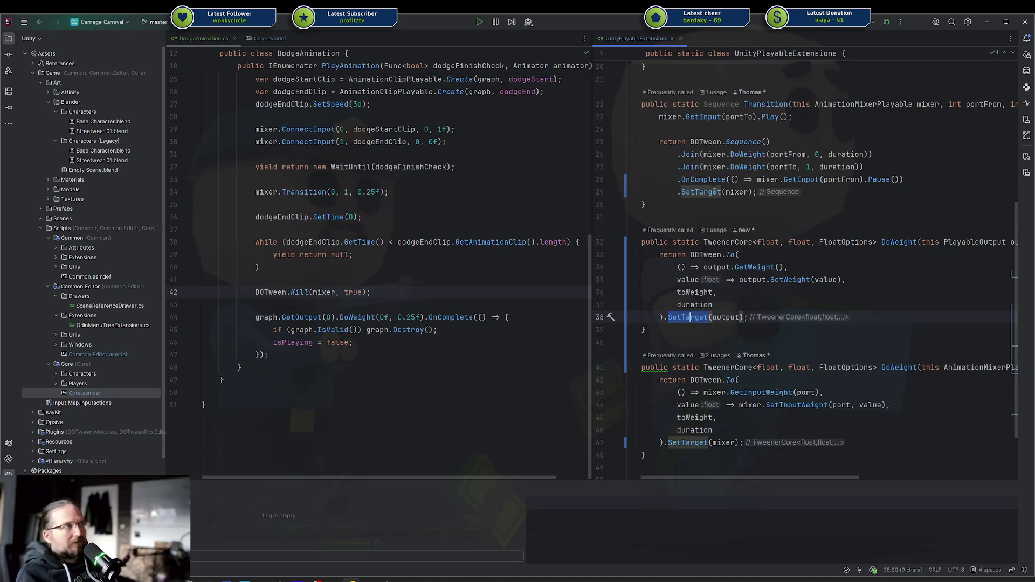
double_click(714, 192)
scroll(250, 364, up, 2)
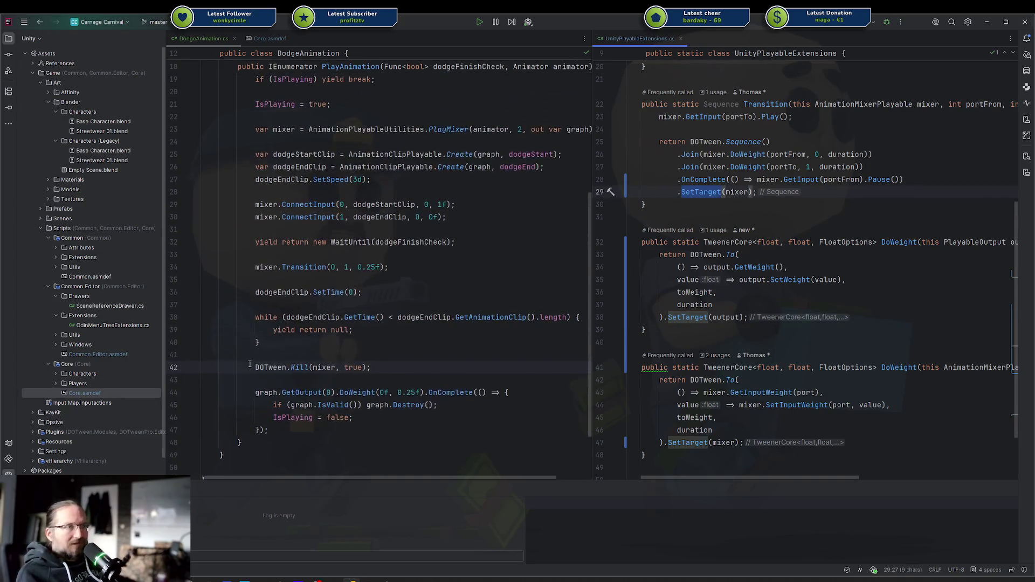
drag(249, 364, 419, 369)
click(304, 368)
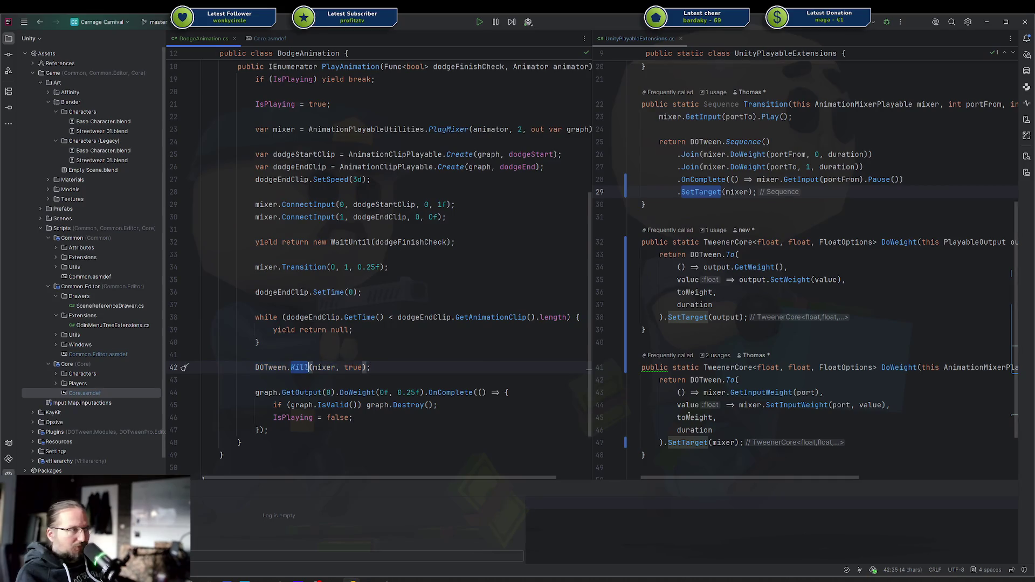
double_click(685, 442)
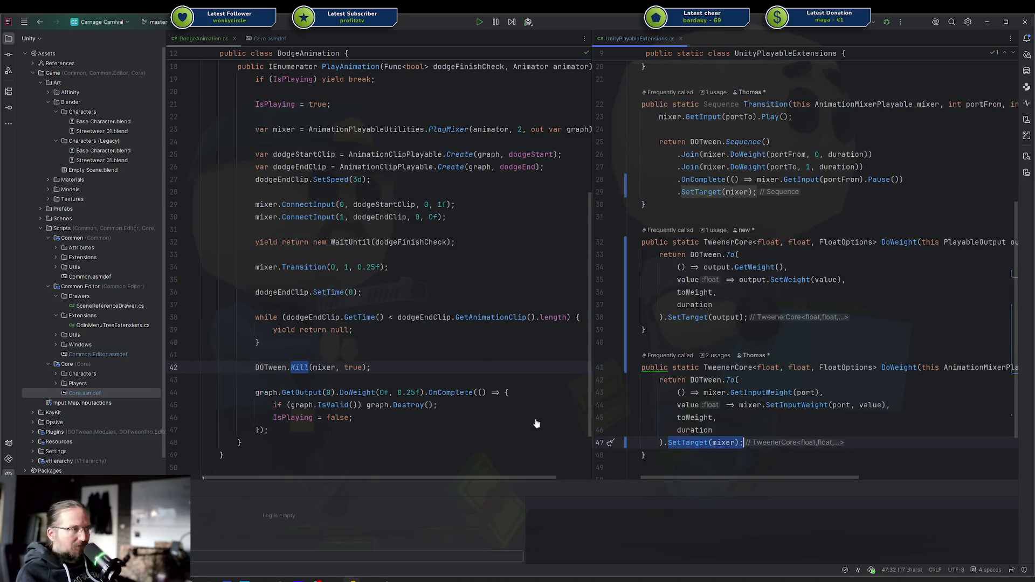
drag(255, 367, 408, 363)
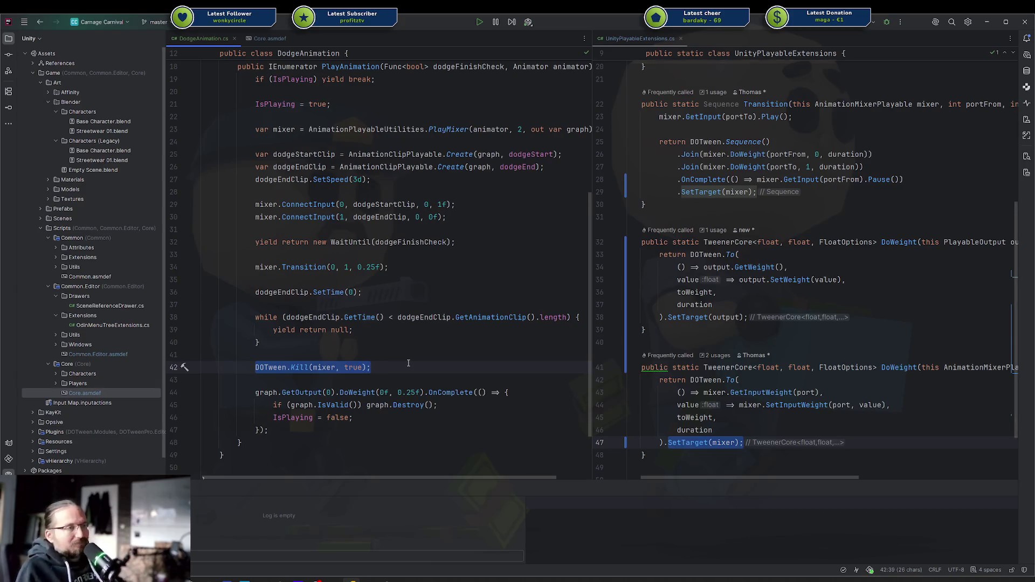
Delete the 'if (graph.IsValid())' check on line 45 so the callback just calls graph.Destroy().
drag(318, 405, 365, 405)
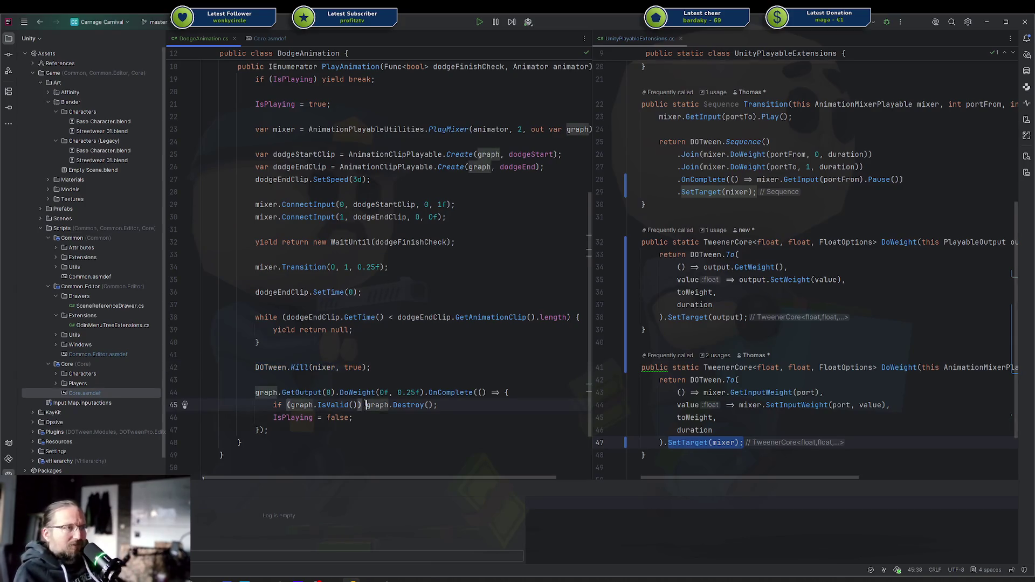
key(BackSpace)
key(shift+Home)
key(BackSpace)
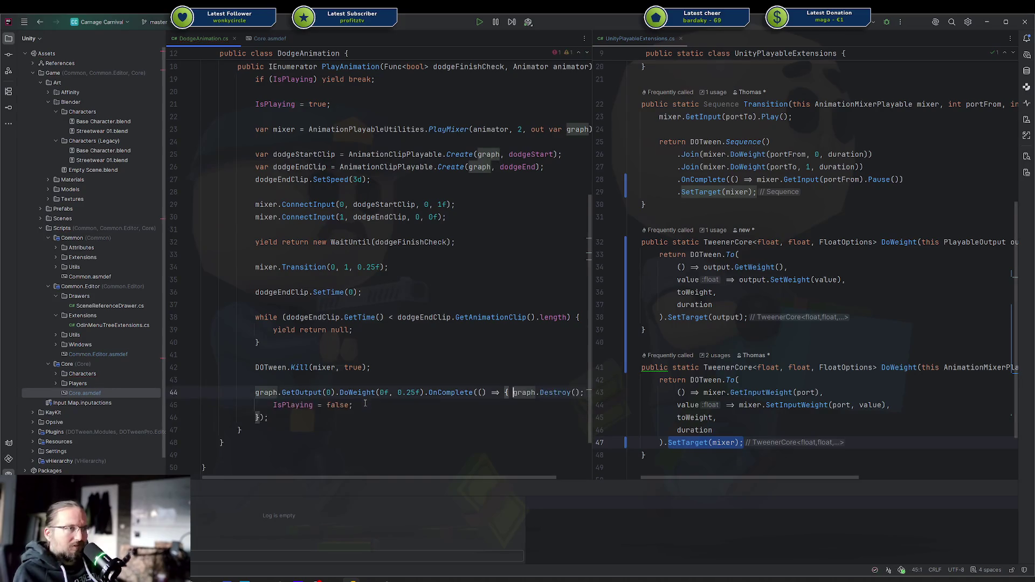
key(Tab)
key(Up)
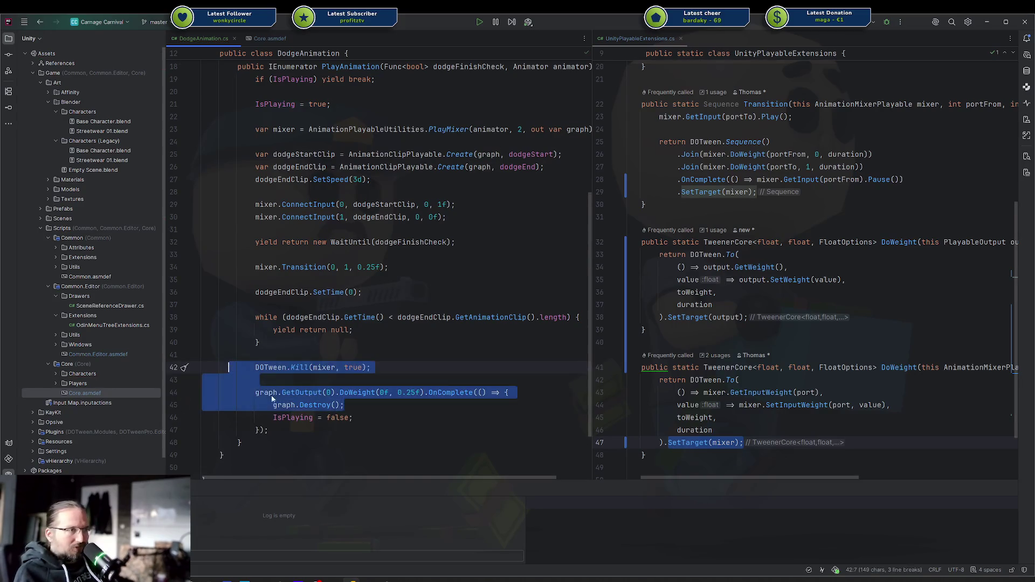
Compare the GetOutput fade-out statement with the mixer.Transition line on line 34.
mouse_move(355, 418)
mouse_down()
mouse_move(254, 392)
mouse_move(203, 404)
mouse_up()
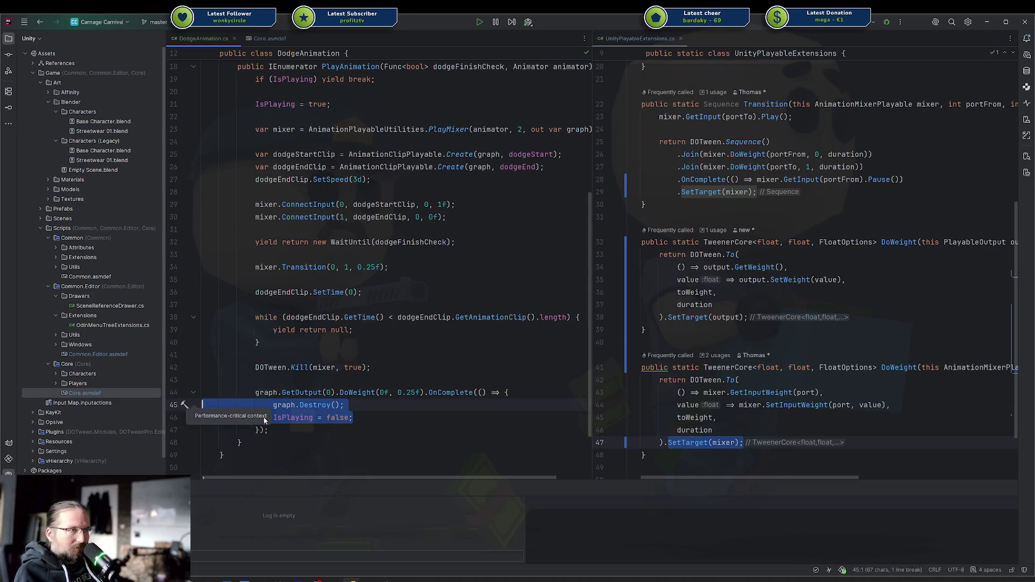
key(ctrl+w)
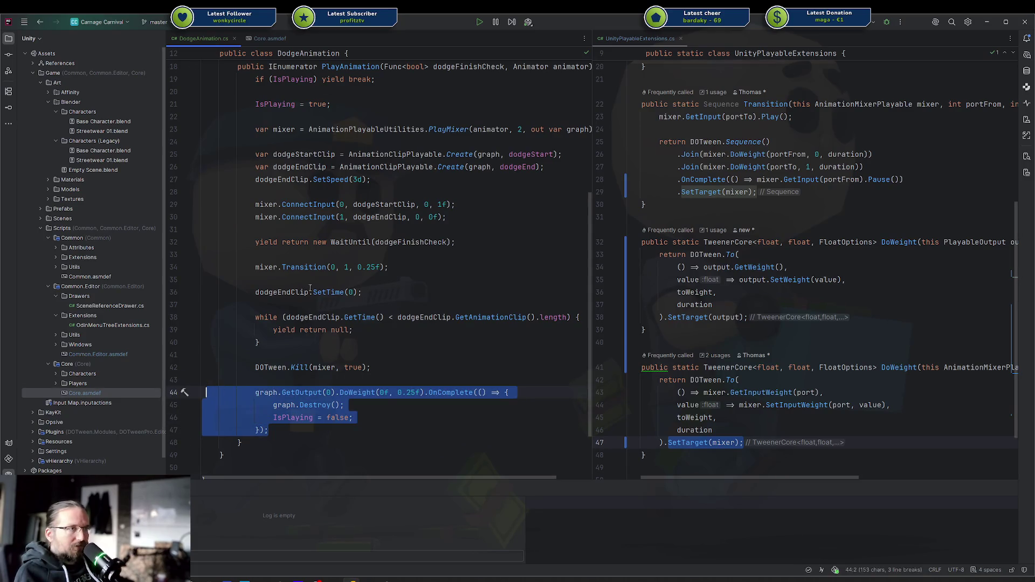
drag(251, 267, 462, 267)
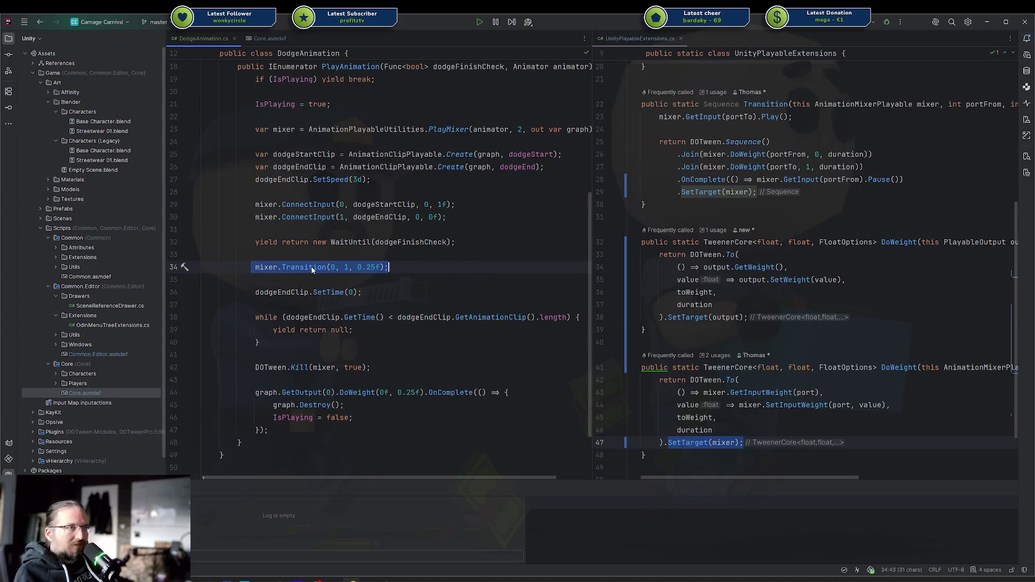
mouse_move(269, 434)
mouse_down()
mouse_move(242, 389)
mouse_move(399, 409)
mouse_up()
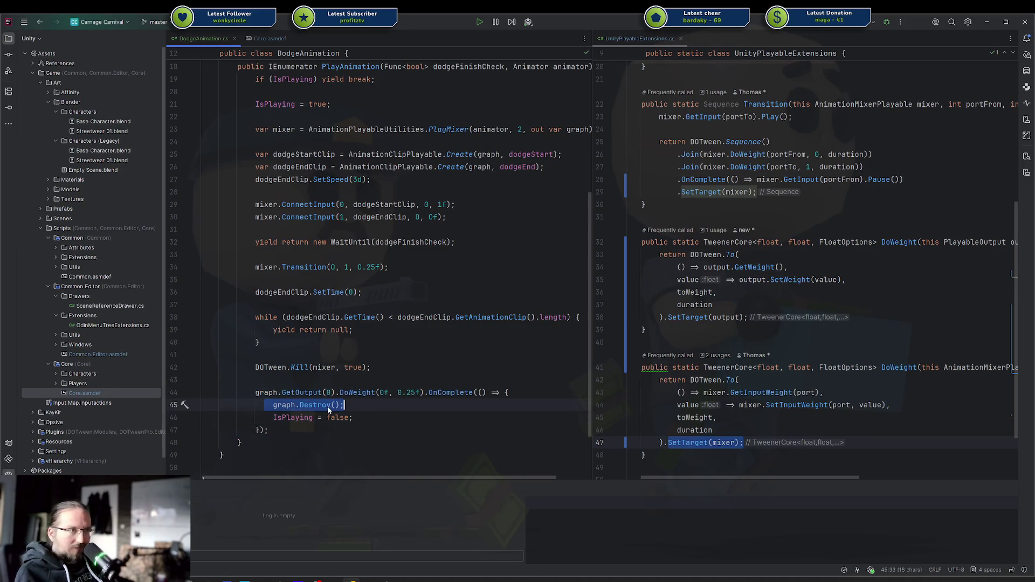
drag(259, 267, 388, 268)
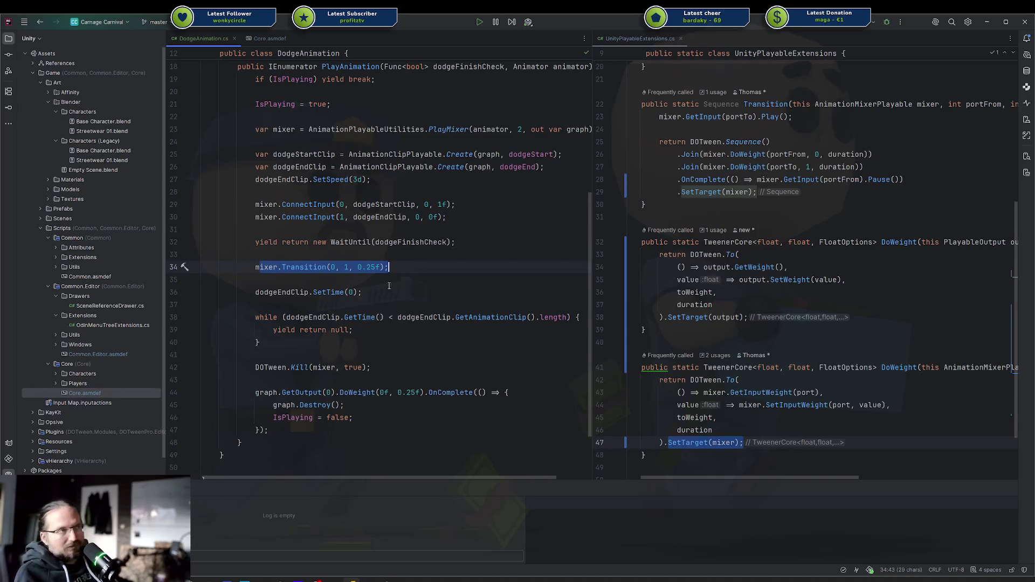
double_click(301, 268)
double_click(269, 268)
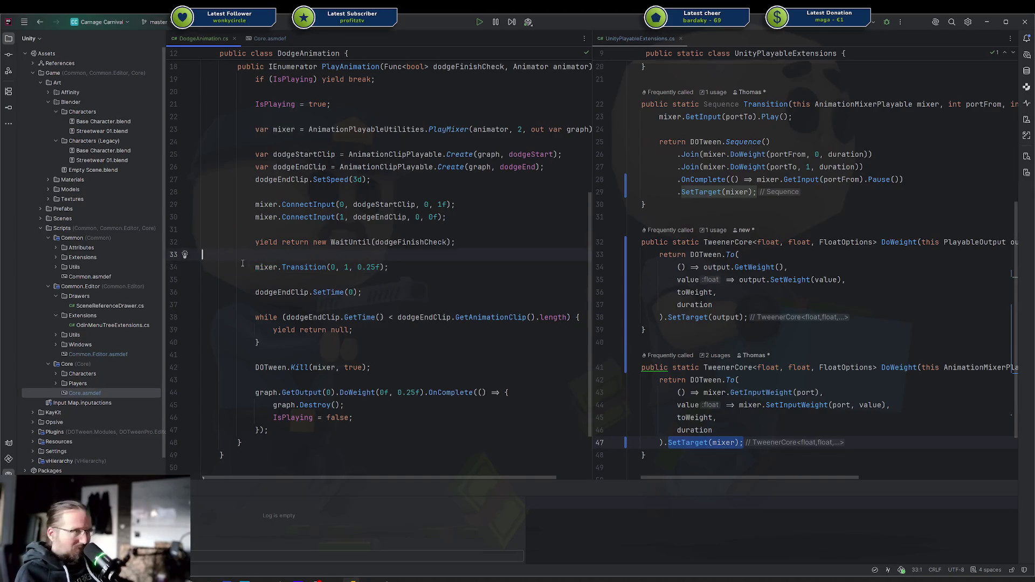
key(ctrl+w)
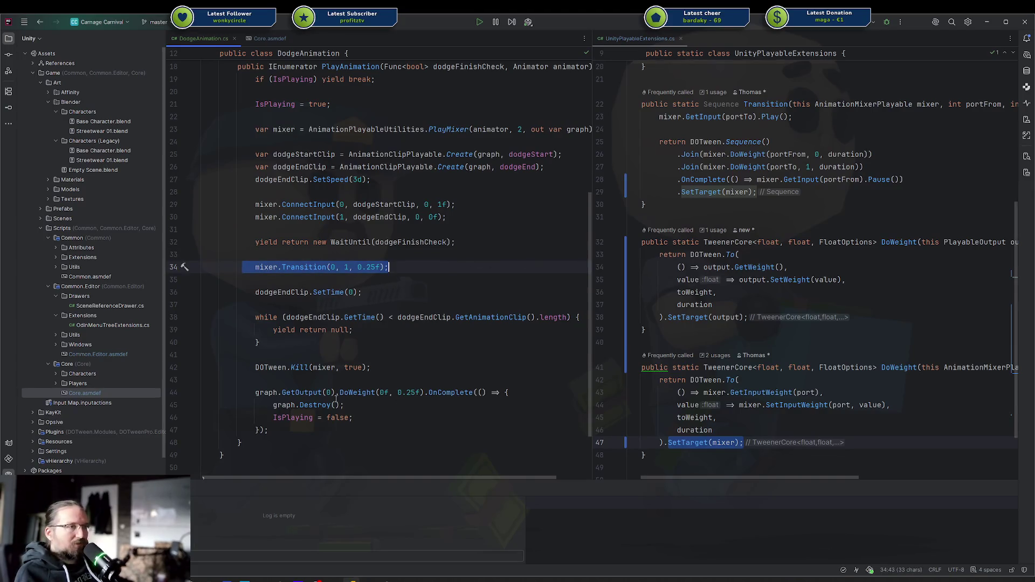
Select the DOTween.Kill(mixer, true) line above the fade-out block to replace it.
click(283, 380)
key(ctrl+w)
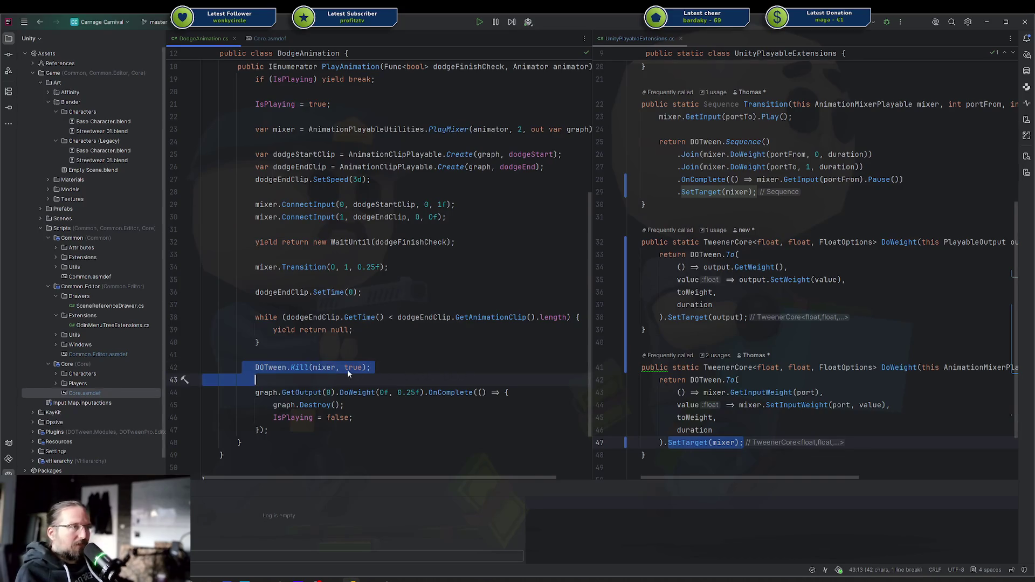
click(302, 367)
key(End)
key(Left)
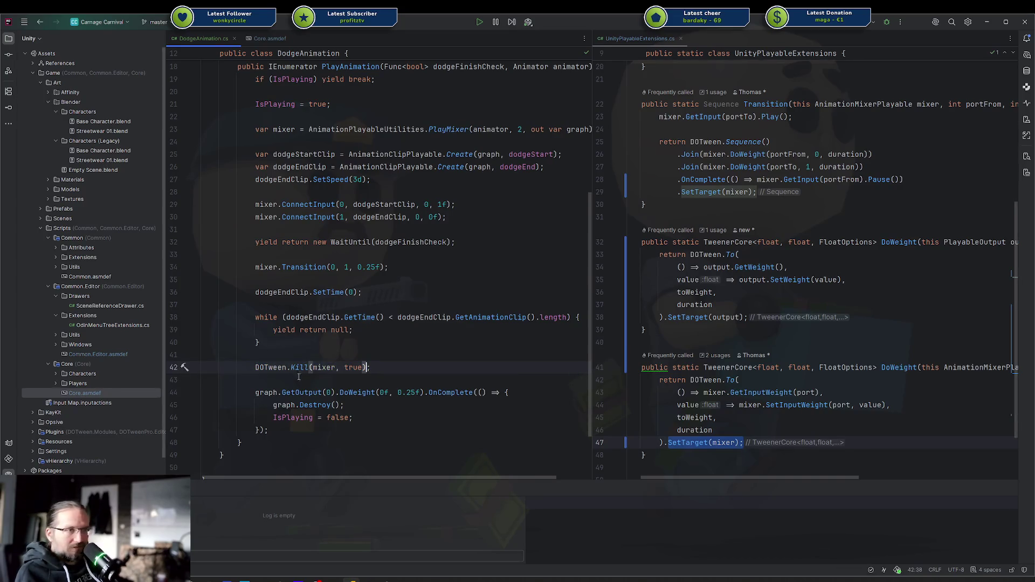
drag(269, 430, 260, 385)
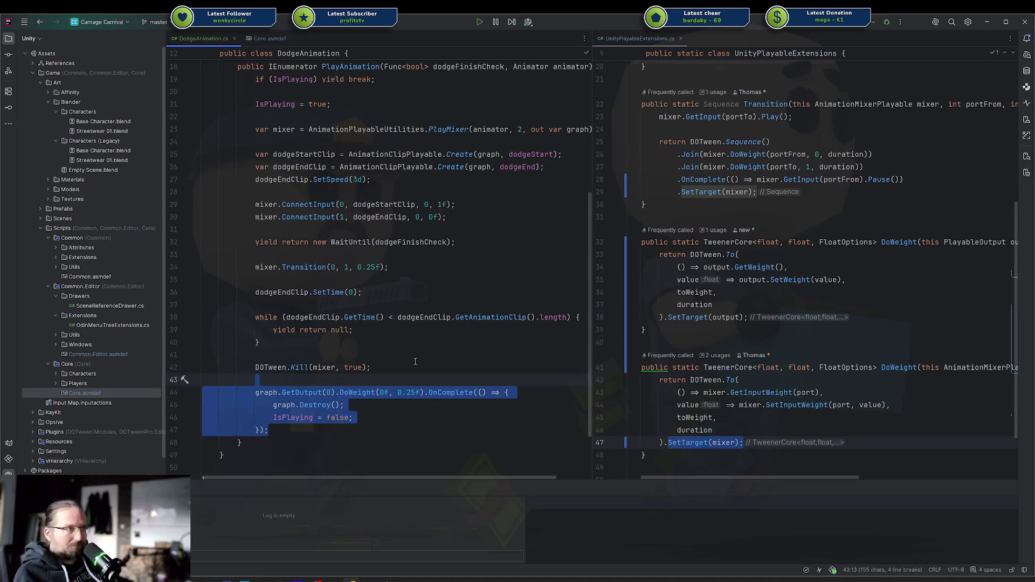
key(Up)
key(Up)
drag(255, 368, 402, 368)
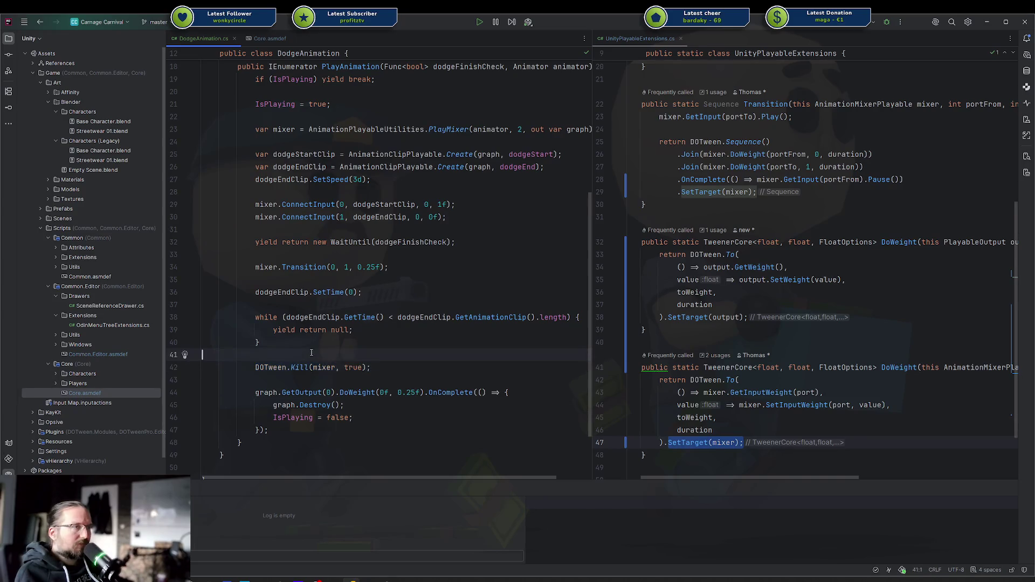
Type a 'DOTween.Tweenby' lookup, compare the TweensByTarget and TweensById docs, then delete the unfinished line.
text(DOT)
key(Return)
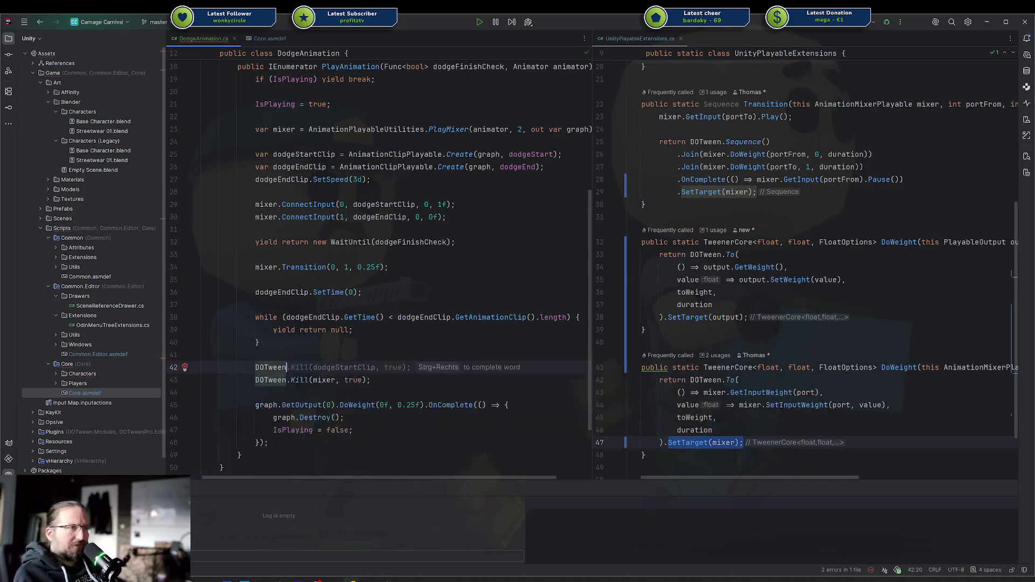
text(.w)
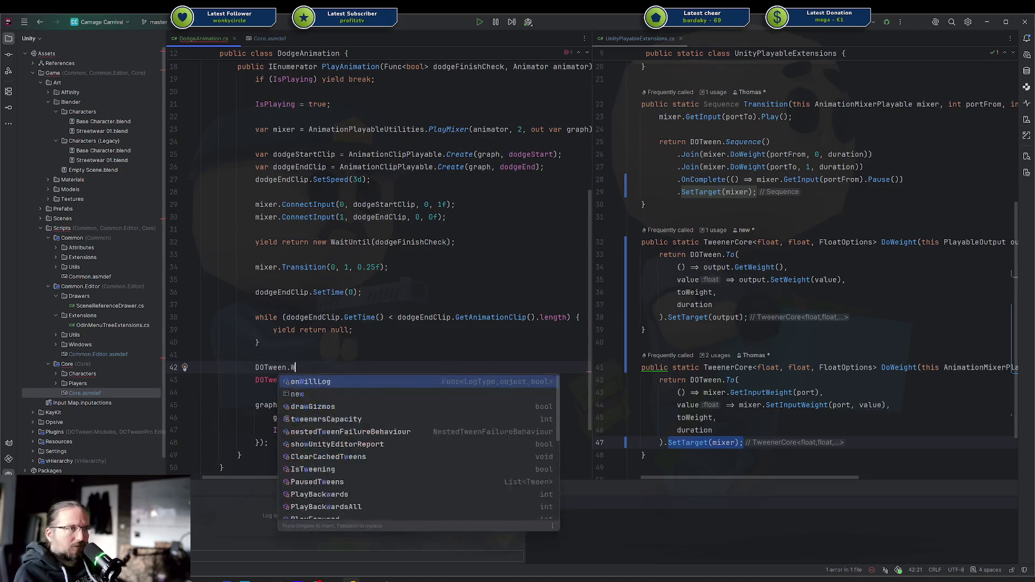
key(BackSpace)
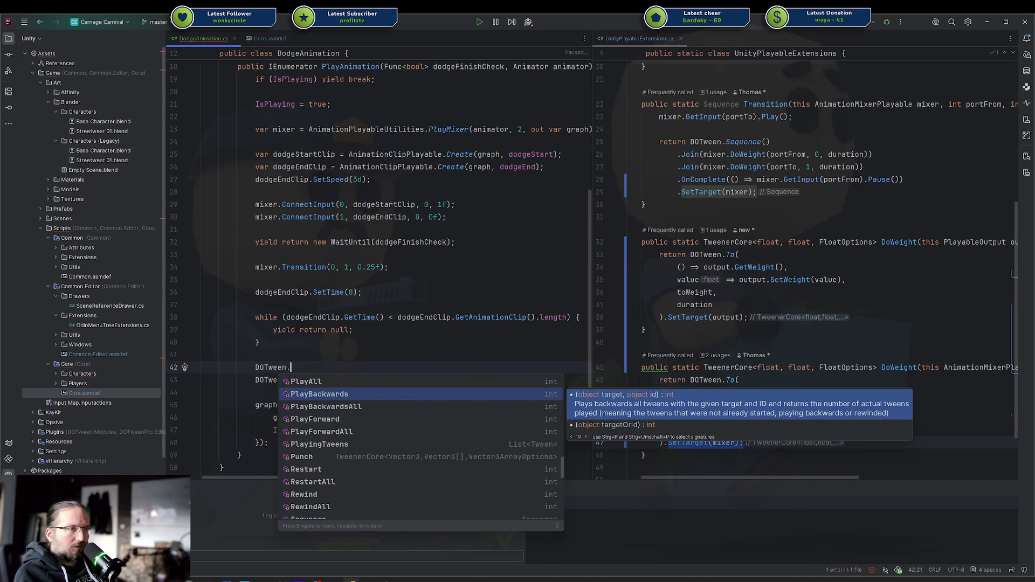
text(get)
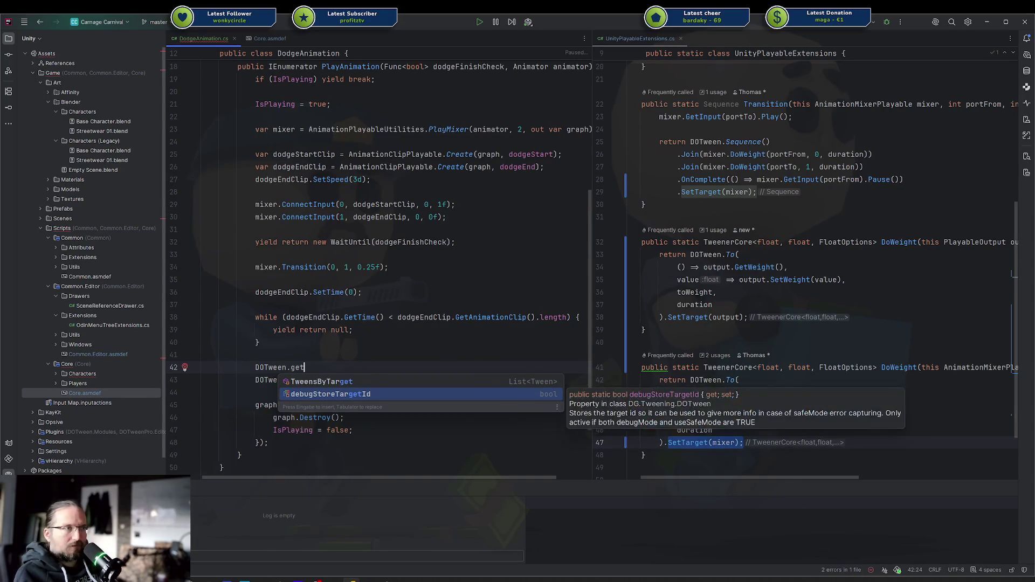
key(BackSpace)
key(BackSpace)
key(BackSpace)
text(Tw)
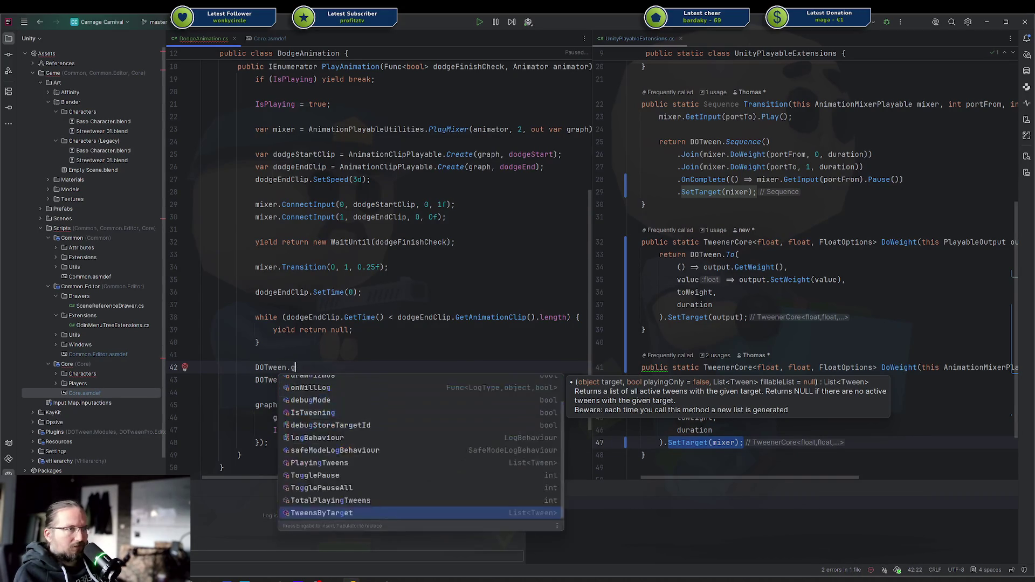
text(eenby)
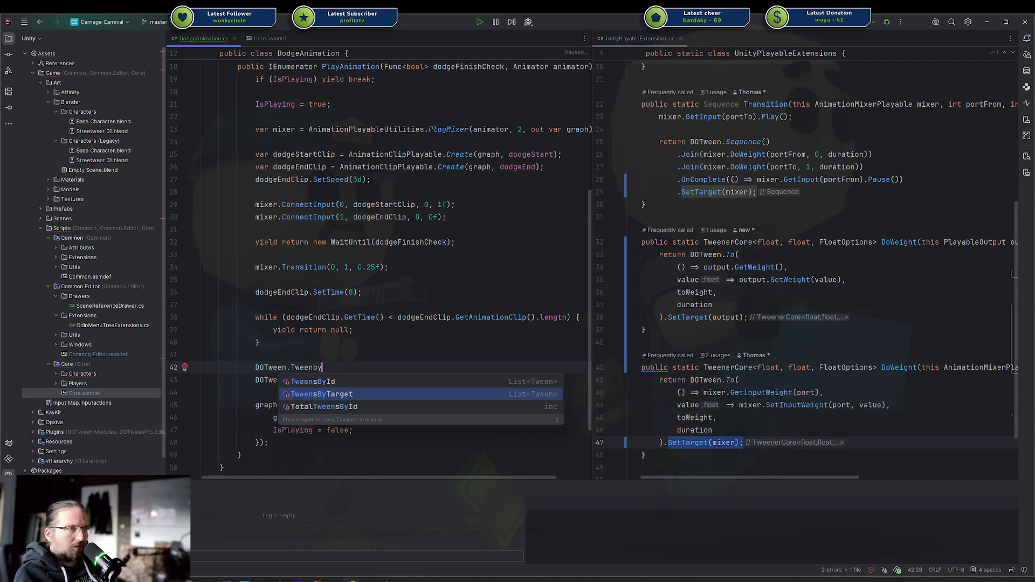
key(Down)
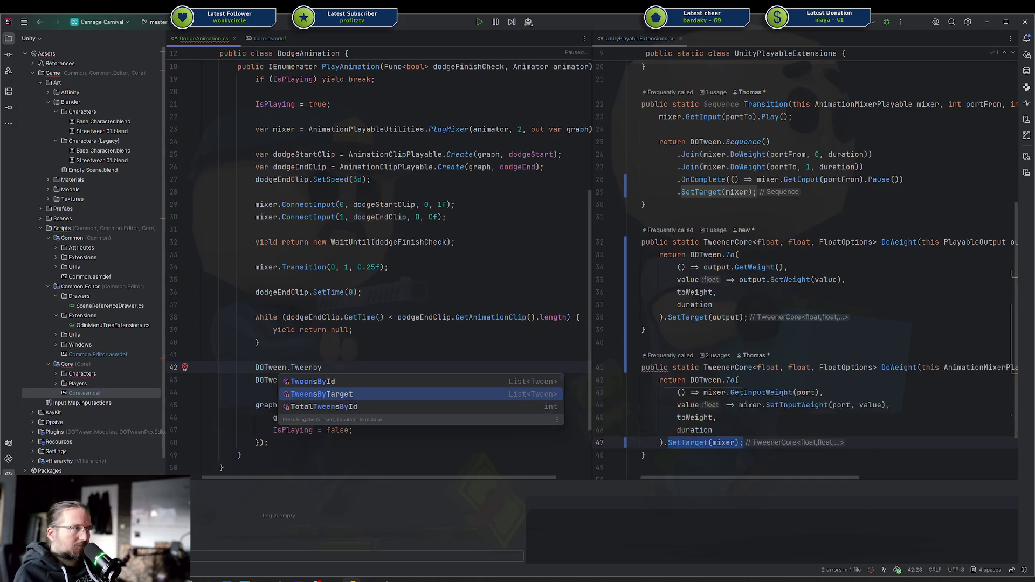
key(Up)
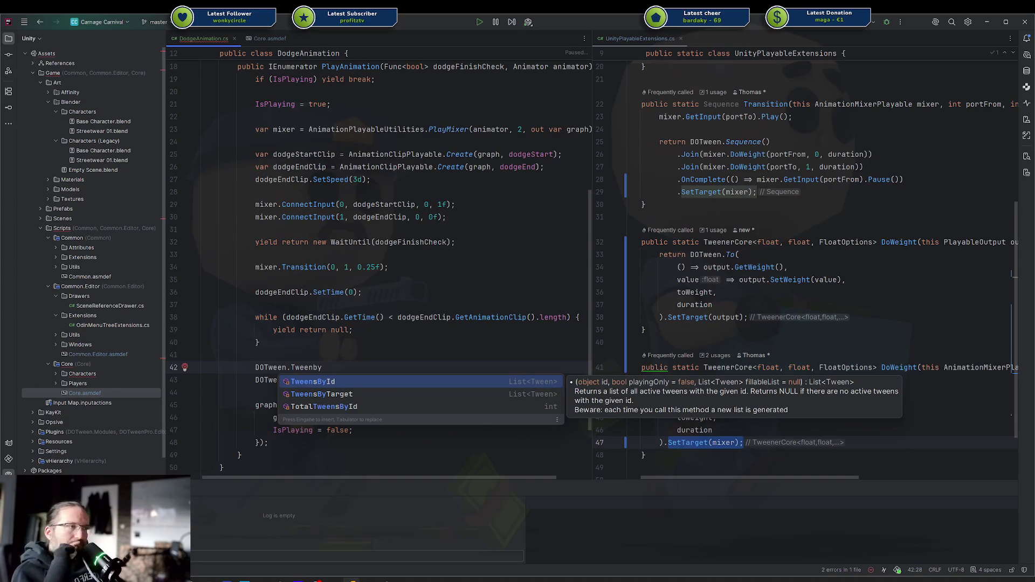
key(Down)
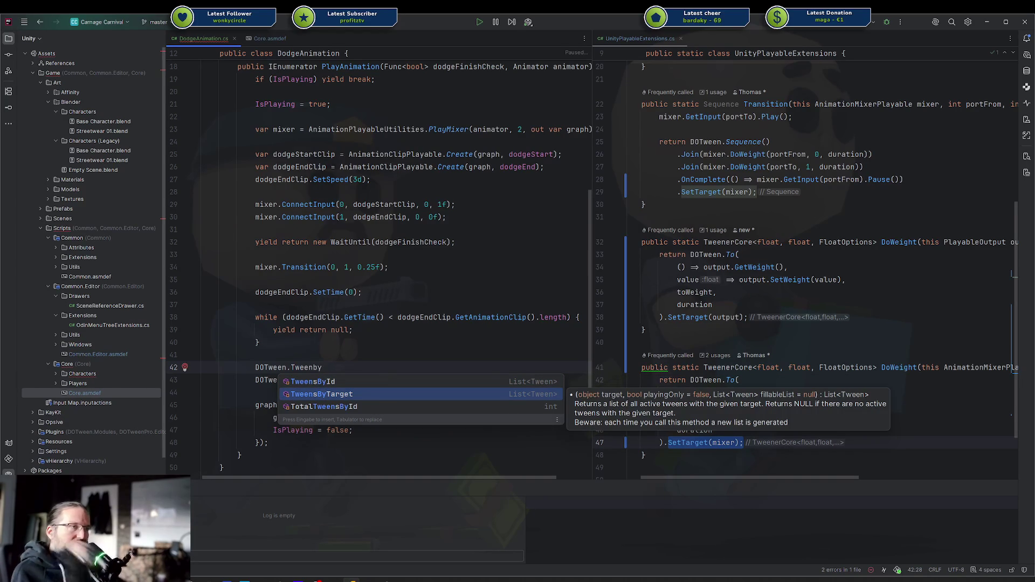
key(ctrl+y)
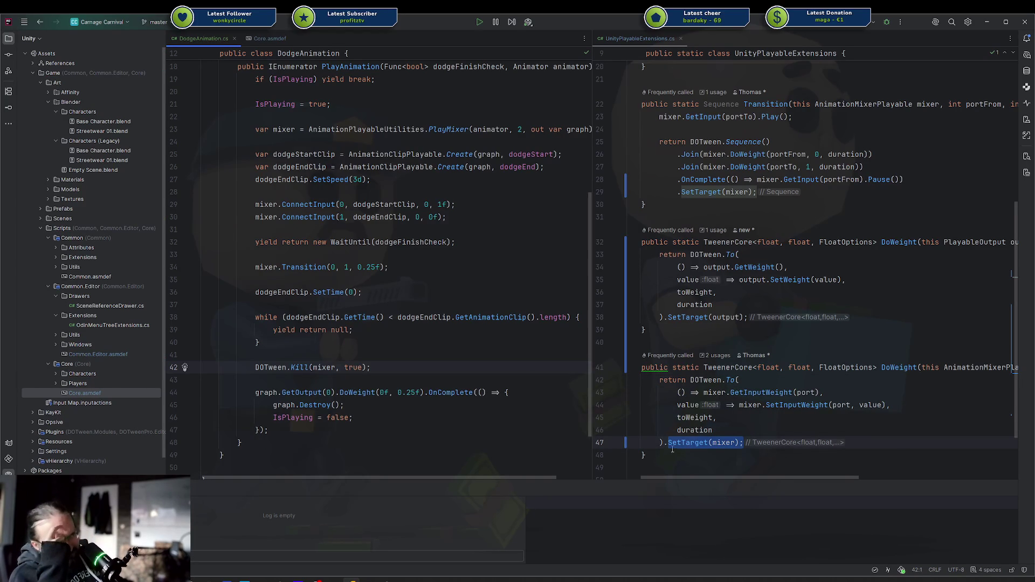
mouse_move(669, 445)
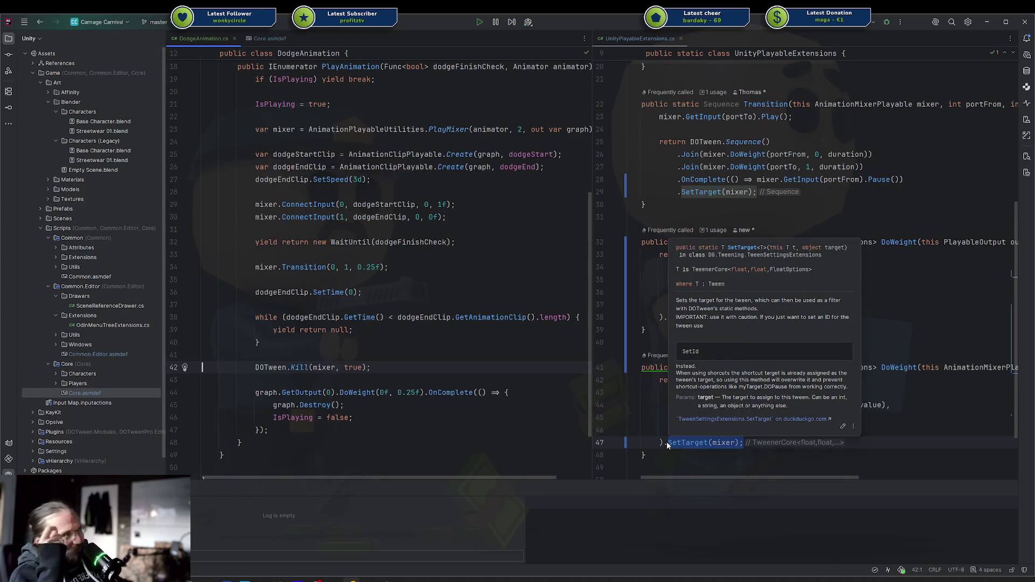
click(686, 443)
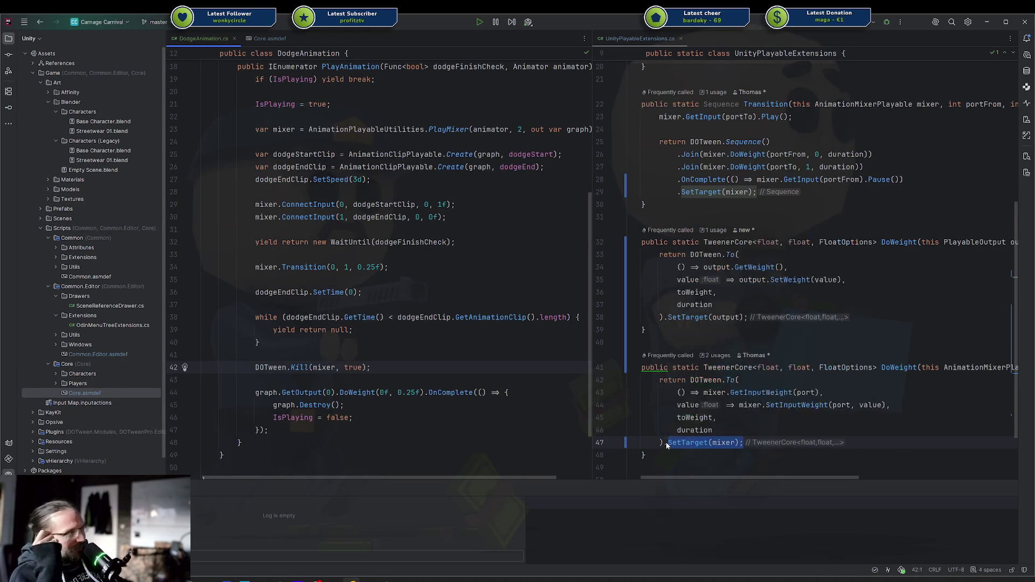
click(668, 317)
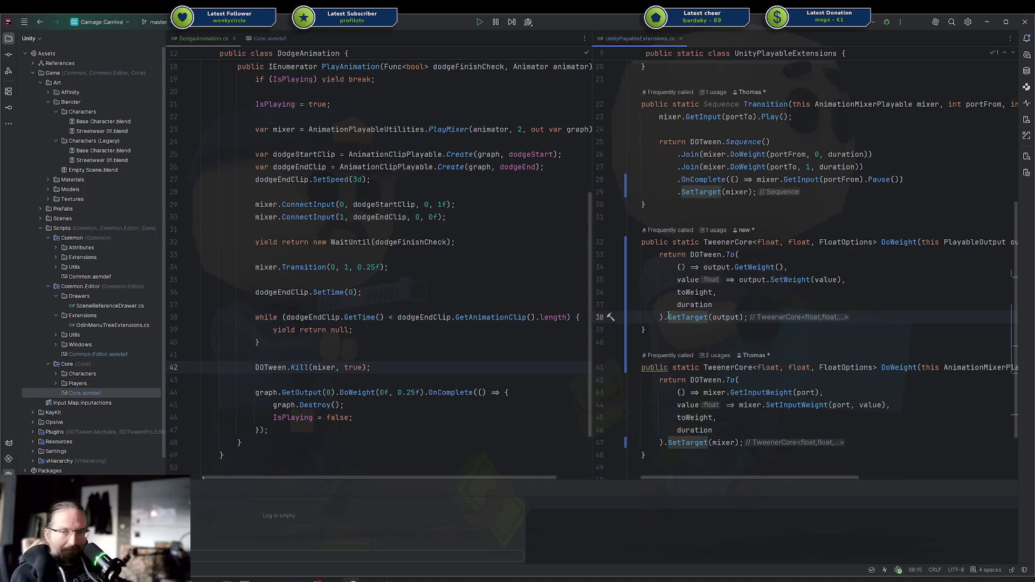
click(270, 349)
key(Return)
key(Return)
text(D)
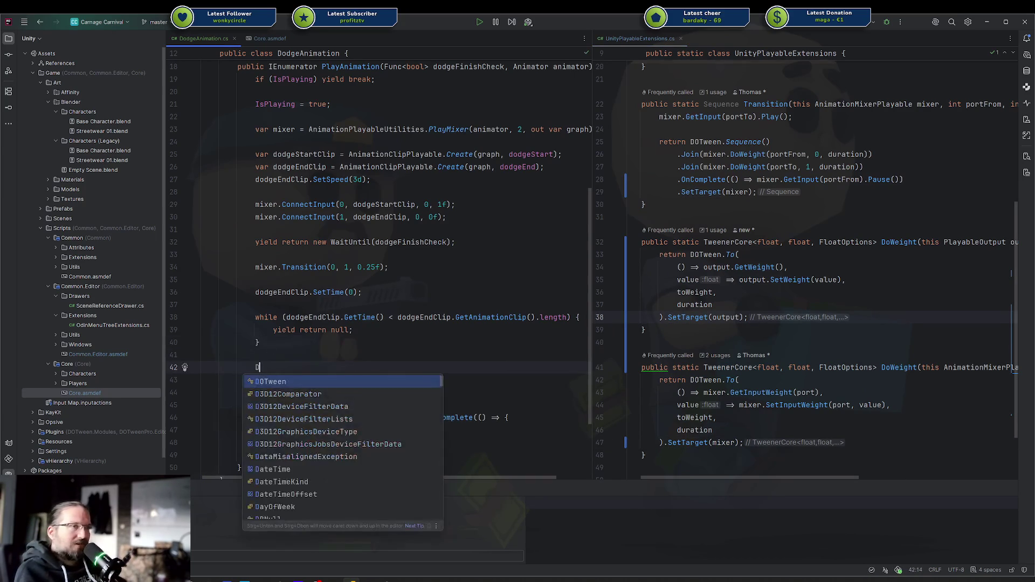
key(Return)
text(.Kill(mixer, true);)
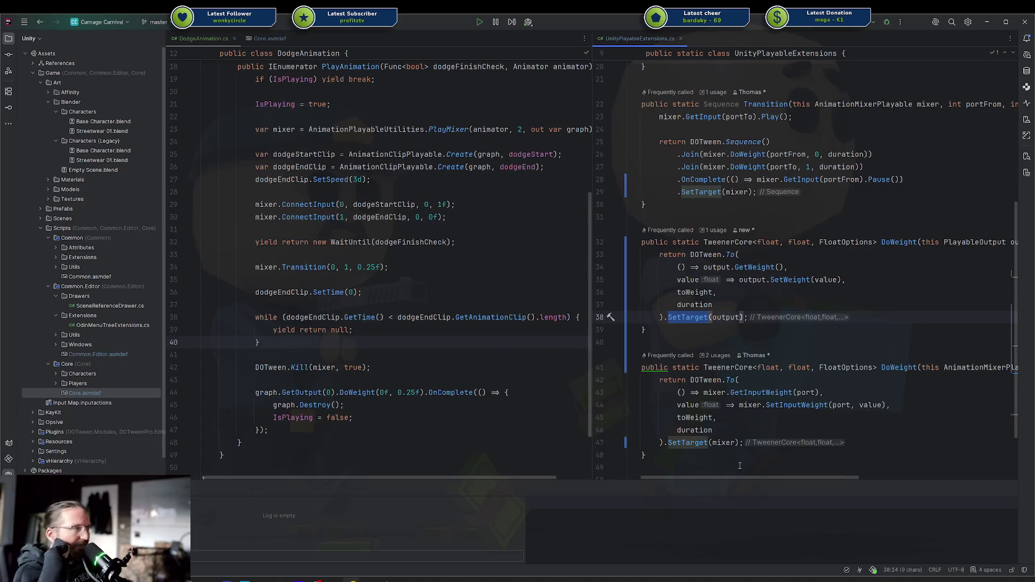
drag(730, 457, 659, 255)
click(659, 254)
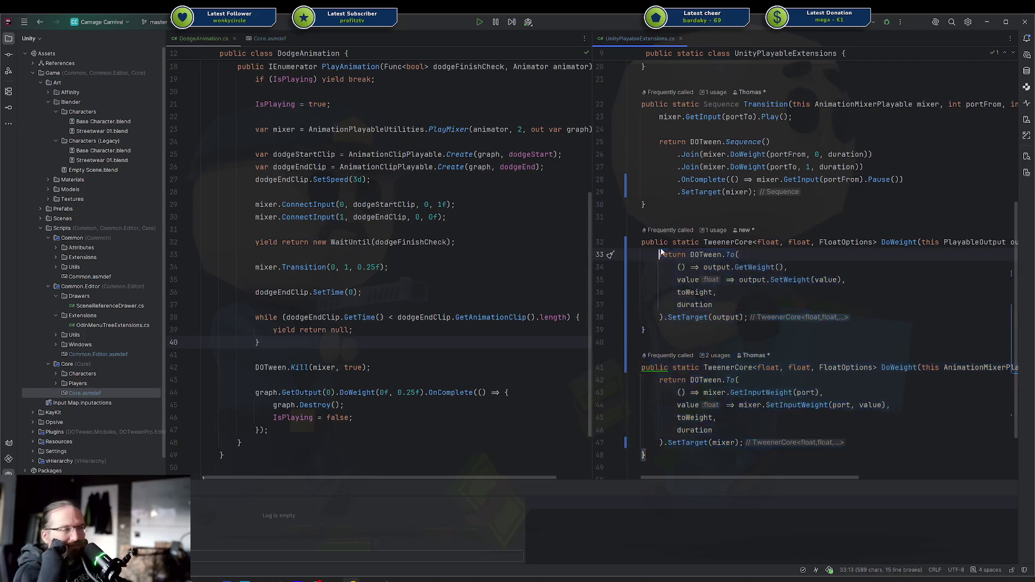
click(445, 255)
scroll(445, 261, up, 5)
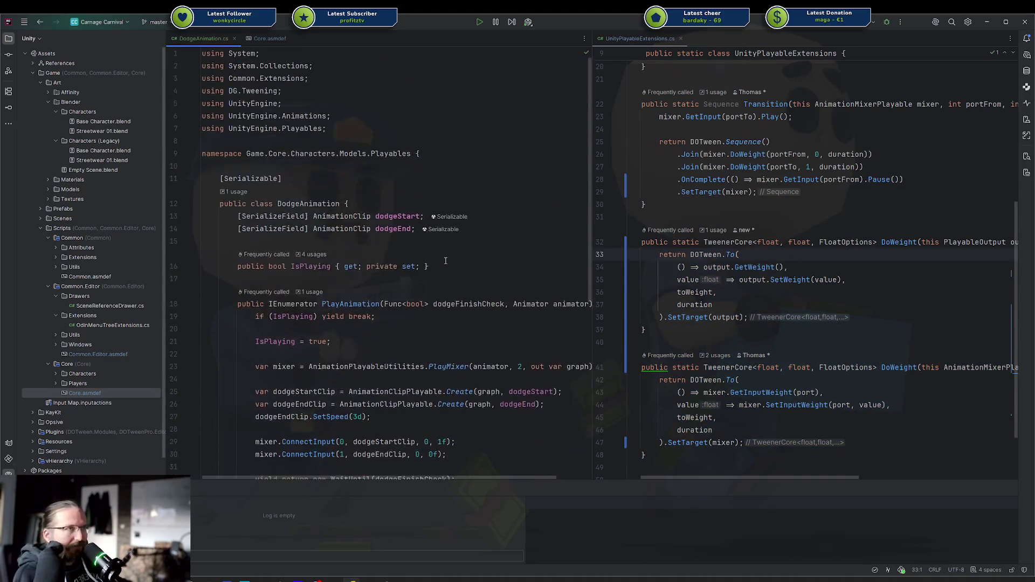
scroll(445, 261, down, 5)
scroll(445, 260, down, 2)
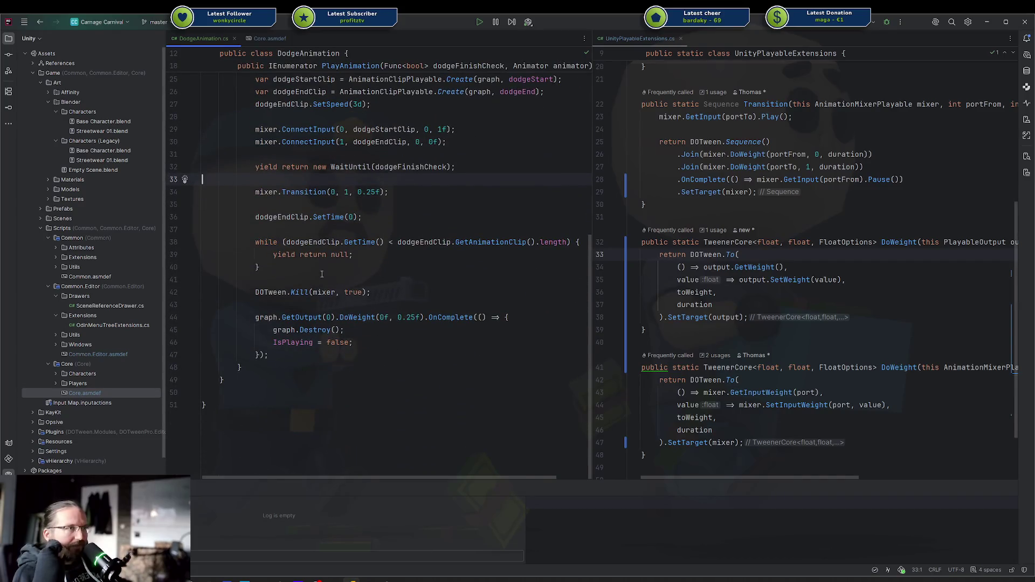
drag(667, 318, 748, 317)
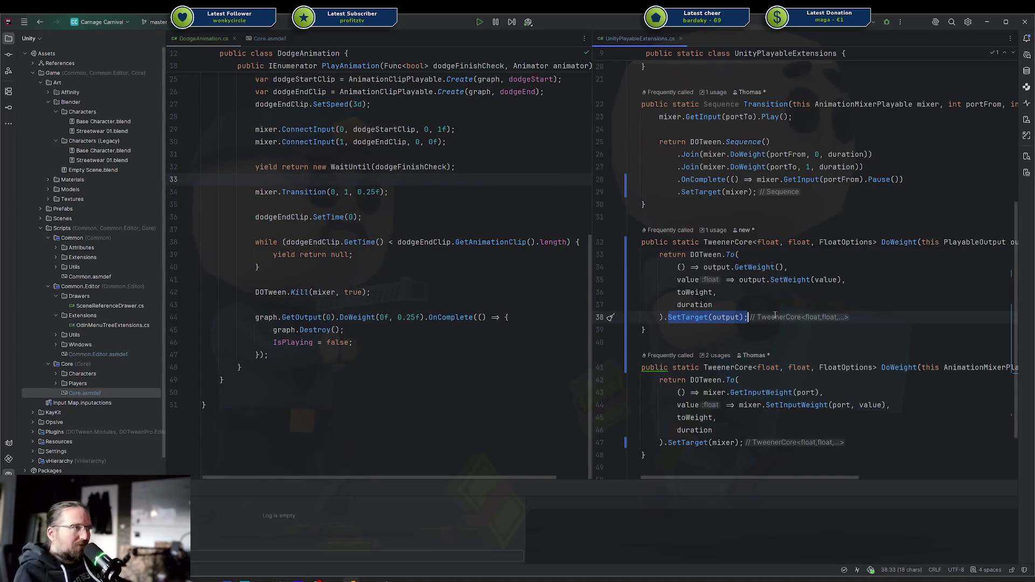
click(367, 343)
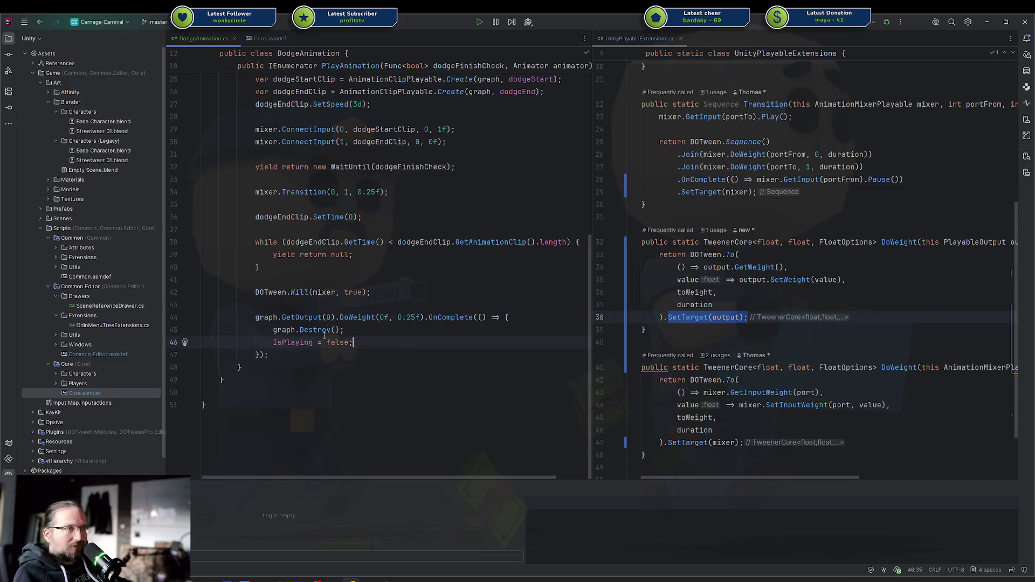
key(Up)
key(Up)
key(Up)
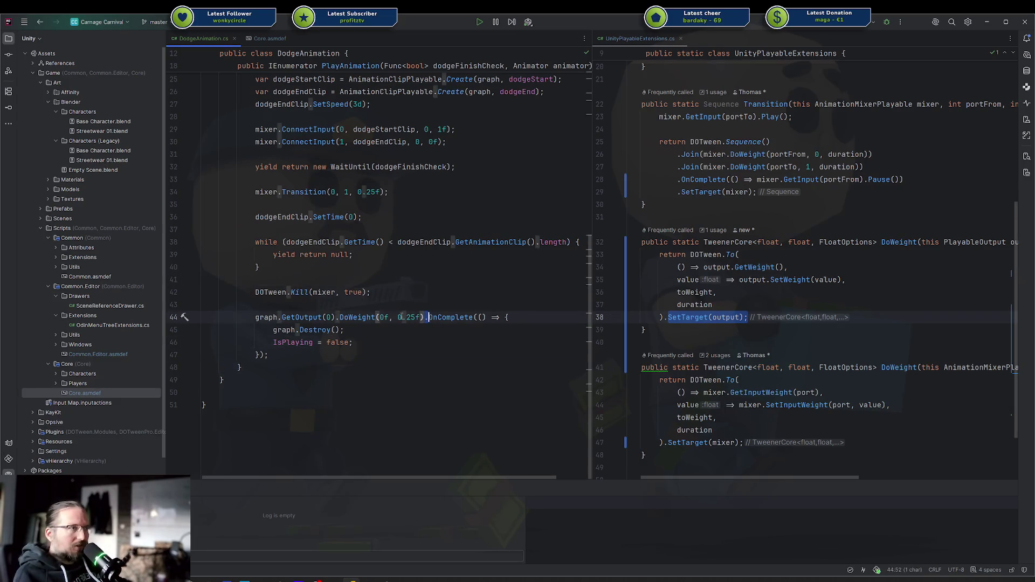
click(367, 317)
double_click(302, 317)
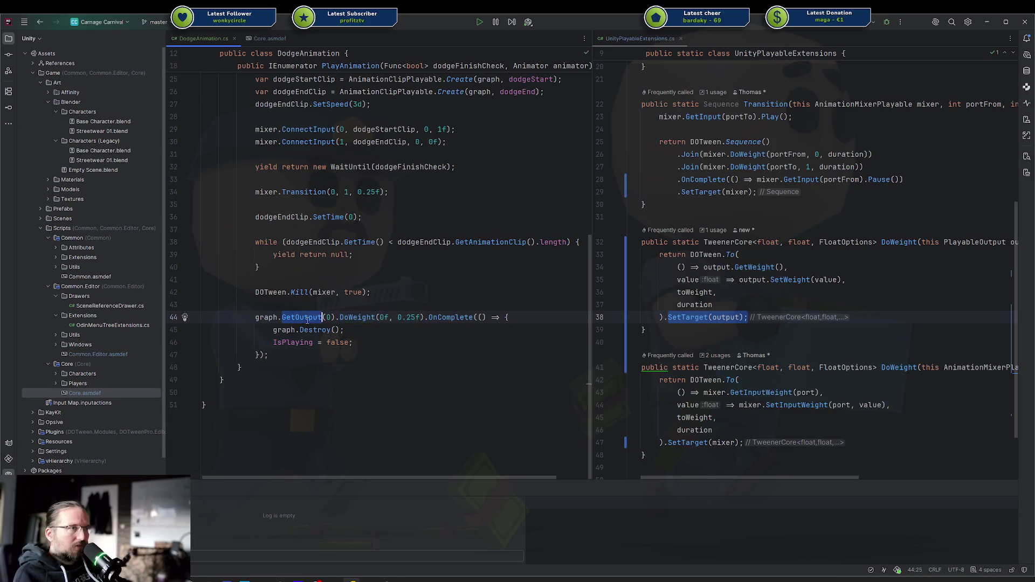
click(426, 318)
text(.SetId.)
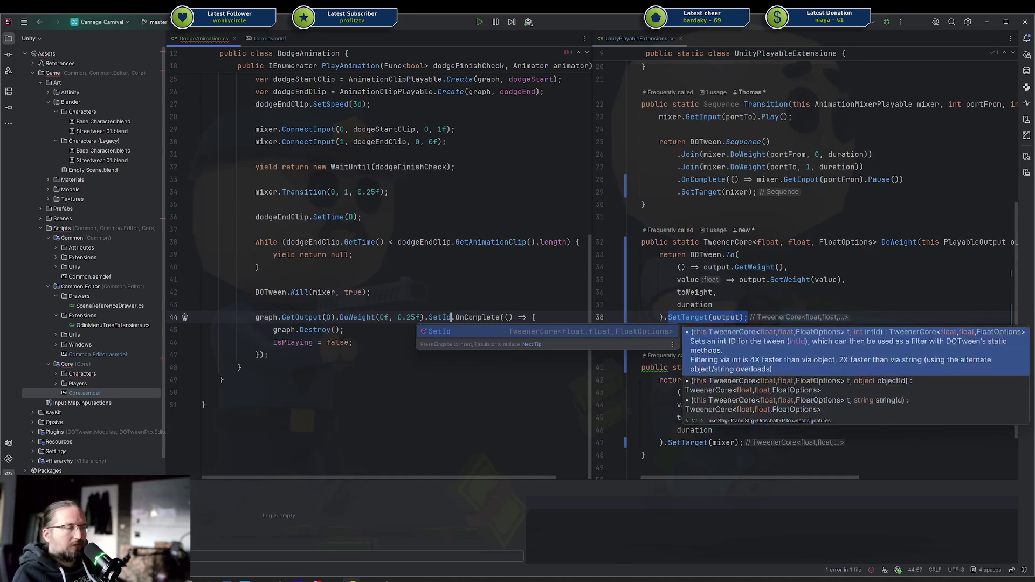
key(BackSpace)
key(BackSpace)
key(BackSpace)
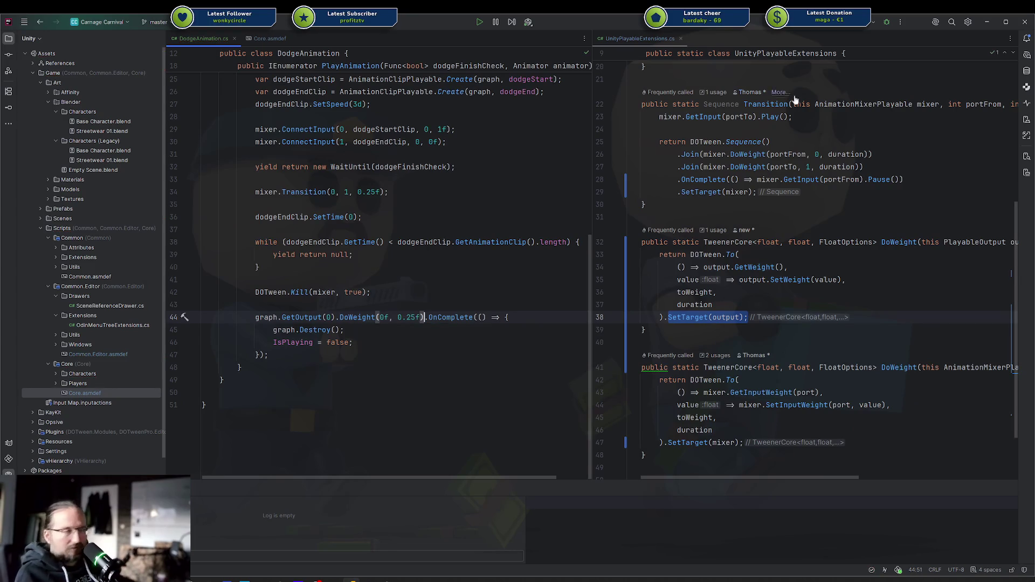
drag(717, 447, 659, 367)
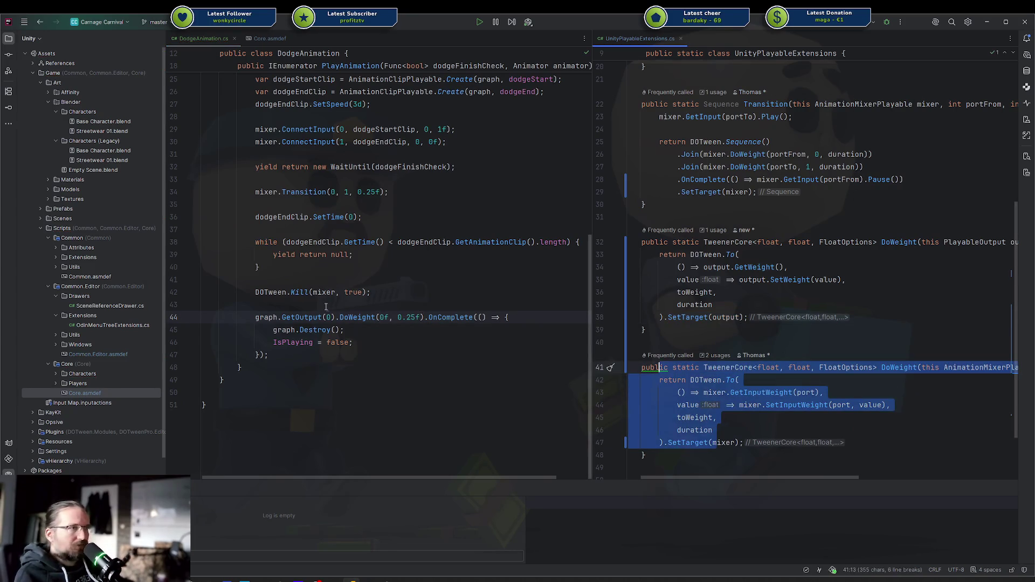
drag(261, 355, 204, 292)
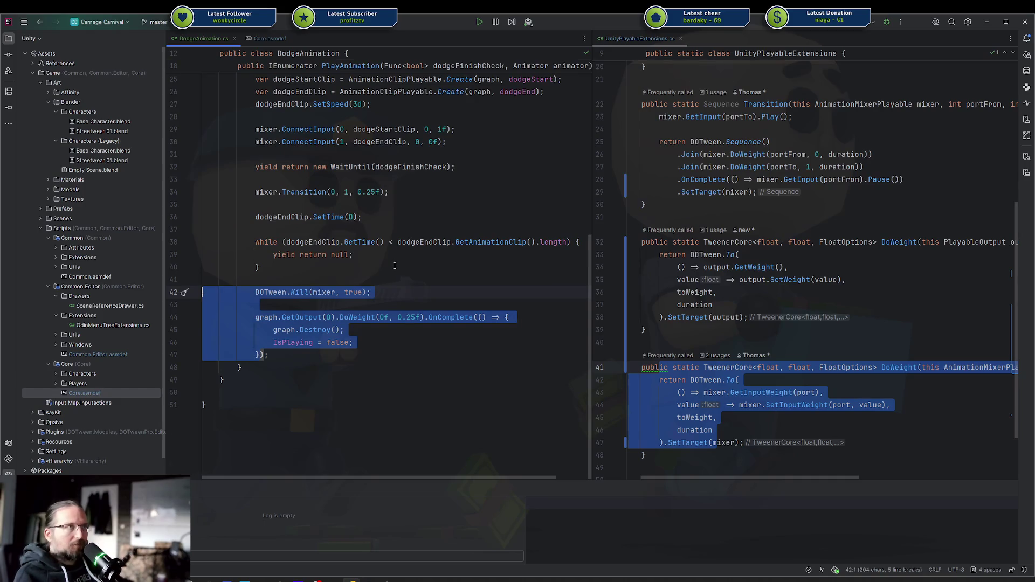
scroll(394, 265, up, 8)
scroll(395, 266, down, 8)
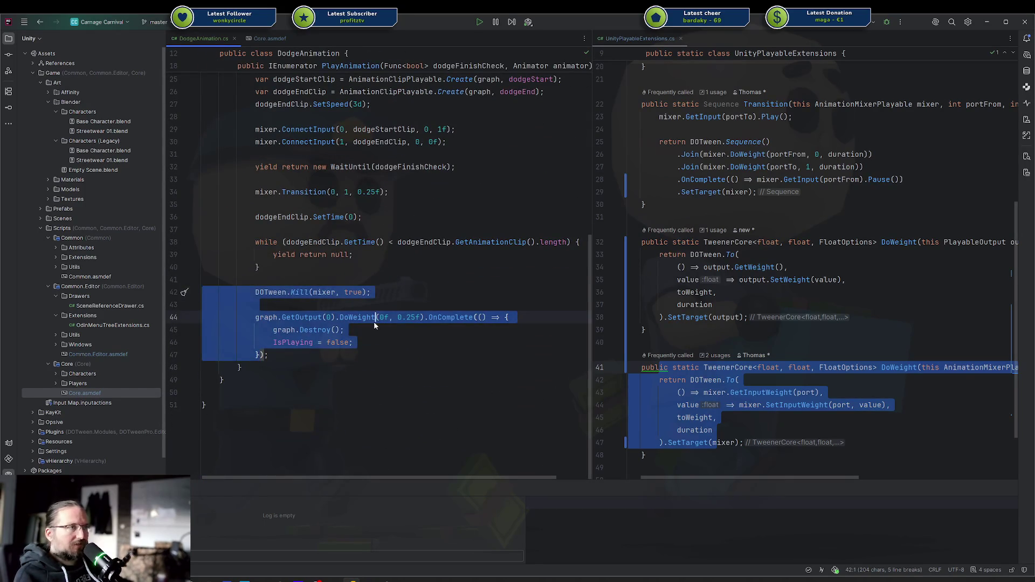
click(363, 216)
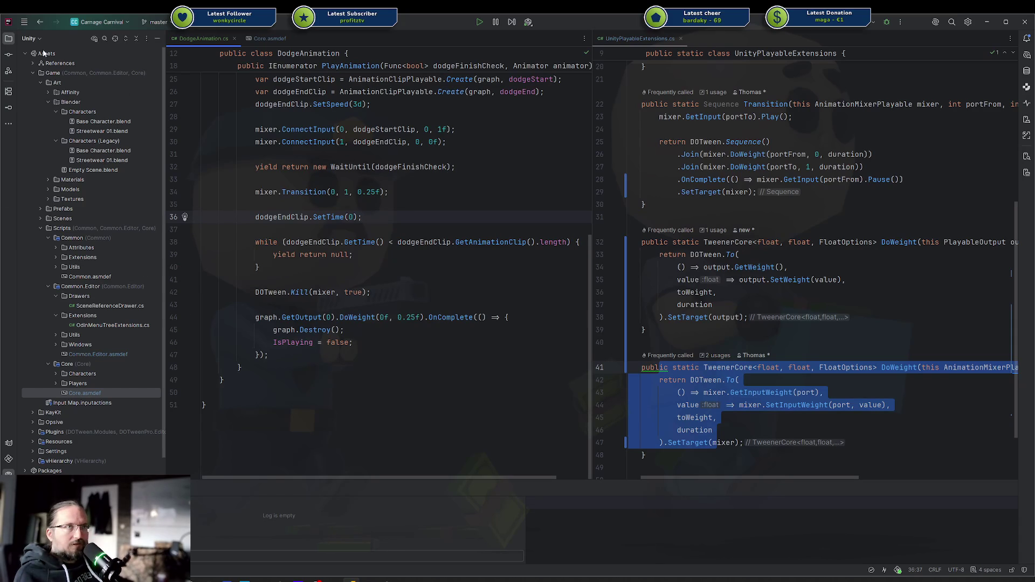
click(9, 55)
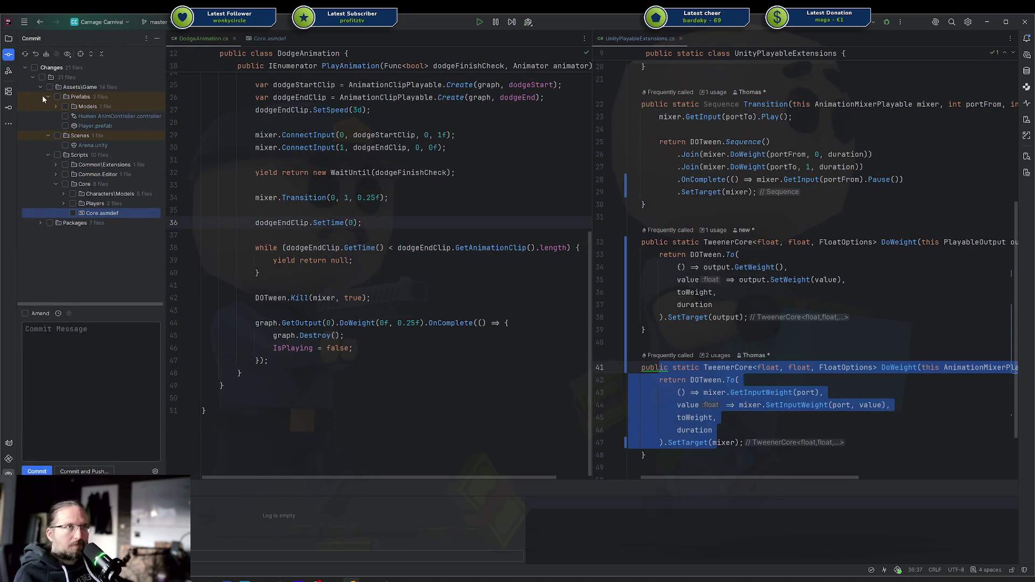
Collapse the Prefabs, Scenes and Common folders in the Commit changes tree.
click(46, 97)
click(47, 97)
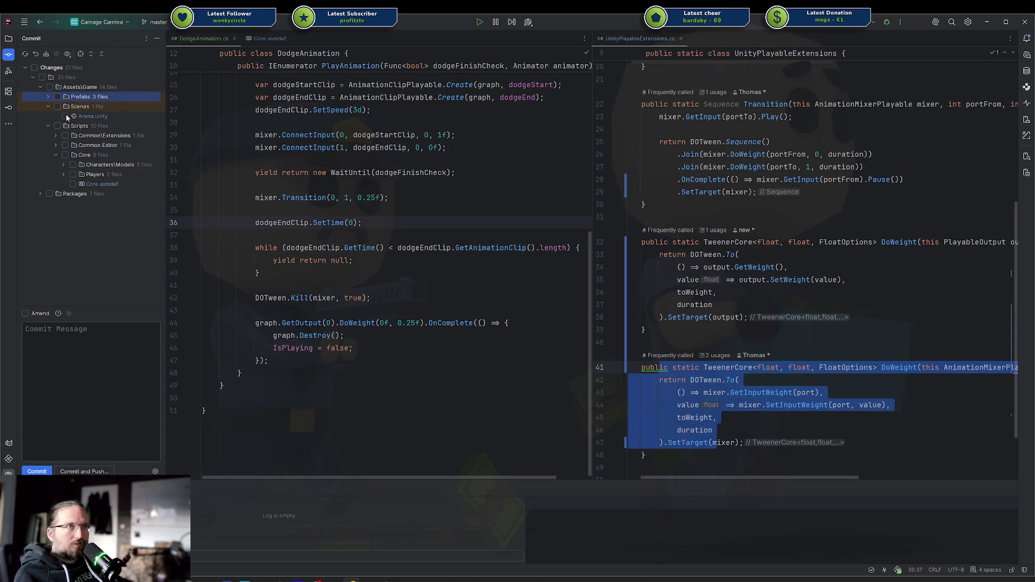
click(48, 107)
click(56, 125)
click(105, 136)
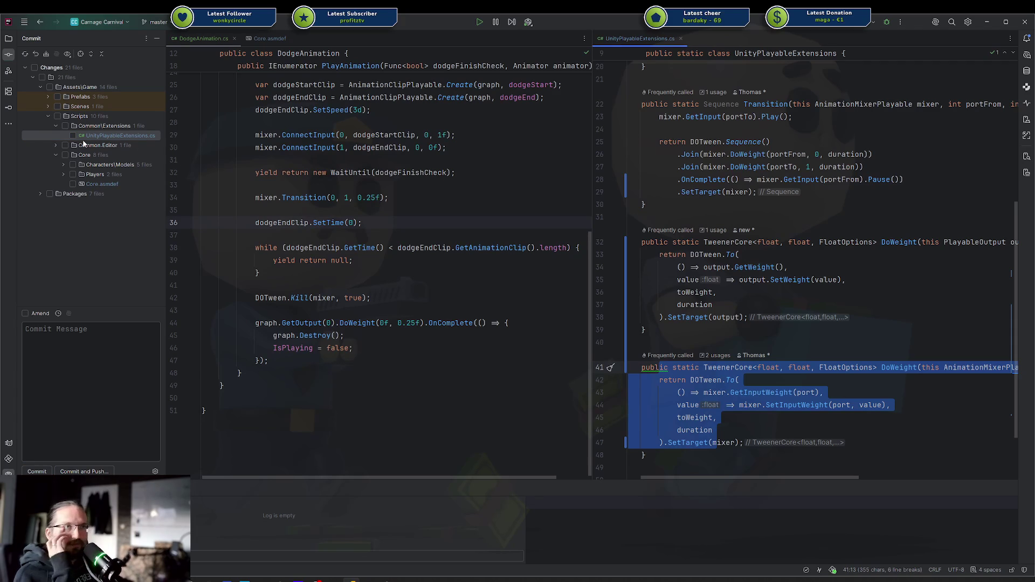
click(57, 125)
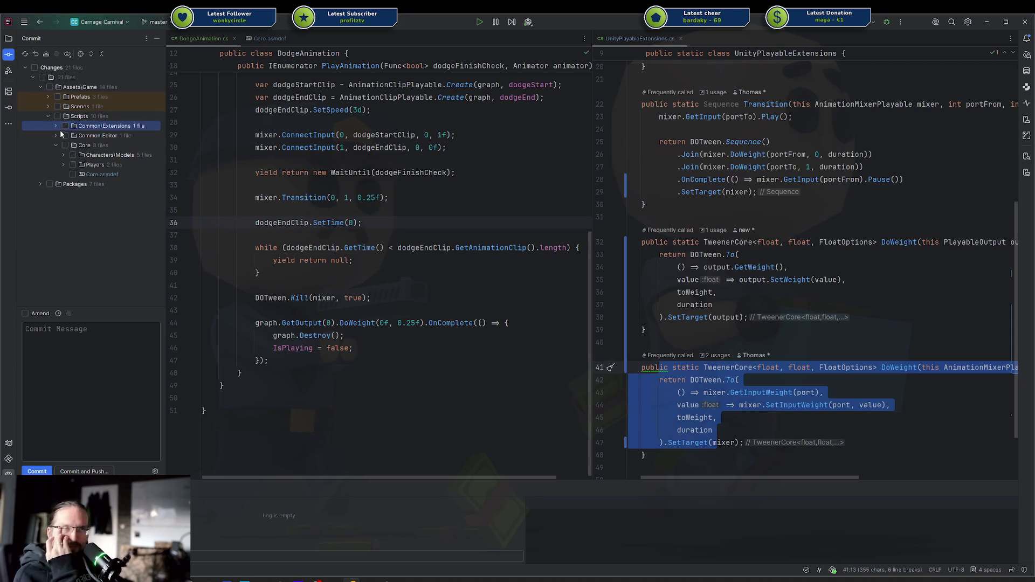
click(57, 134)
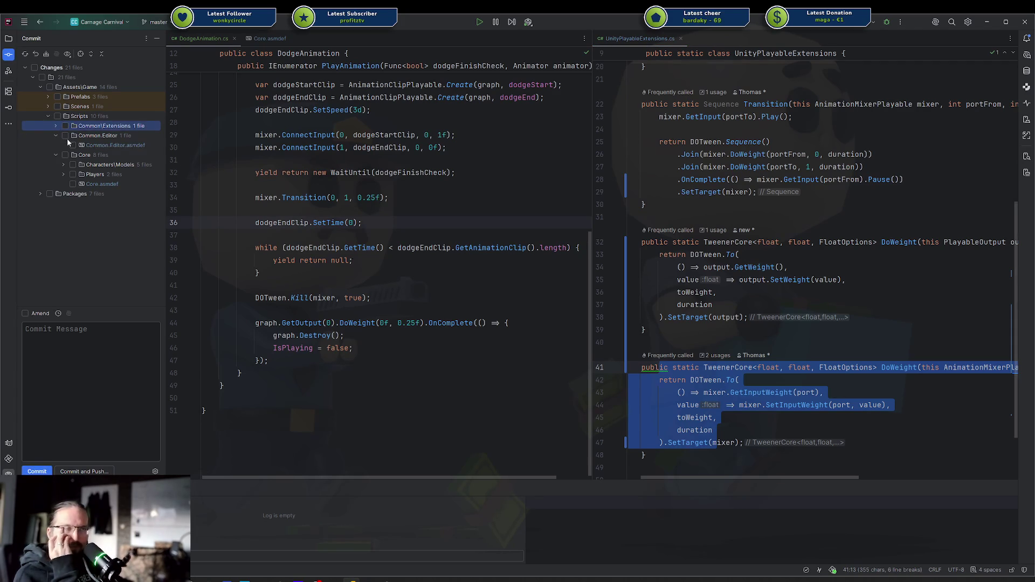
click(56, 135)
Expand Characters\Models > Playables and open DodgeAnimation.cs from the changes.
click(65, 155)
click(71, 164)
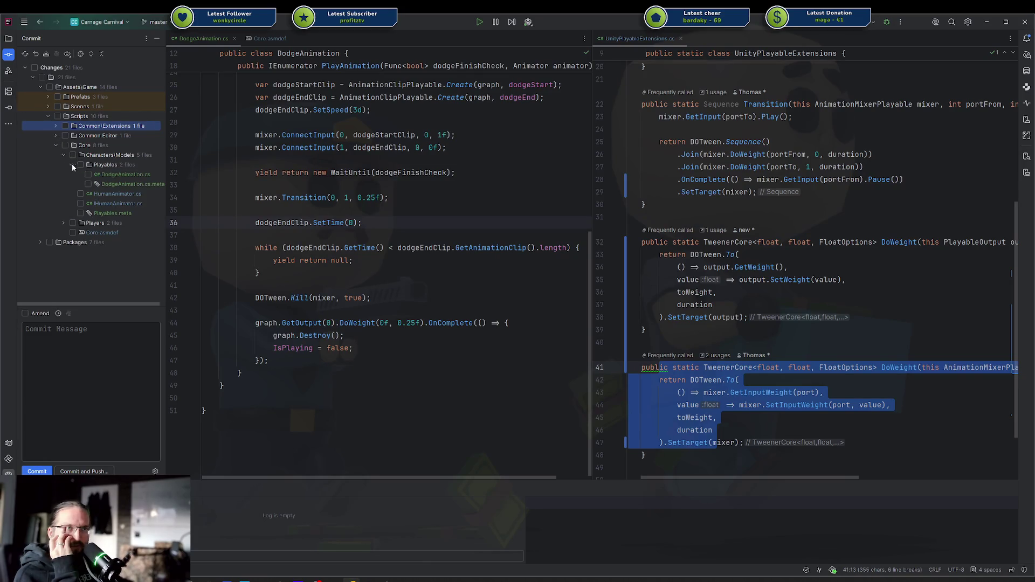
double_click(103, 170)
scroll(855, 231, up, 7)
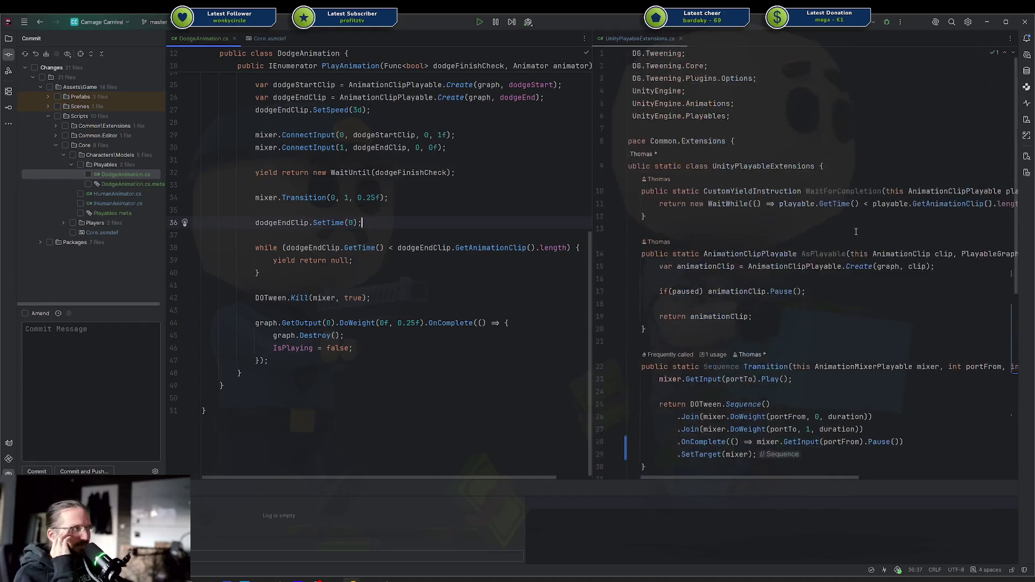
scroll(855, 234, down, 10)
key(Up)
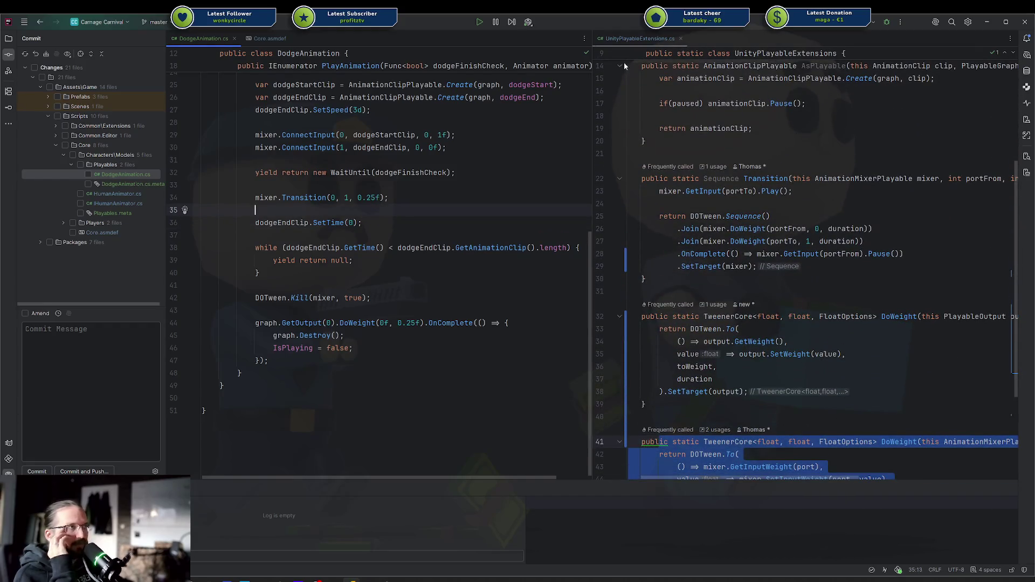
Close the UnityPlayableExtensions.cs tab and open HumanAnimator.cs from the changes.
middle_click(627, 40)
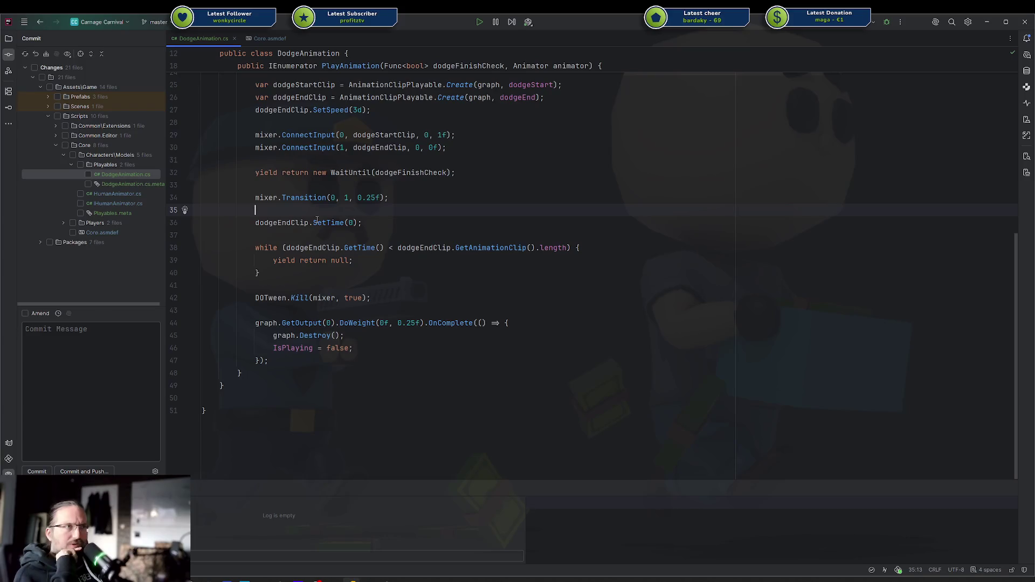
scroll(369, 262, up, 8)
scroll(368, 263, down, 6)
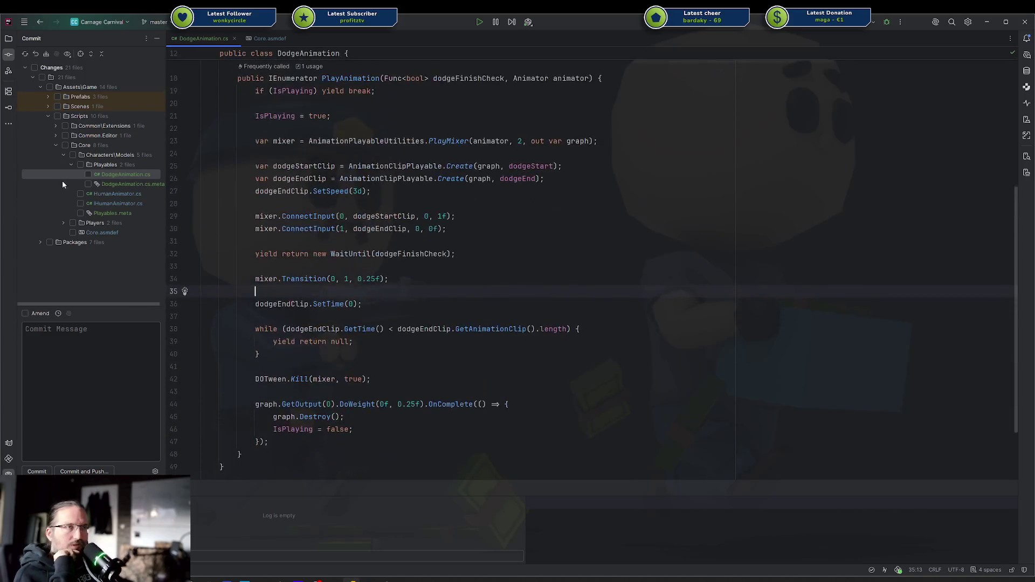
double_click(111, 194)
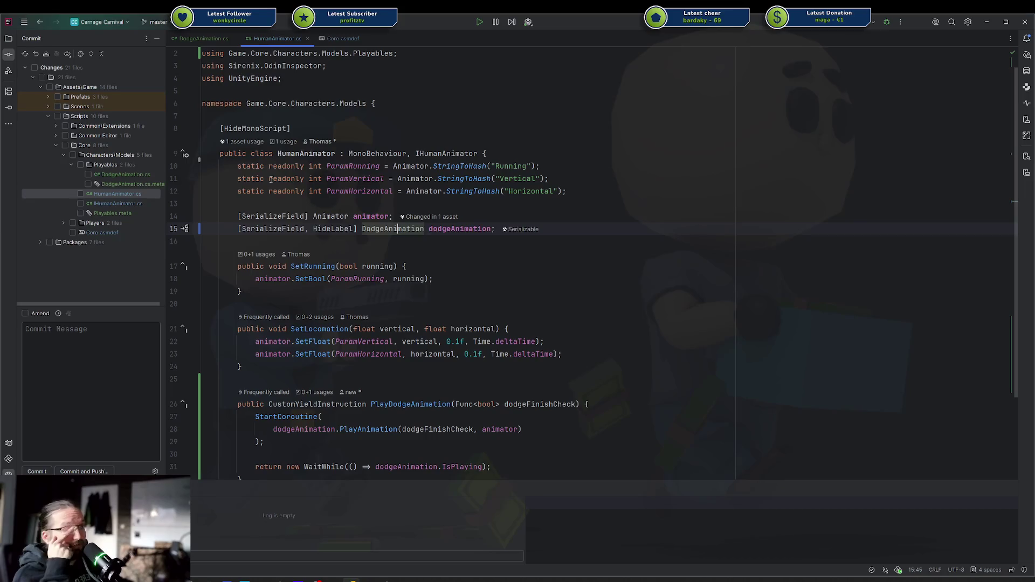
Move the PlayAnimation(dodgeFinishCheck, animator) call out of StartCoroutine onto a new line below.
mouse_move(364, 191)
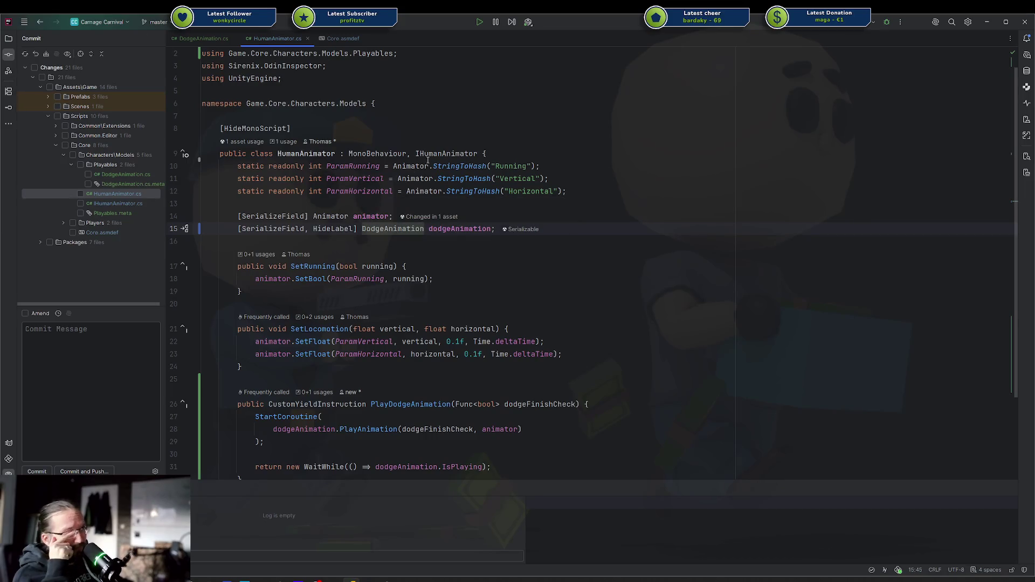
mouse_move(428, 160)
scroll(465, 192, down, 4)
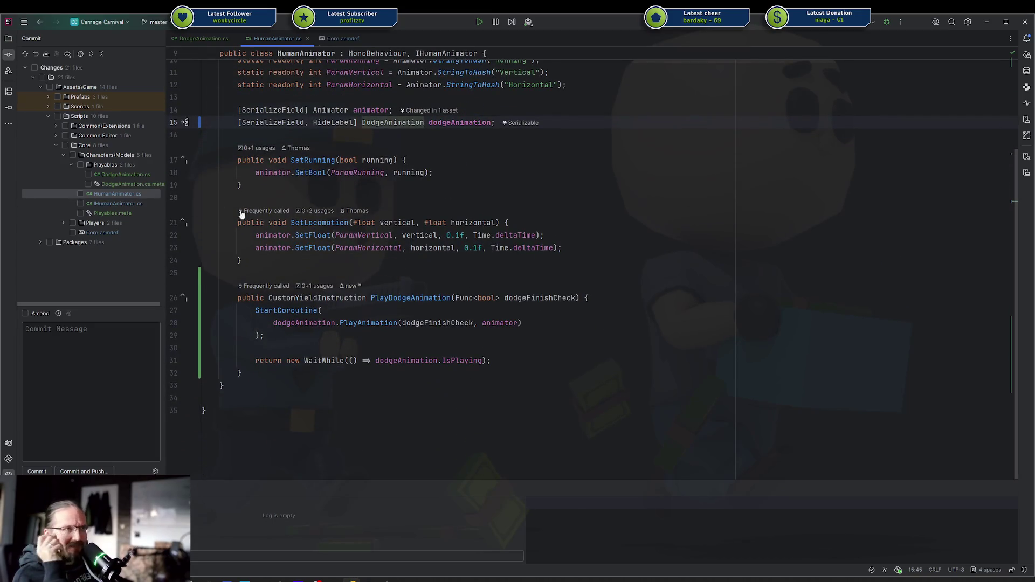
click(277, 324)
key(shift+End)
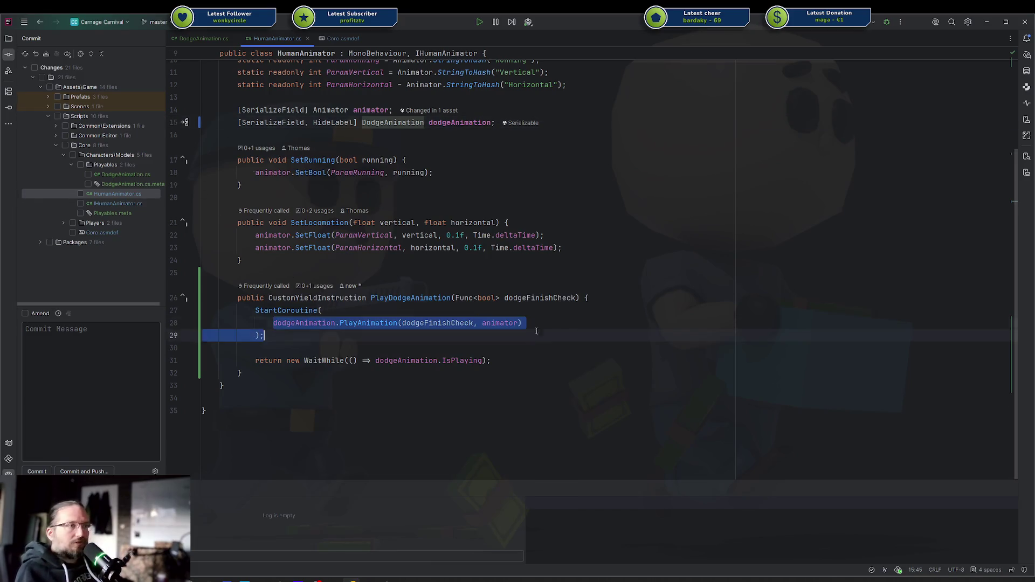
key(shift+Home)
key(shift+End)
key(ctrl+c)
key(BackSpace)
click(493, 336)
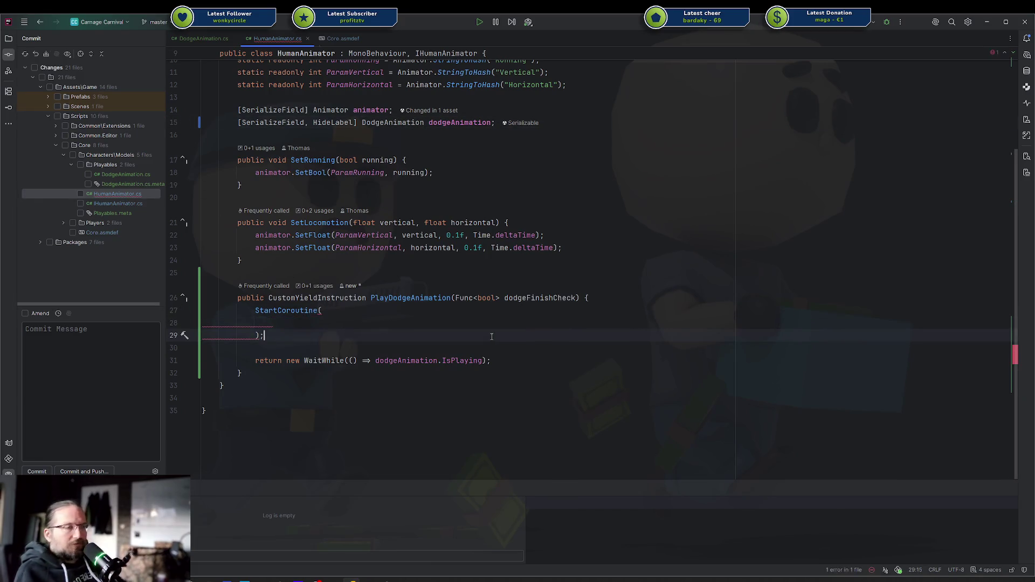
key(Return)
key(ctrl+v)
Append .RunOn(this); to the call and delete the leftover StartCoroutine wrapper lines.
key(Left)
text(.)
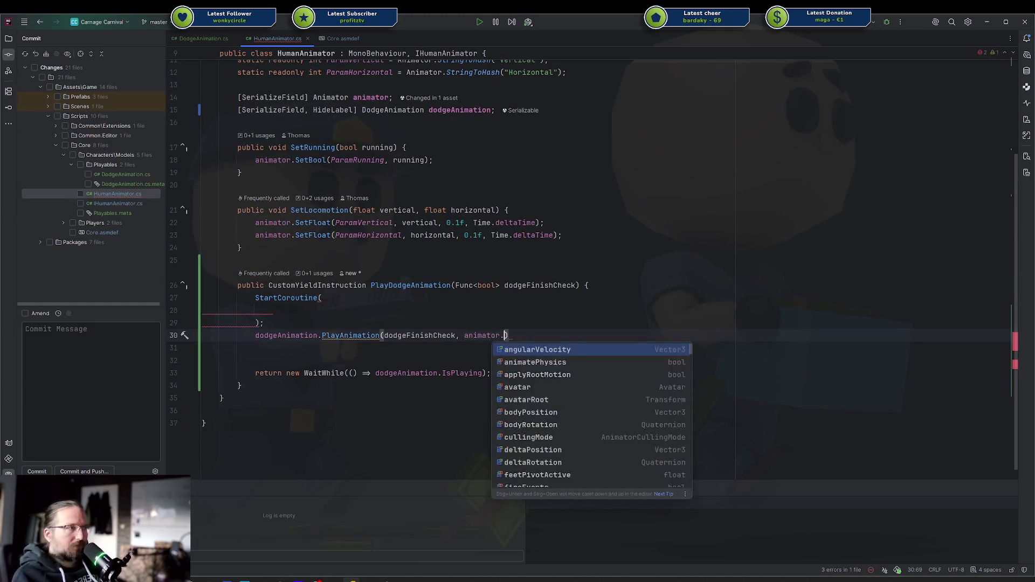
key(BackSpace)
key(End)
text(.Ru)
key(Return)
text(t)
key(Return)
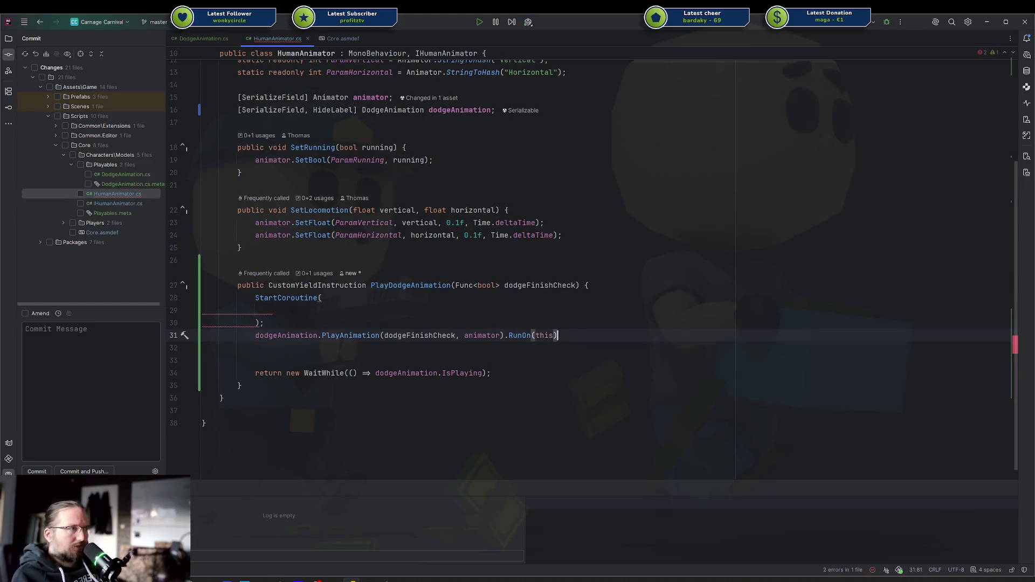
text(;)
key(Home)
key(shift+Up)
key(shift+Up)
key(shift+Up)
key(Delete)
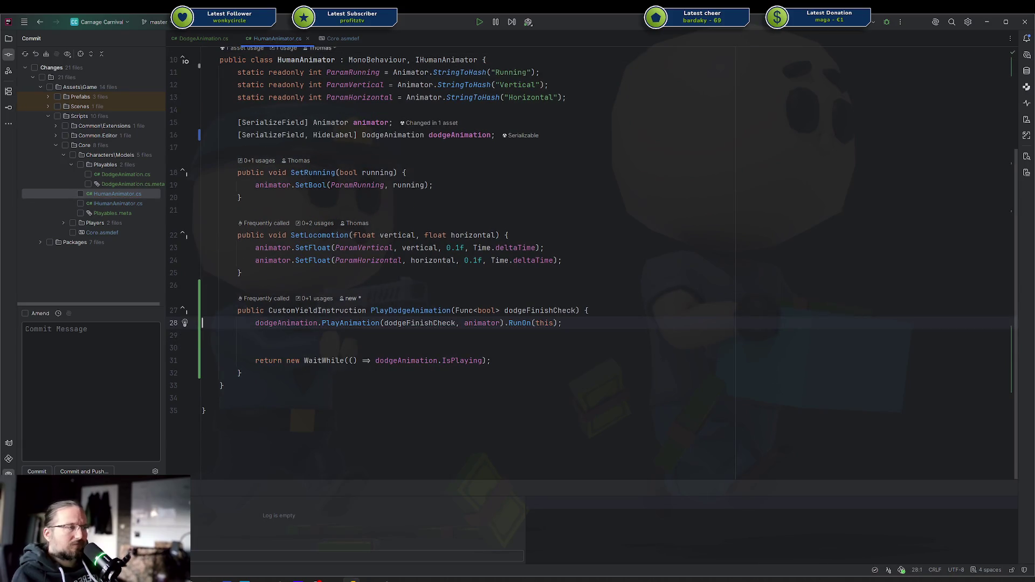
Check the RunOn call's arguments and remove the extra blank line below it.
click(532, 322)
click(496, 323)
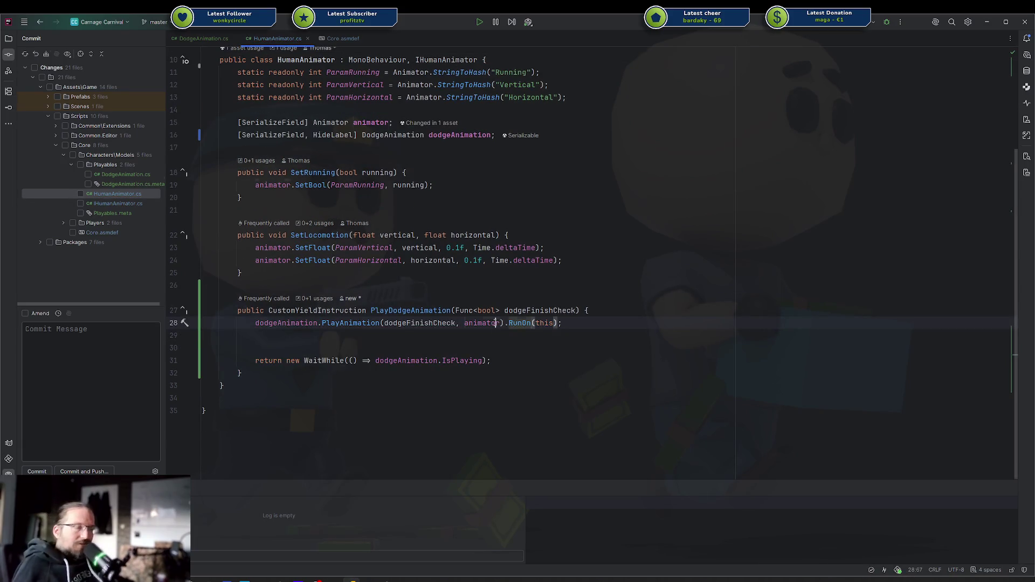
click(484, 335)
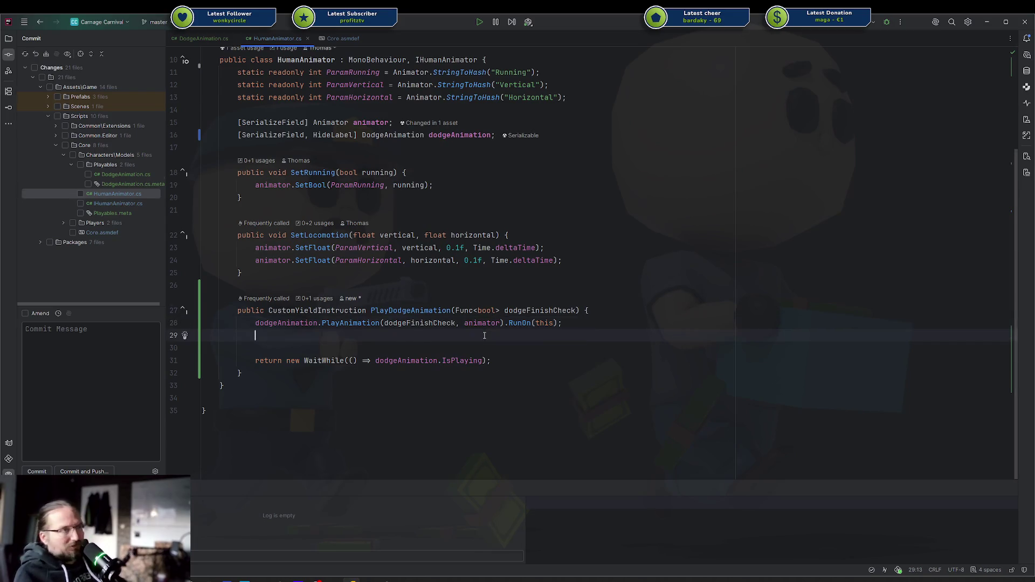
key(ctrl+x)
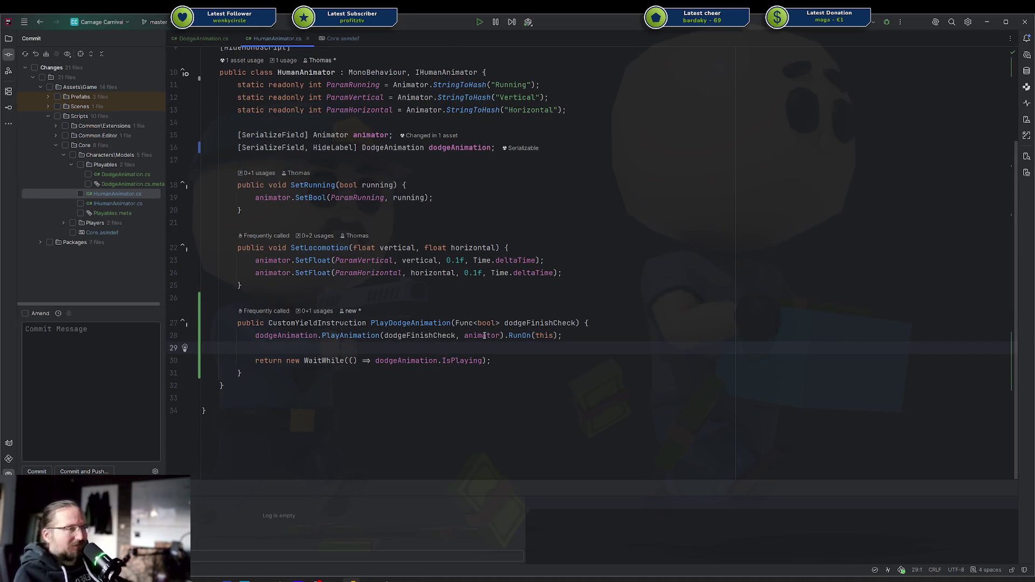
mouse_move(562, 335)
mouse_down()
mouse_move(251, 337)
mouse_move(272, 337)
mouse_up()
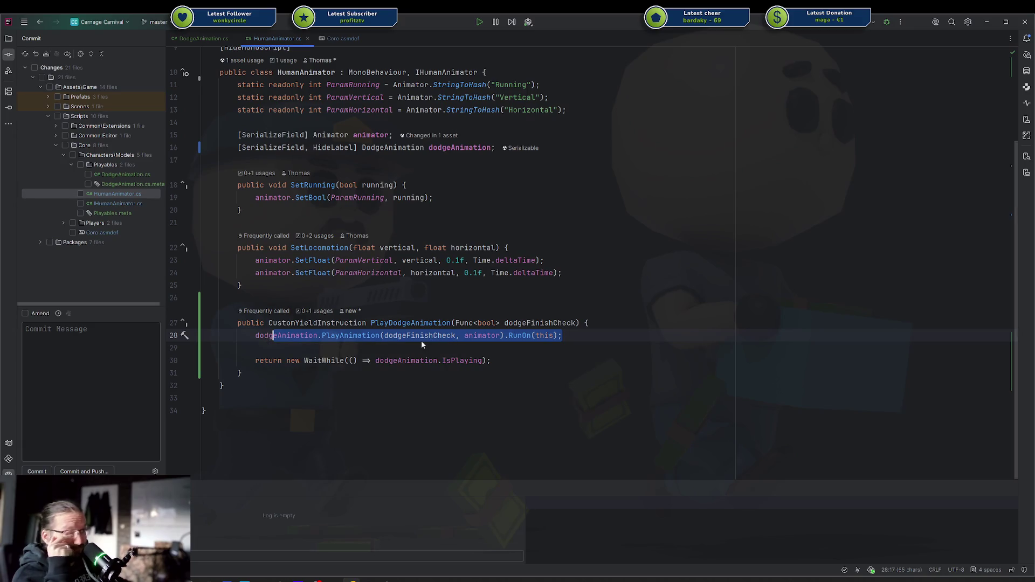
Inspect the 'this' argument passed to RunOn in PlayDodgeAnimation.
key(Down)
click(552, 335)
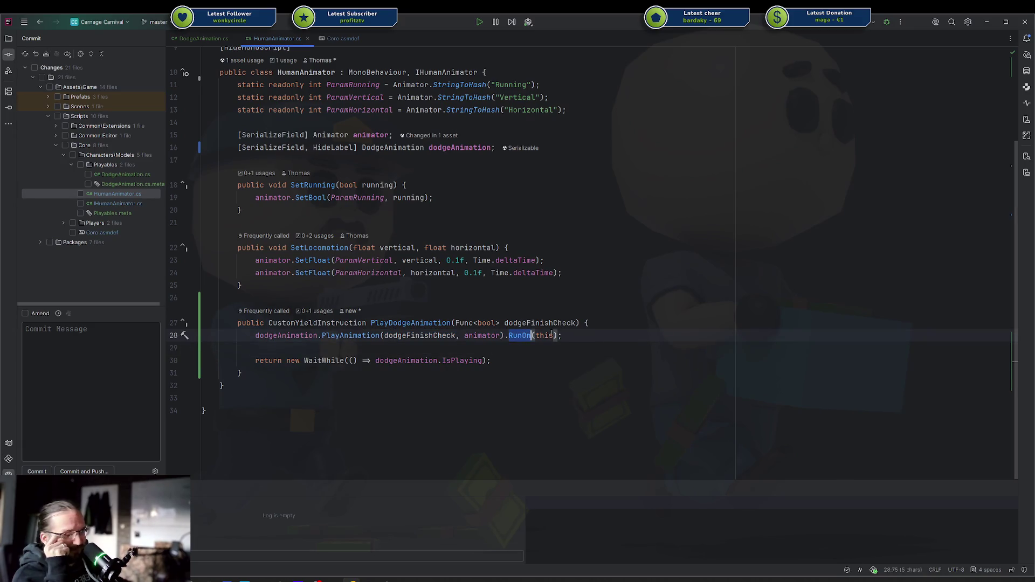
double_click(544, 335)
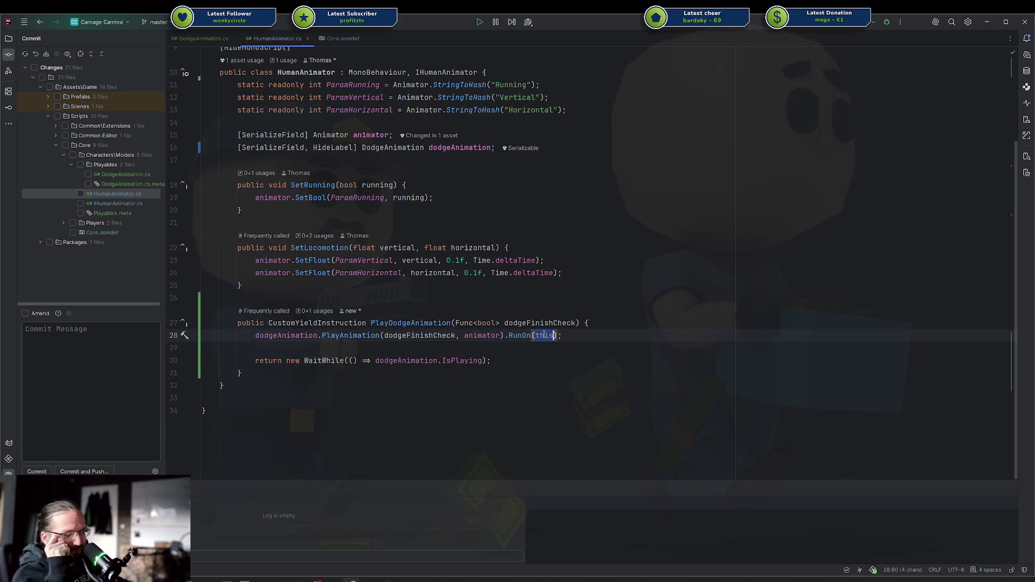
click(311, 348)
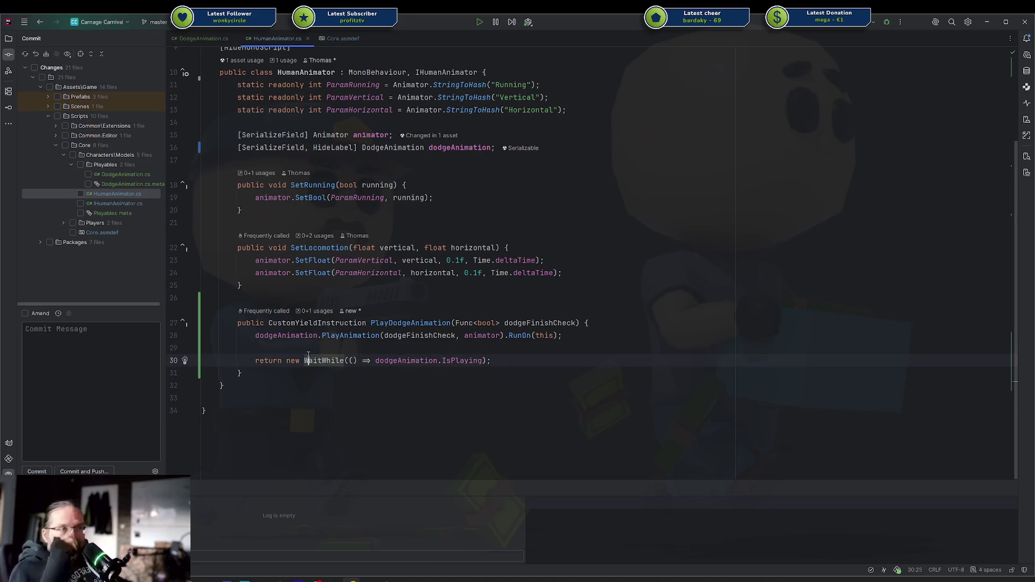
Check the IsPlaying usage in the WaitWhile return line, then open IHumanAnimator.cs.
drag(388, 360, 456, 360)
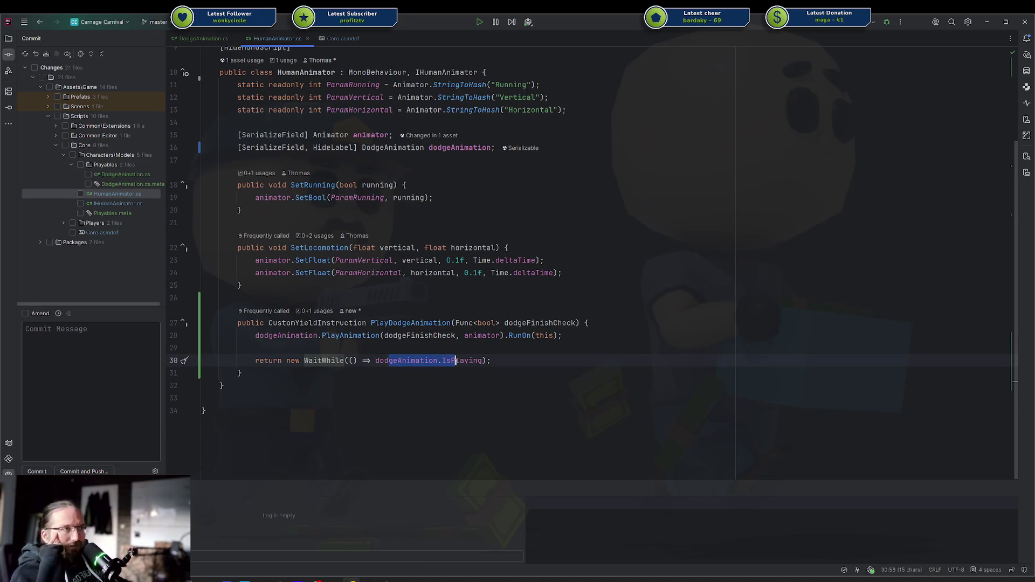
click(456, 361)
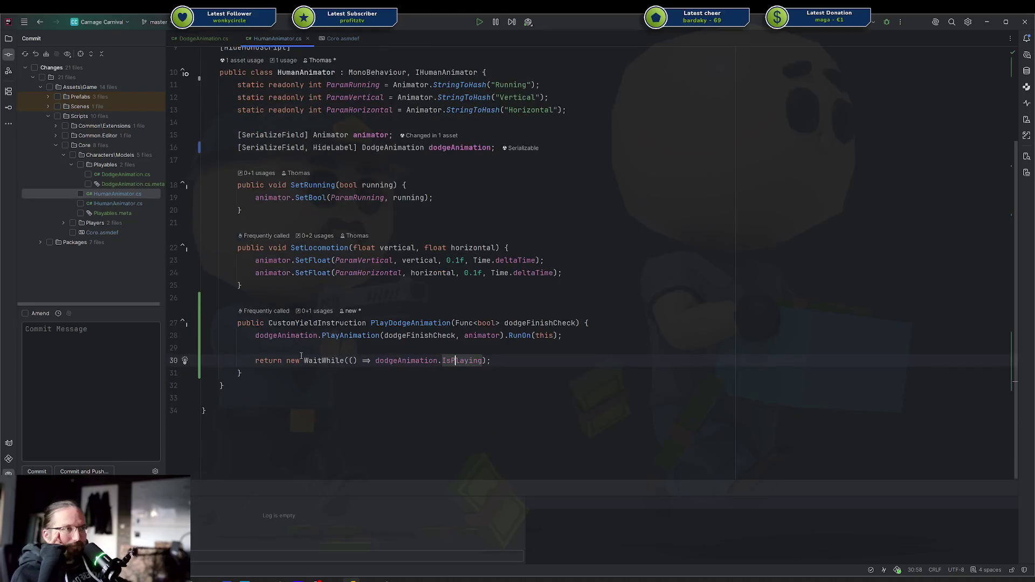
key(Home)
key(shift+Up)
key(Escape)
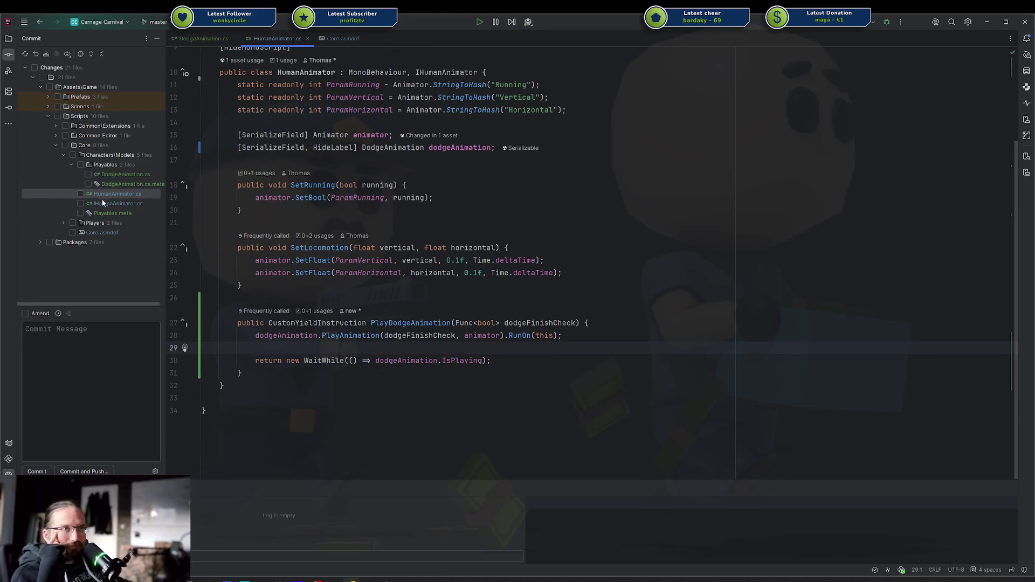
click(102, 203)
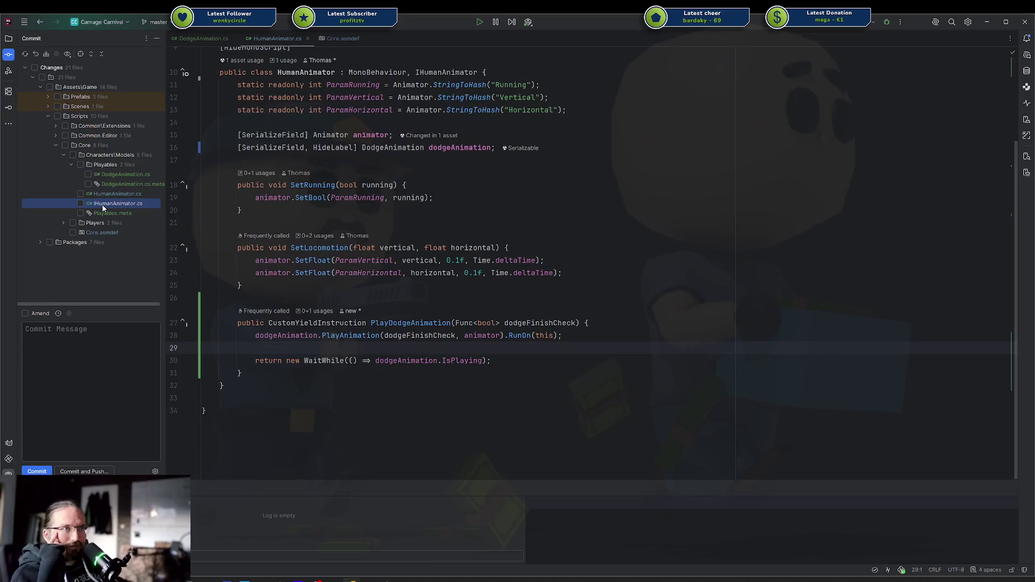
double_click(101, 203)
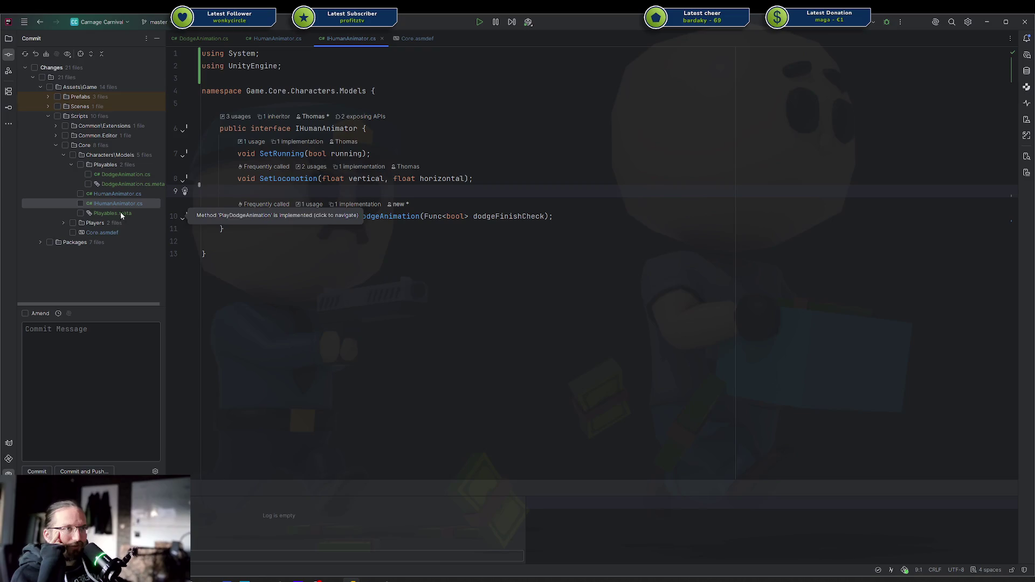
Review IHumanAnimator's PlayDodgeAnimation declaration, expand Players, and open PlayerMoveController.cs.
drag(556, 216, 495, 163)
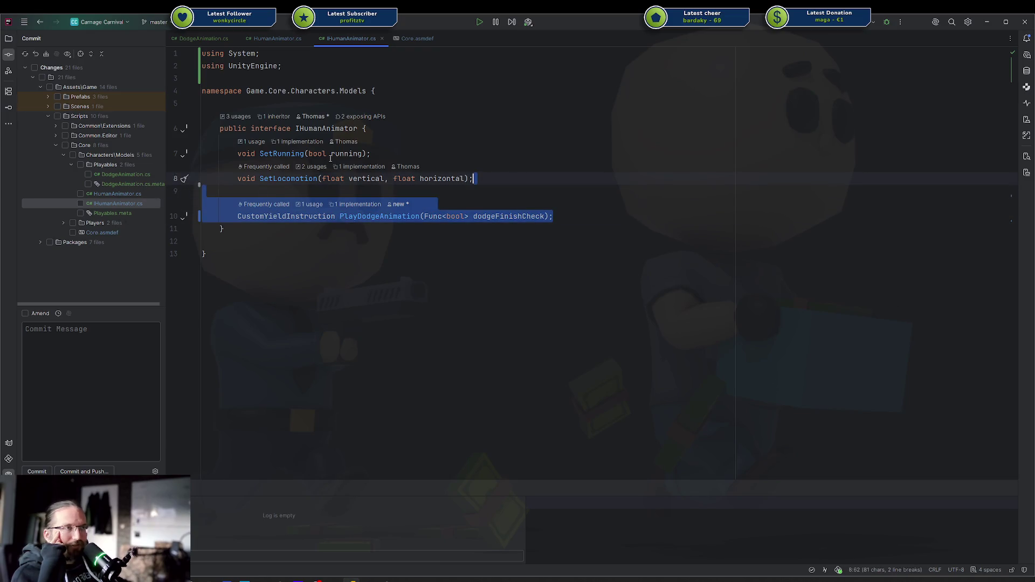
click(63, 222)
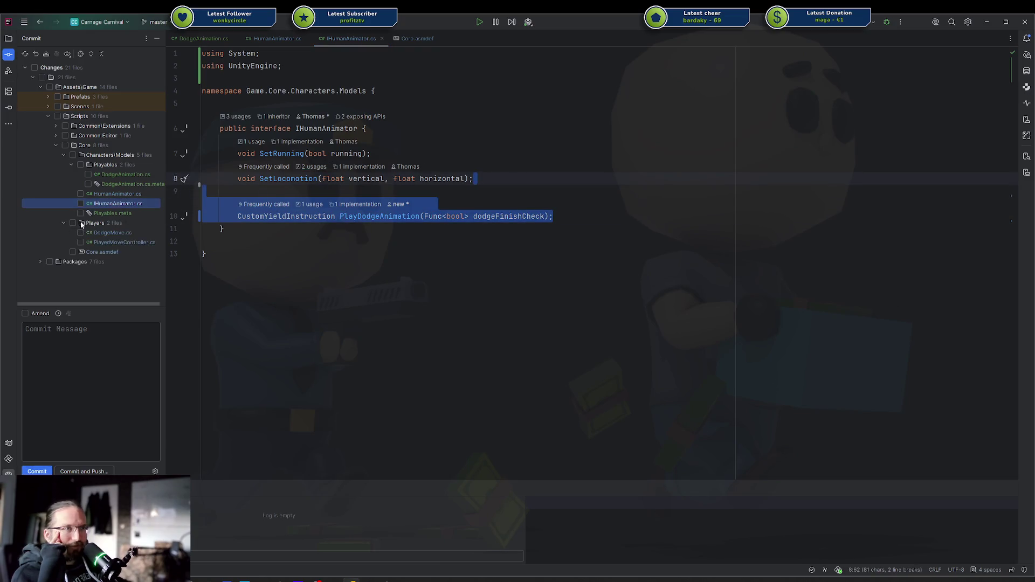
click(98, 233)
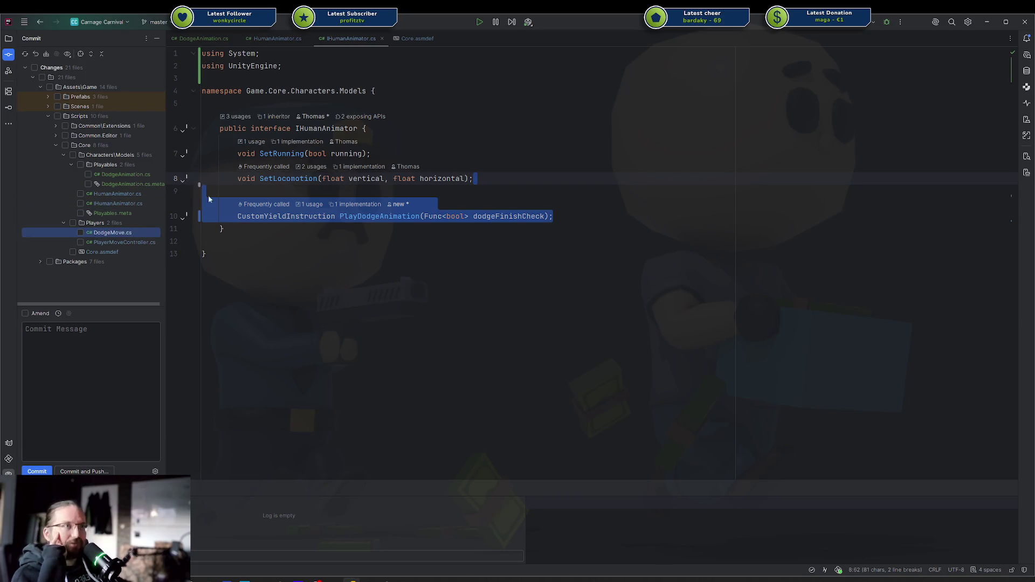
mouse_move(618, 211)
mouse_down()
mouse_move(276, 113)
mouse_move(237, 153)
mouse_up()
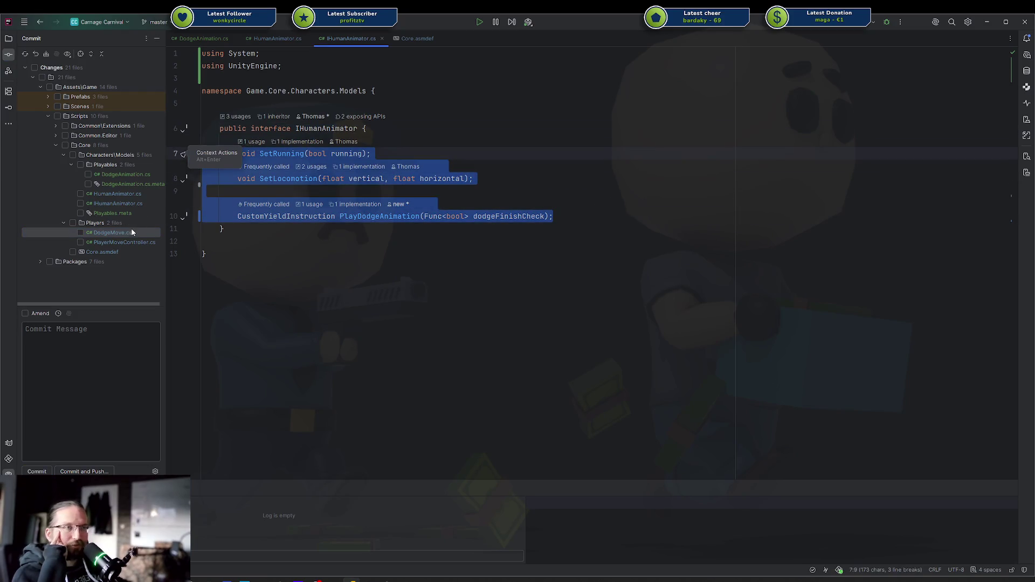
double_click(124, 242)
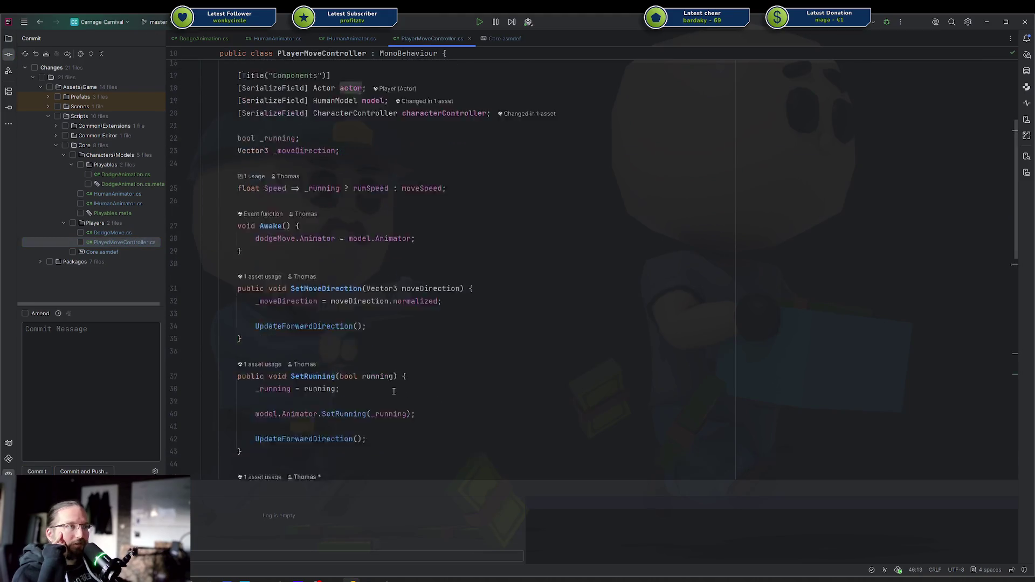
Inspect the StartCoroutine call in PlayerMoveController's Dodge(), then open DodgeMove.cs.
scroll(393, 391, up, 5)
scroll(334, 290, down, 12)
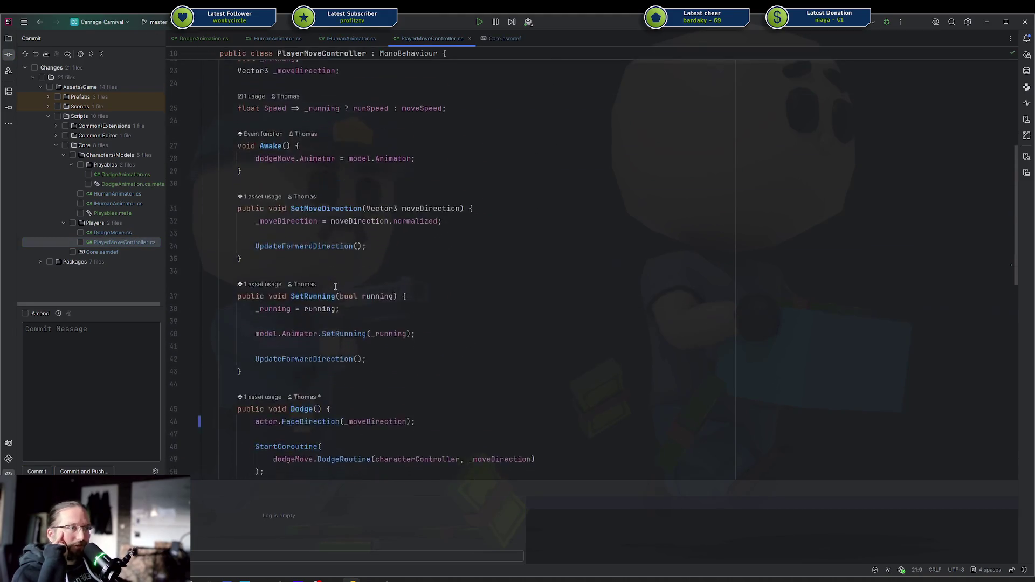
scroll(330, 290, up, 2)
click(312, 303)
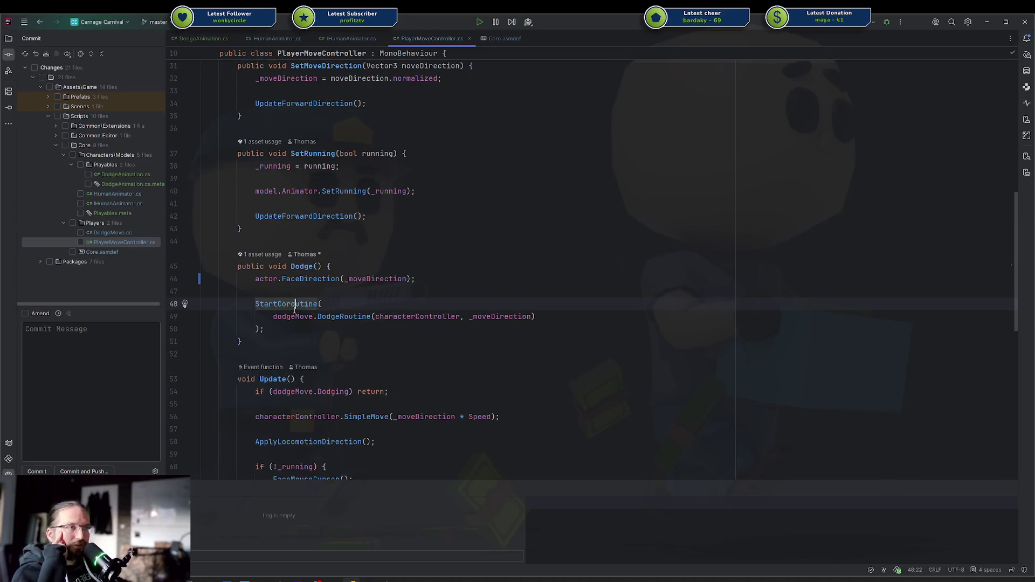
scroll(223, 287, up, 10)
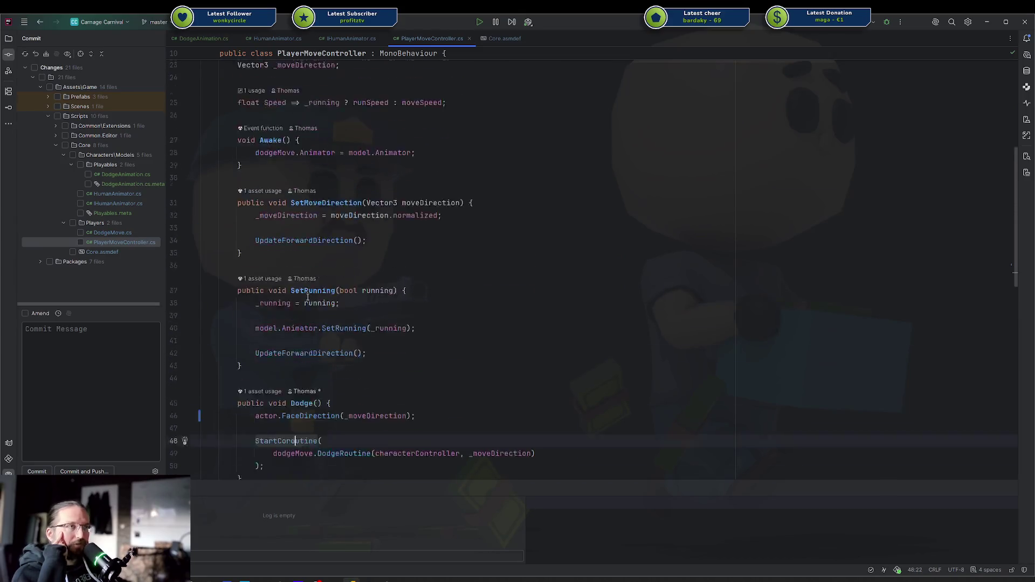
double_click(101, 233)
click(108, 243)
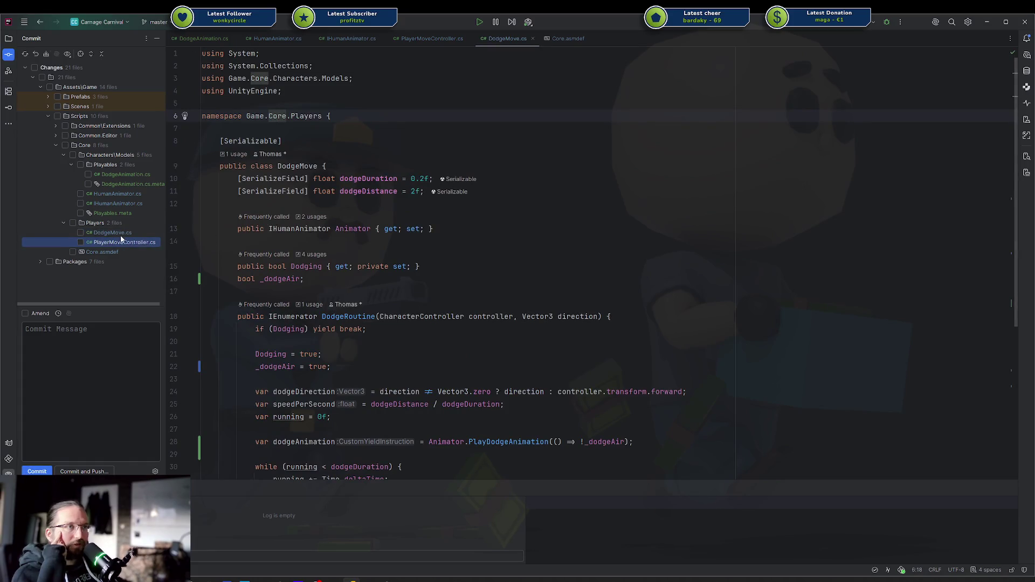
Check DodgeMove's IHumanAnimator Animator property and PlayDodgeAnimation line, then reopen PlayerMoveController.cs.
click(121, 235)
double_click(301, 228)
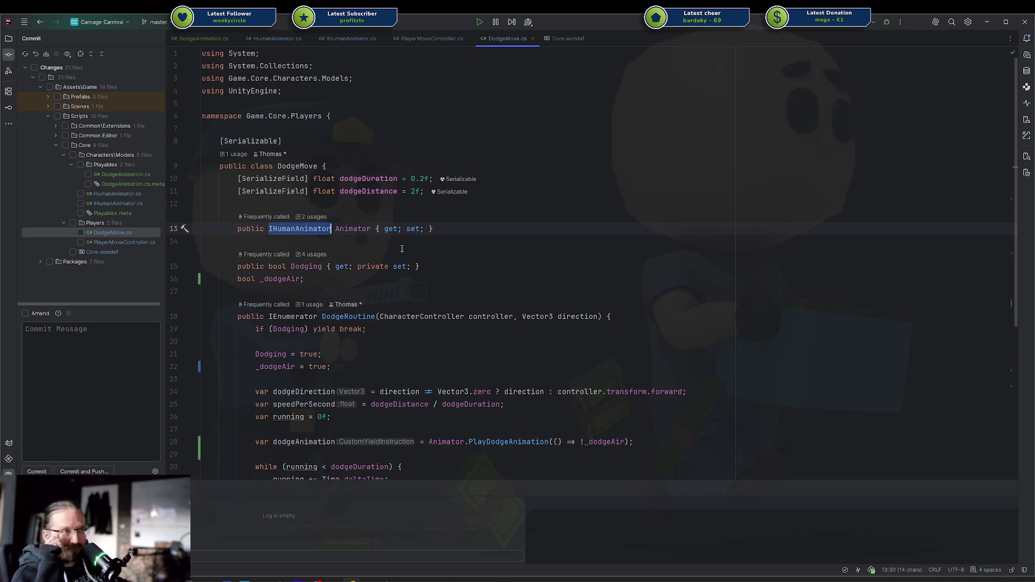
scroll(402, 248, down, 2)
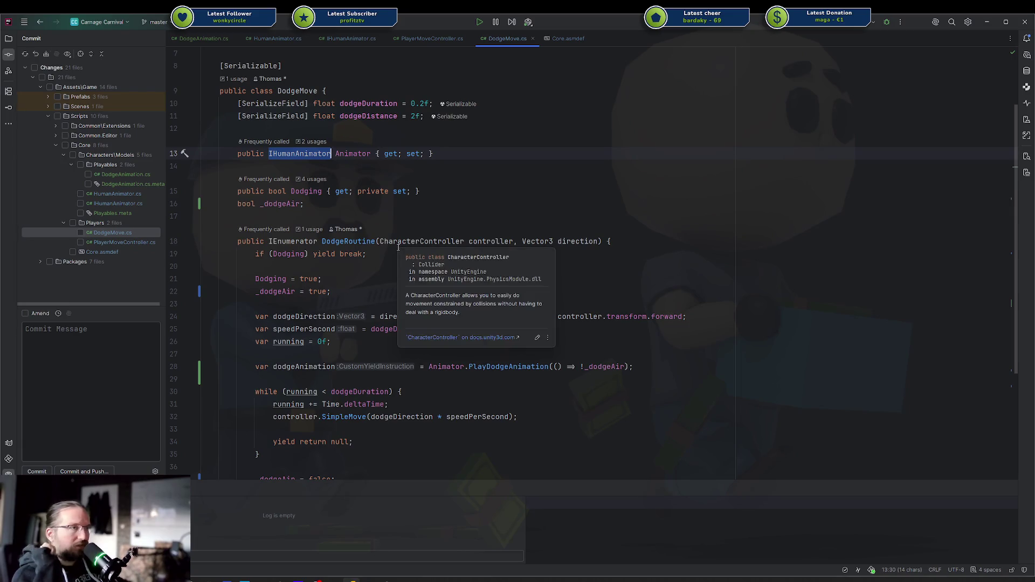
scroll(316, 260, down, 3)
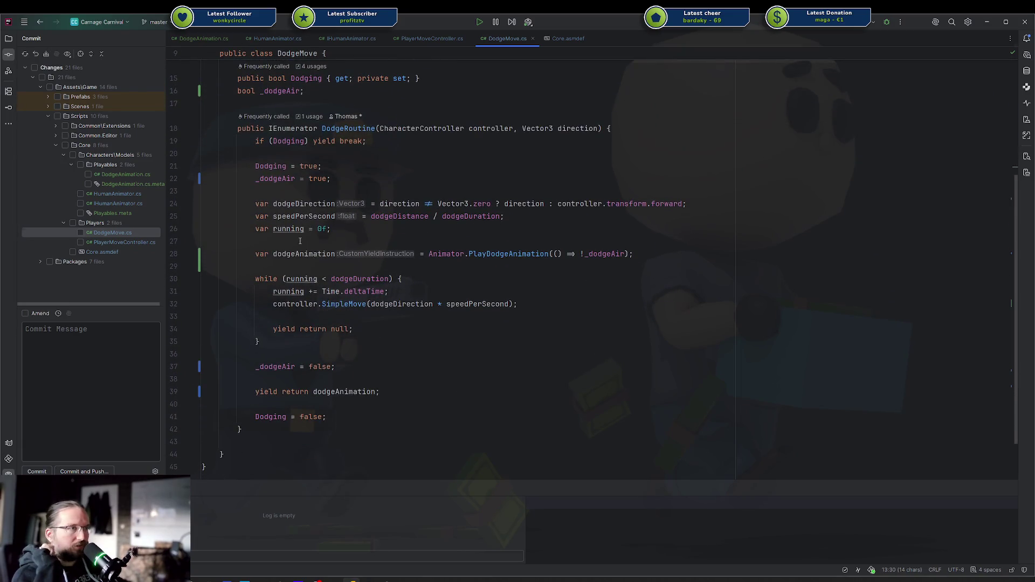
scroll(404, 254, up, 1)
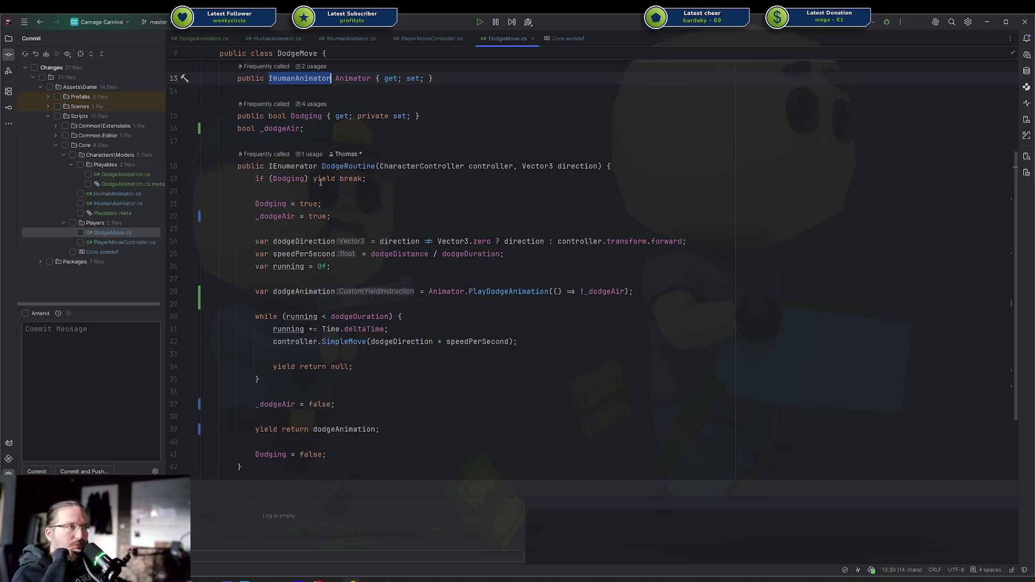
scroll(320, 183, down, 2)
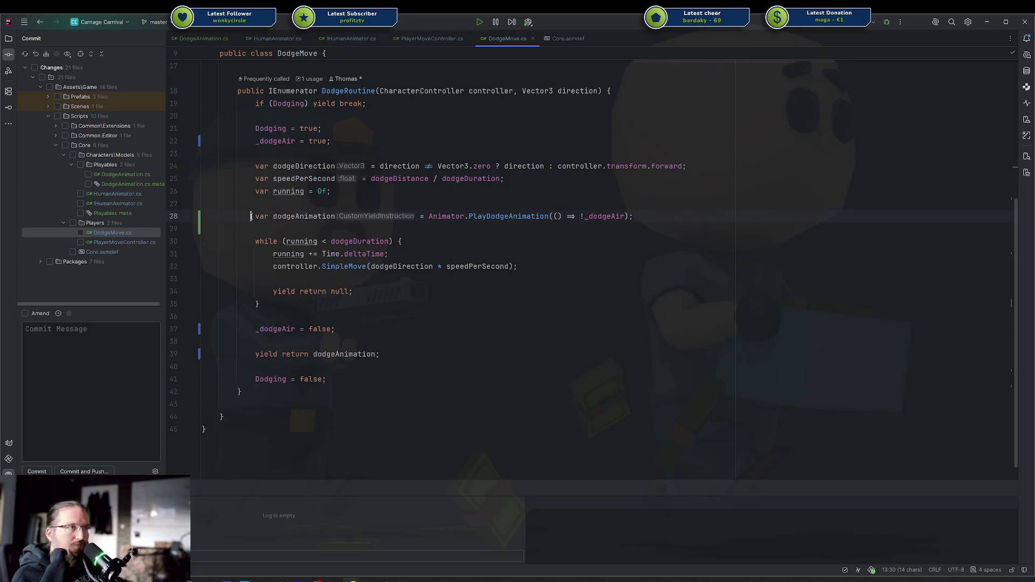
drag(250, 216, 634, 216)
click(399, 225)
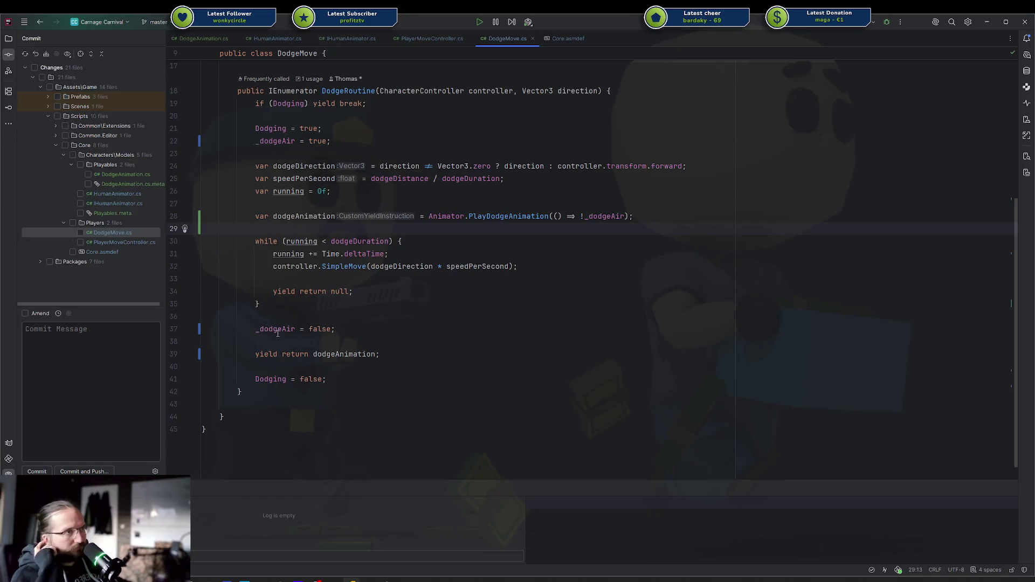
double_click(100, 243)
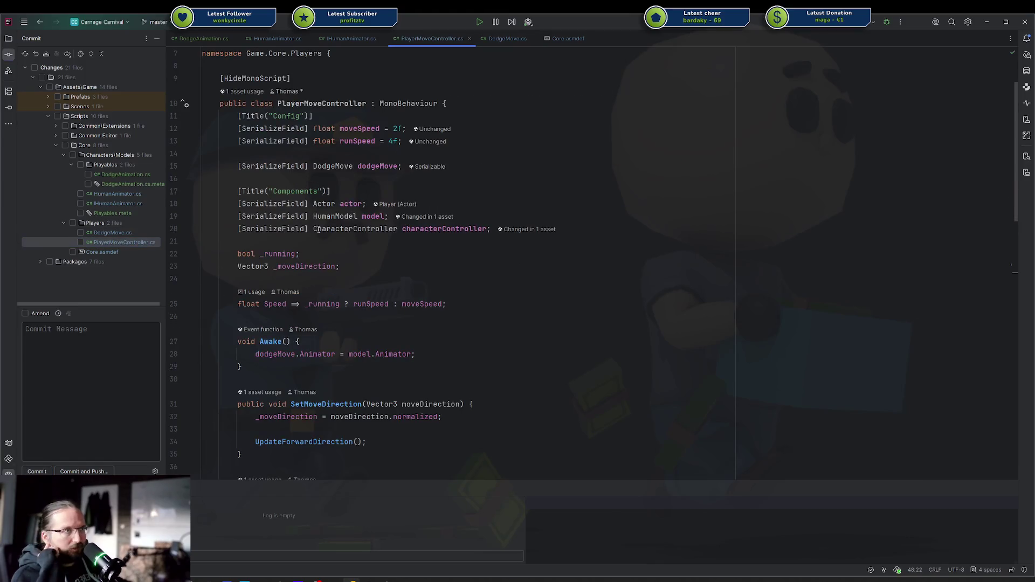
Move dodgeMove.DodgeRoutine(characterController, _moveDirection) out of StartCoroutine and append .RunOn(this).
scroll(390, 250, down, 5)
scroll(390, 250, down, 3)
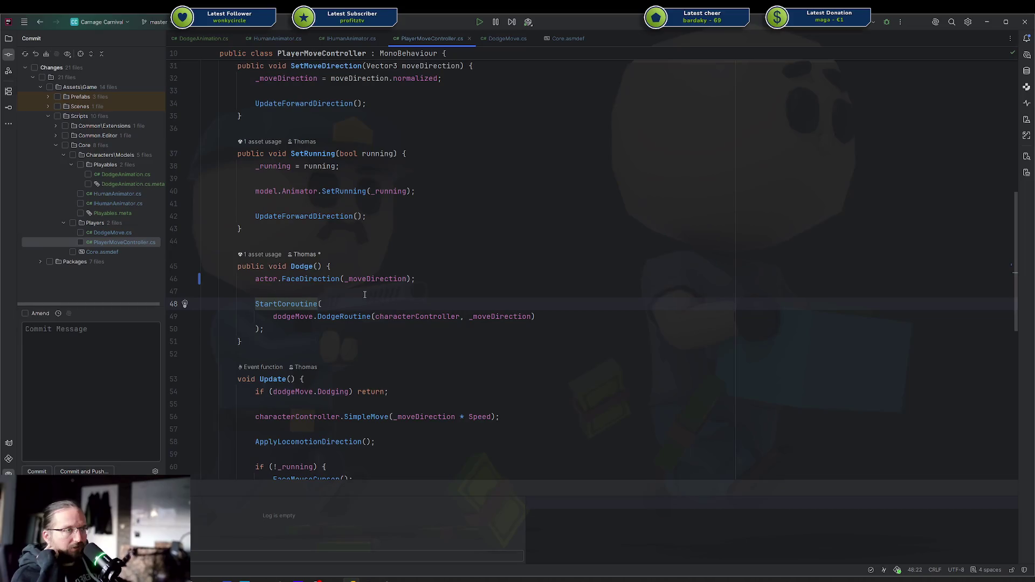
drag(273, 316, 537, 316)
key(ctrl+c)
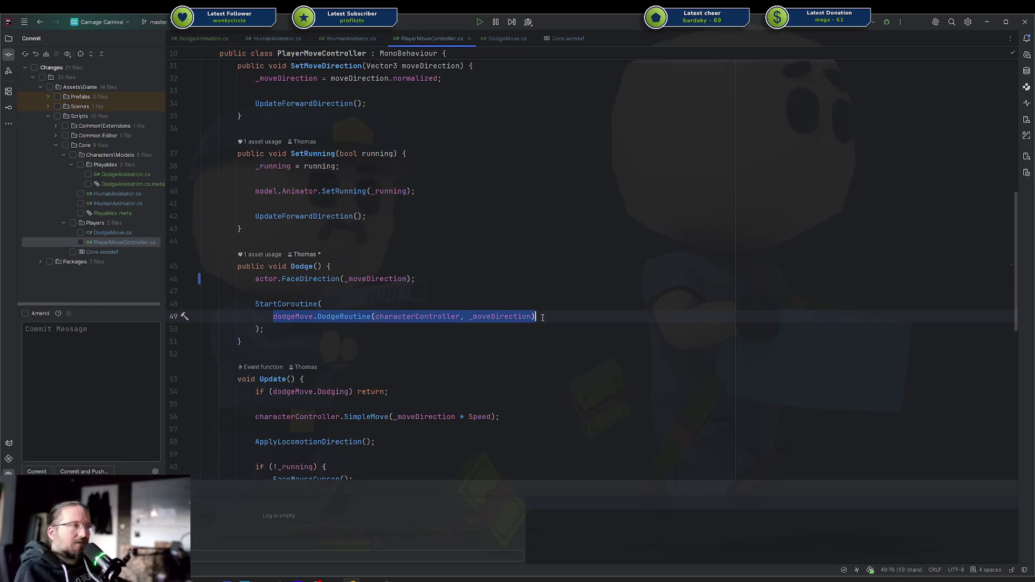
key(BackSpace)
click(329, 292)
key(ctrl+v)
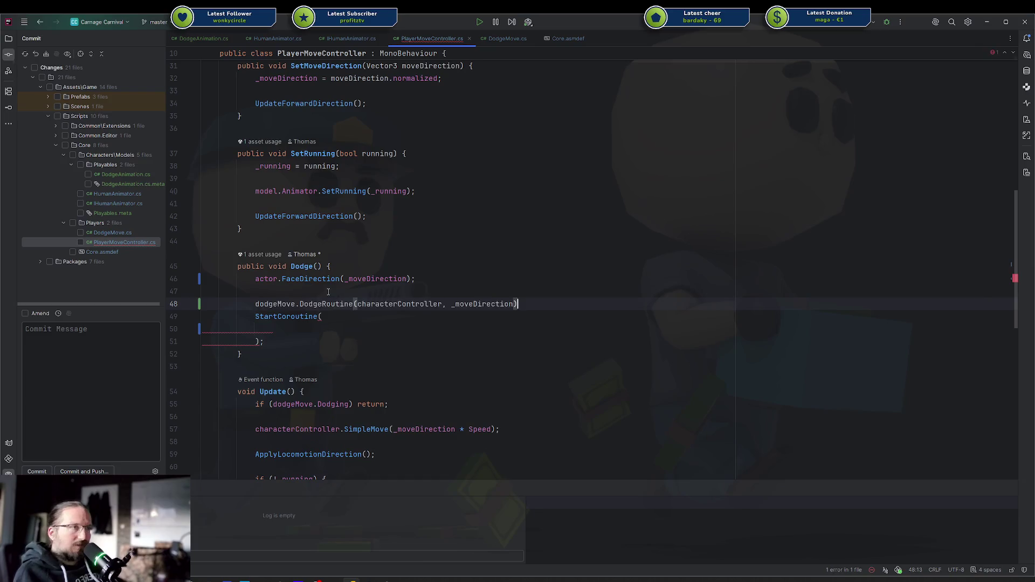
text(.RunOn(this);)
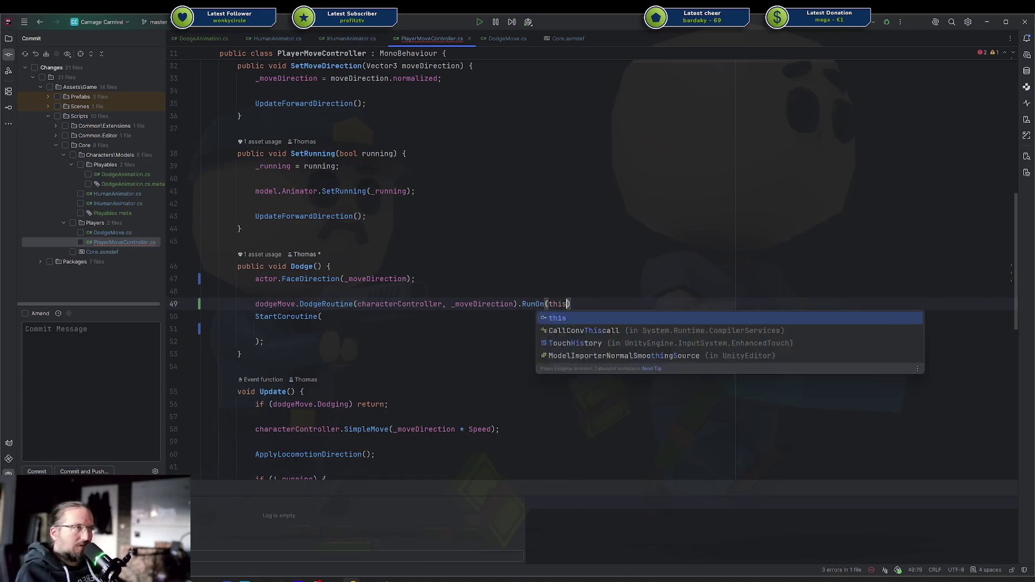
key(Down)
Delete the leftover empty StartCoroutine line and expand the changed Packages files.
key(ctrl+y)
key(ctrl+y)
key(ctrl+y)
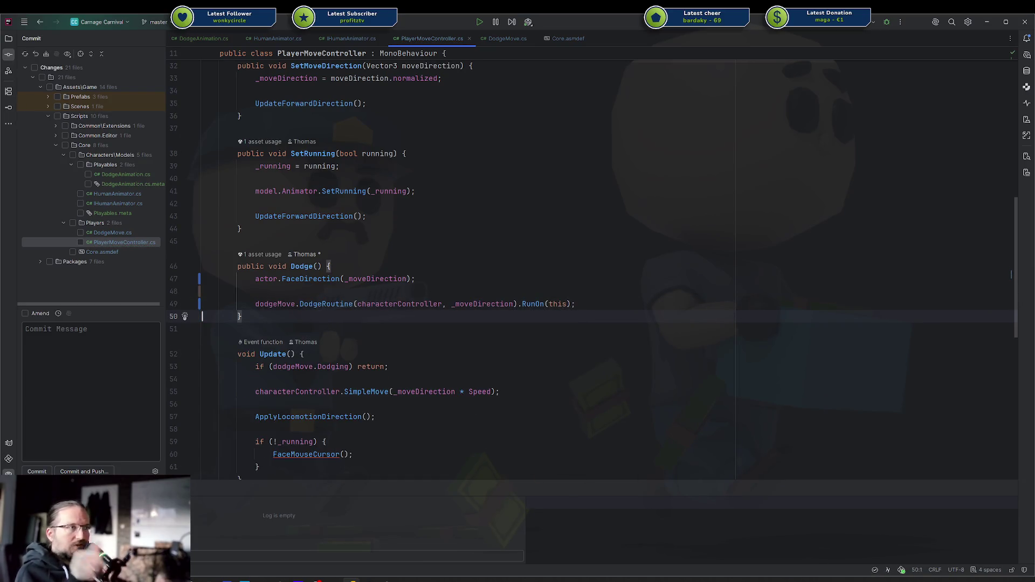
scroll(371, 244, down, 6)
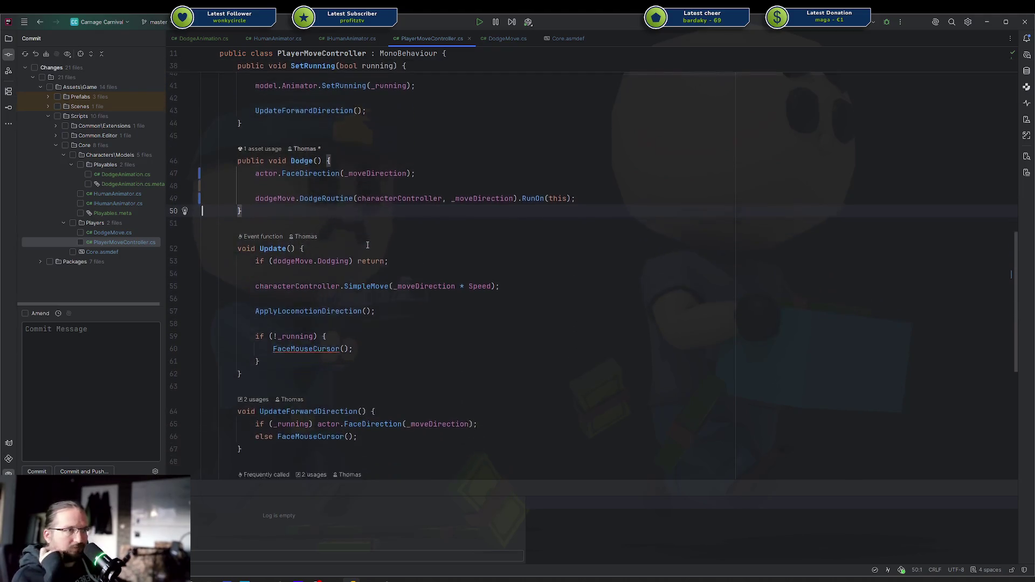
scroll(361, 245, down, 6)
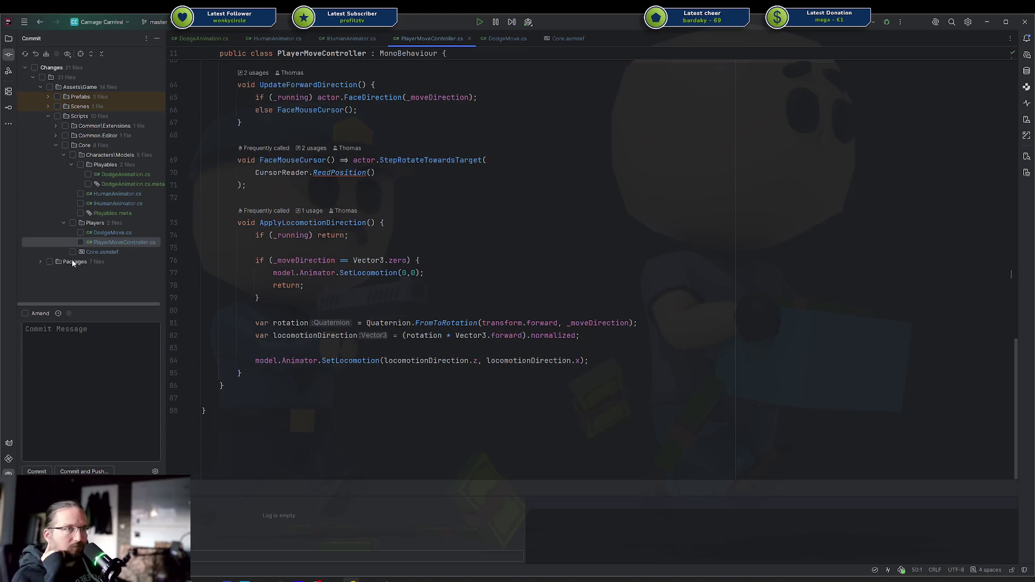
click(41, 262)
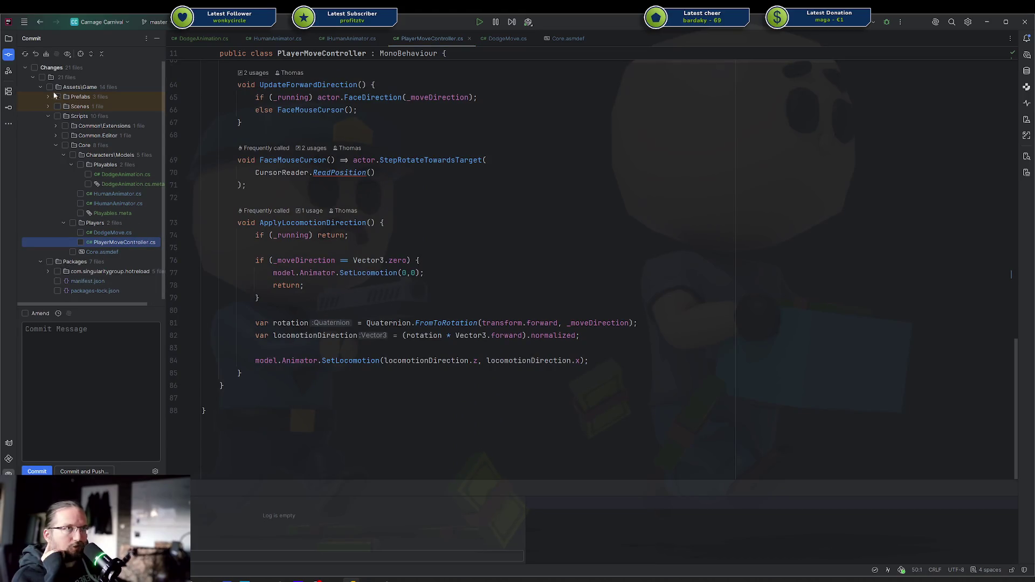
Commit all 21 changed files as '$314 implemented dodge move' and push to origin/master.
click(35, 68)
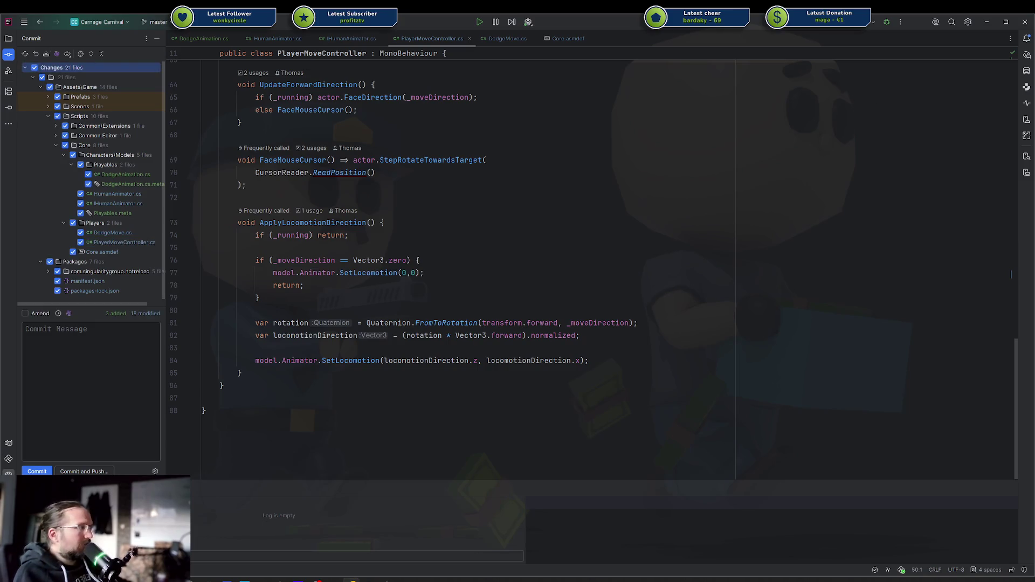
click(54, 328)
text($314 )
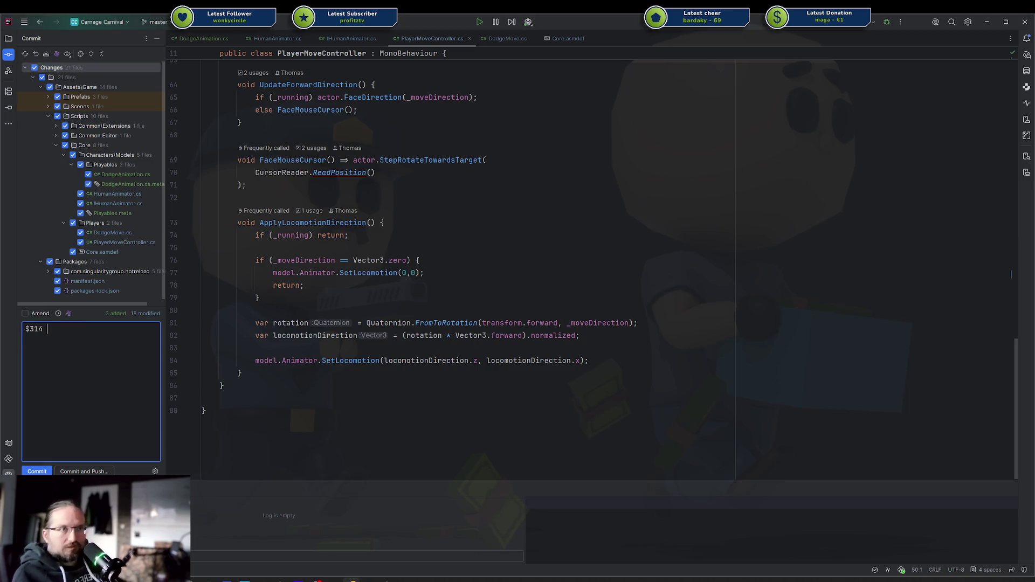
text(ip)
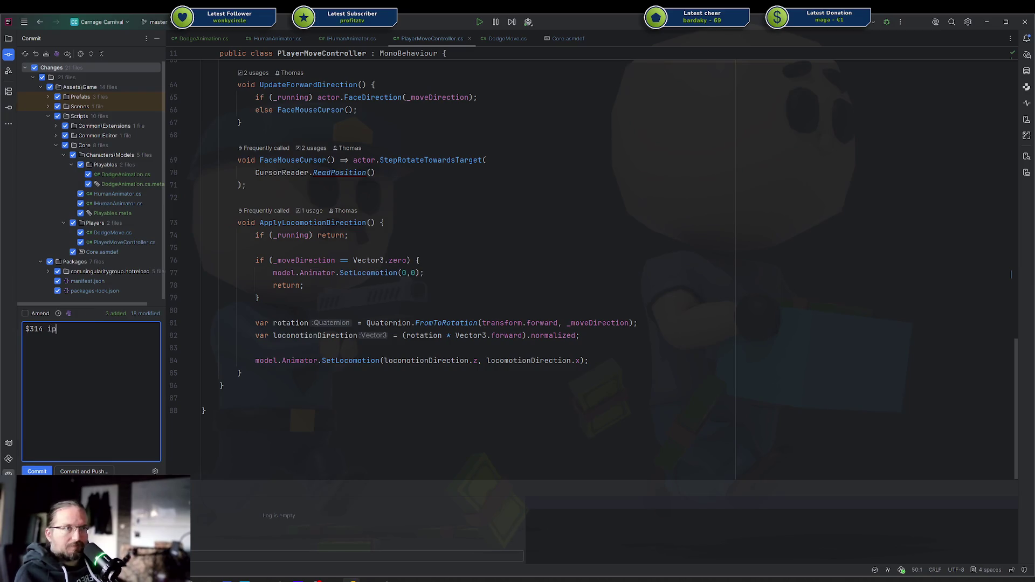
key(BackSpace)
text(mplemented d)
text(odge anm)
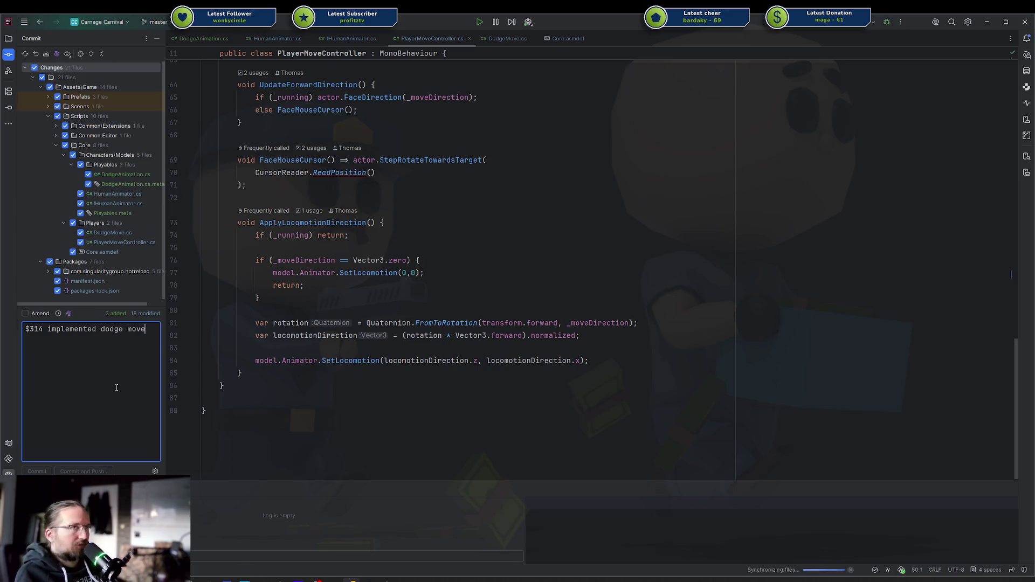
key(ctrl+alt+k)
key(Return)
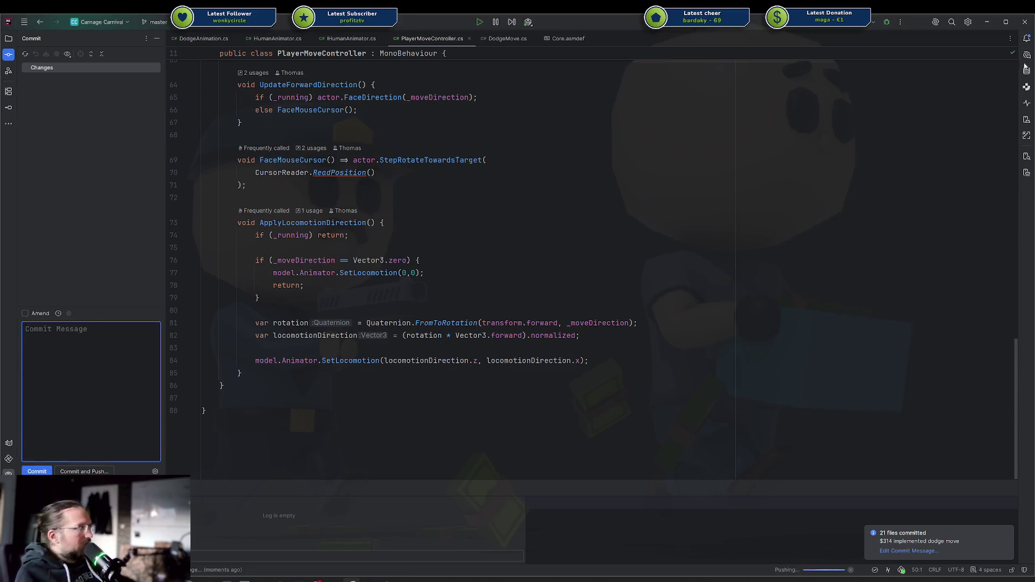
key(alt+Tab)
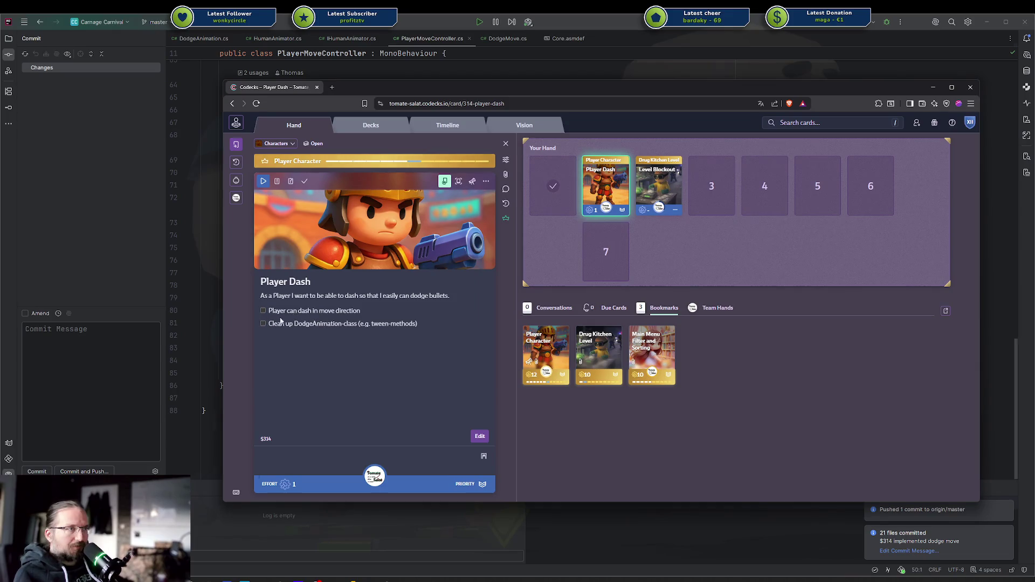
Tick off the Clean up DodgeAnimation-class task, move Player Dash out of the hand, and open Player Character's vision board.
click(331, 325)
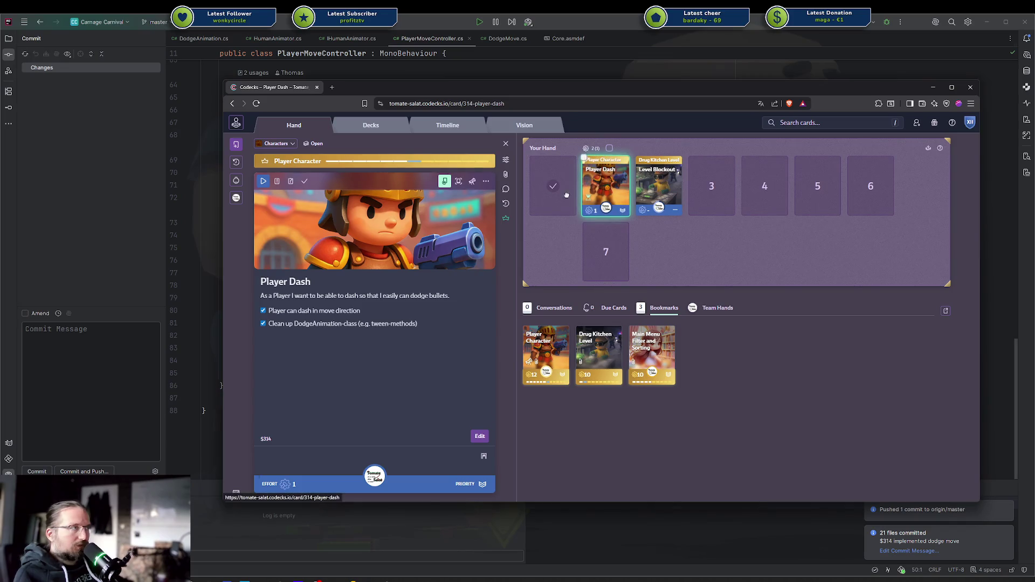
mouse_move(604, 186)
mouse_down()
mouse_move(539, 179)
mouse_move(551, 185)
mouse_up()
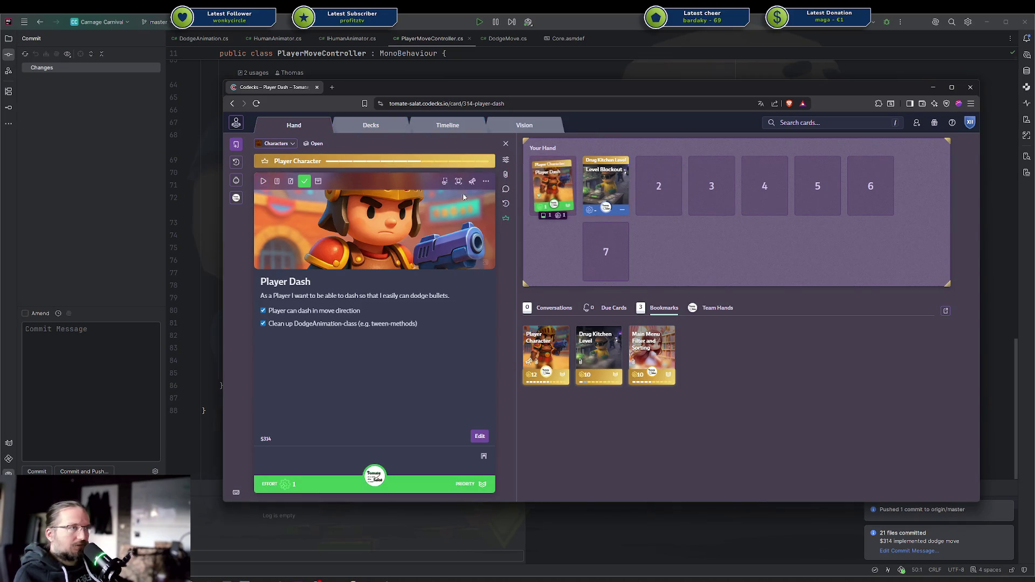
click(504, 219)
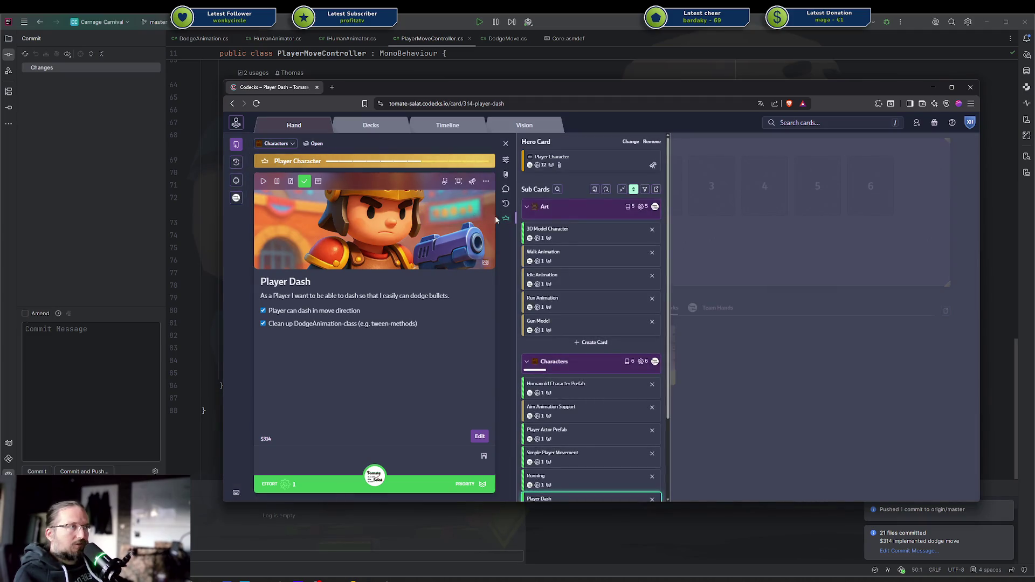
click(504, 220)
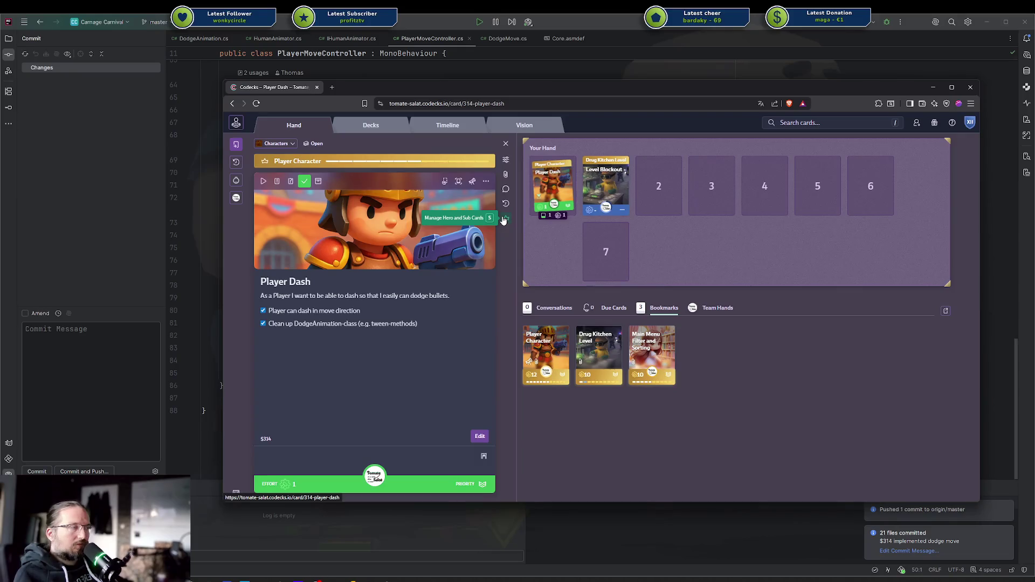
click(503, 219)
click(545, 161)
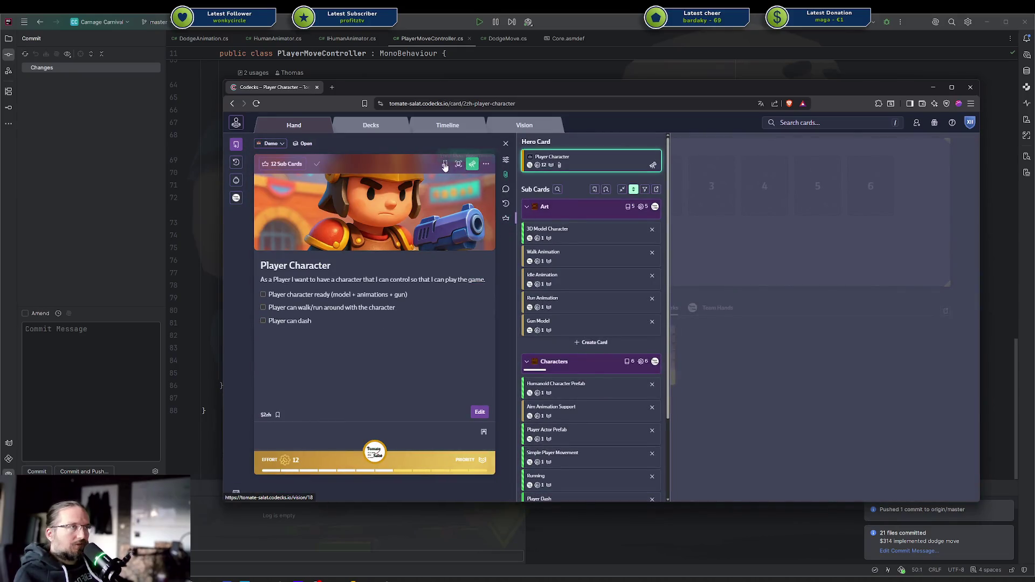
click(445, 165)
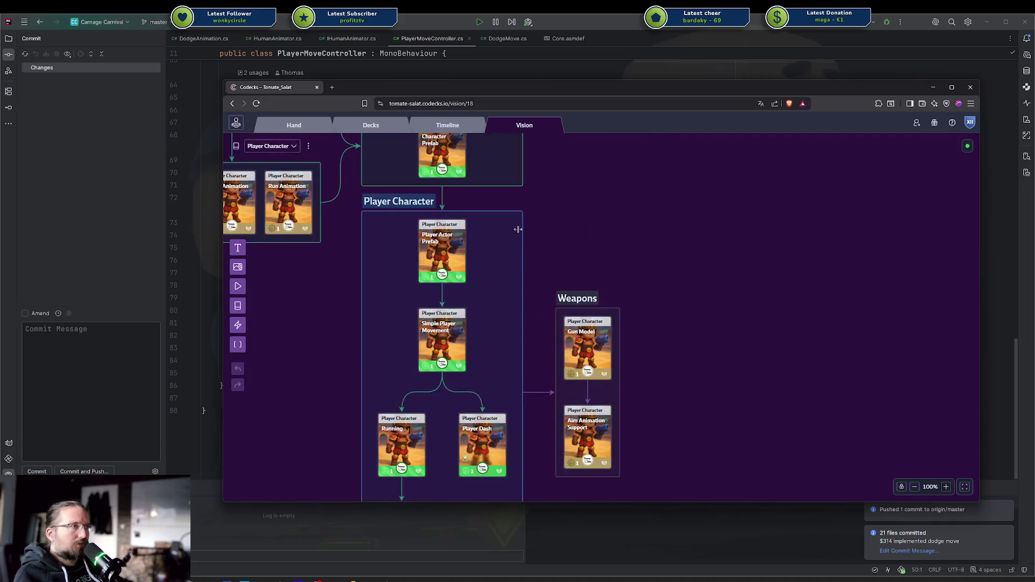
Make the Player Character group green on the vision board.
click(374, 201)
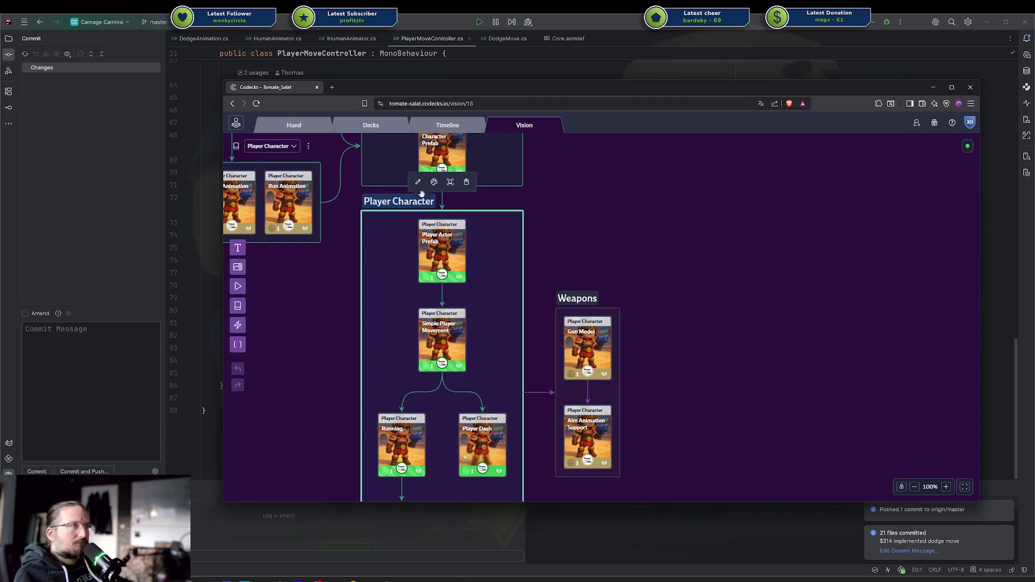
click(434, 182)
click(399, 160)
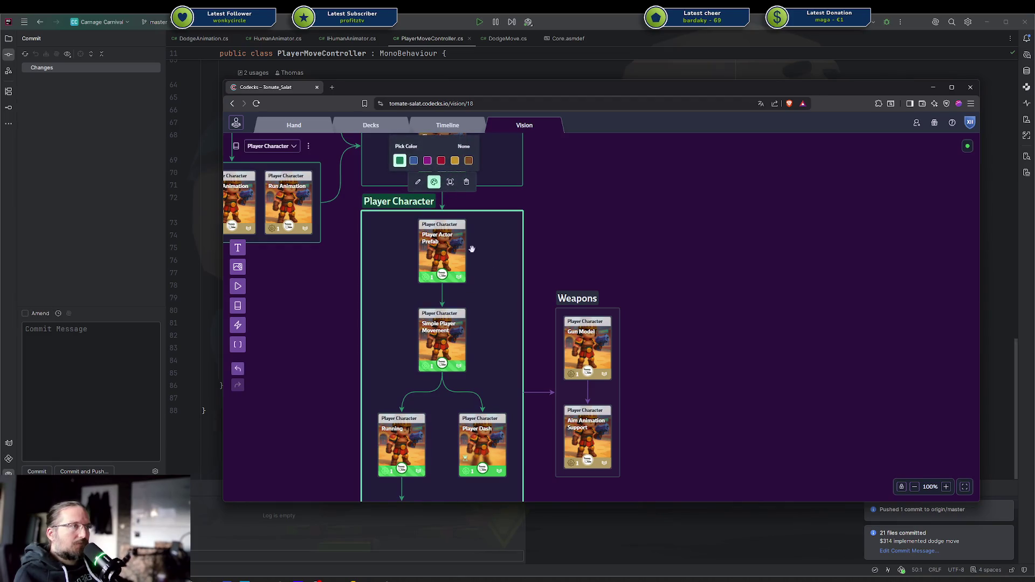
click(539, 392)
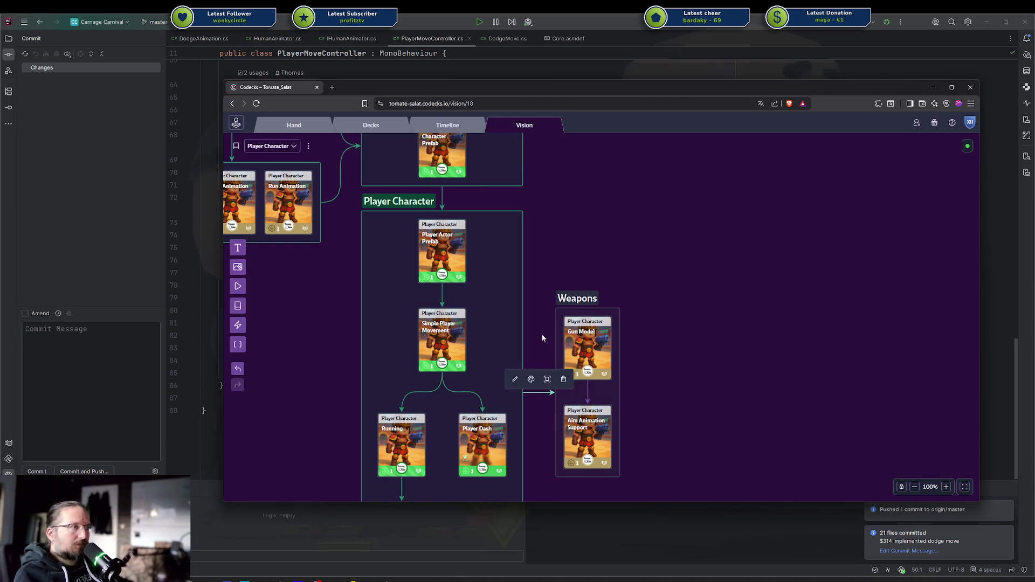
click(531, 379)
click(496, 360)
scroll(559, 251, down, 3)
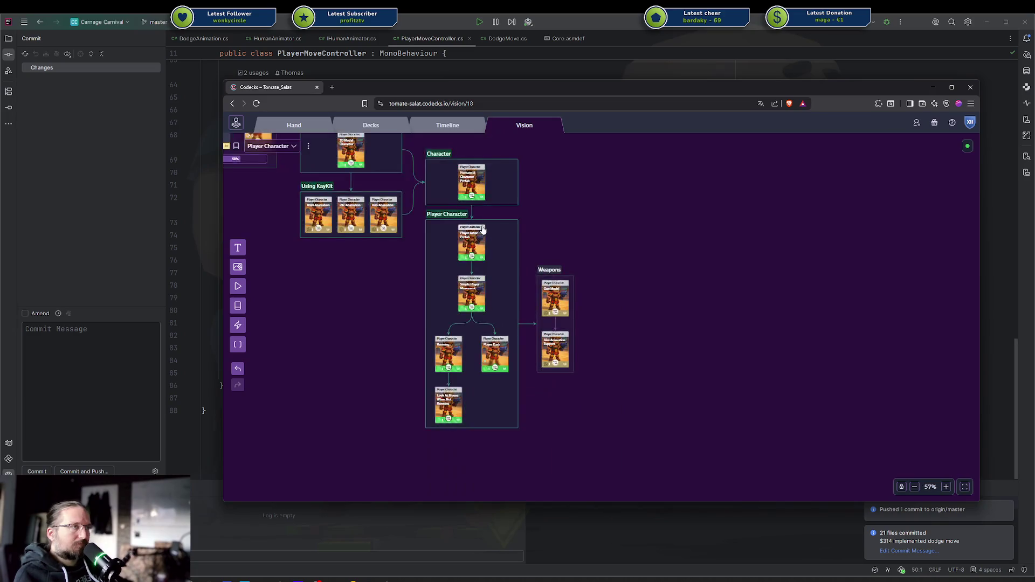
scroll(534, 256, up, 5)
drag(524, 261, 696, 300)
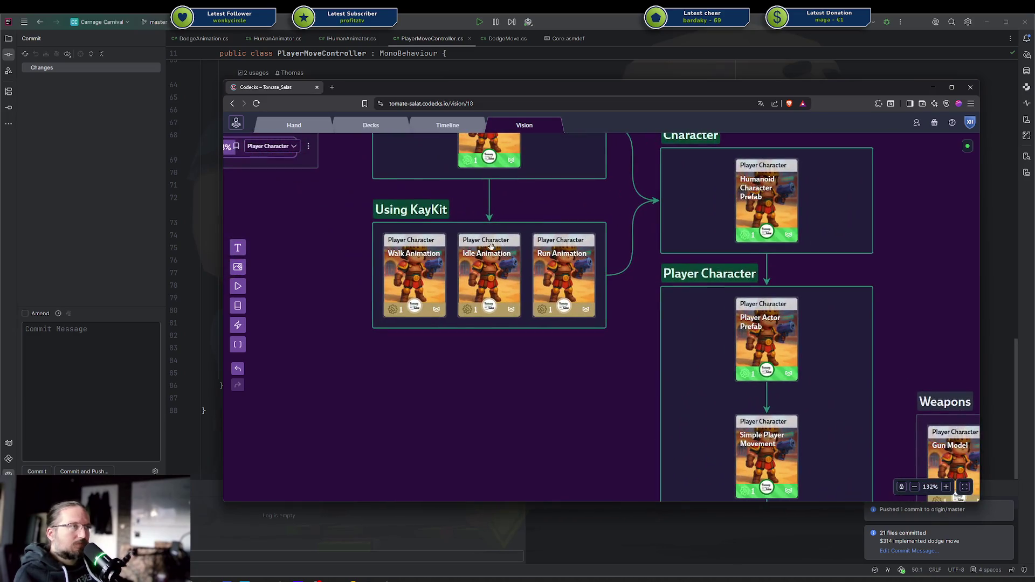
Rename the Using KayKit group to 'Animations' and colour it blue.
double_click(406, 209)
key(ctrl+a)
key(BackSpace)
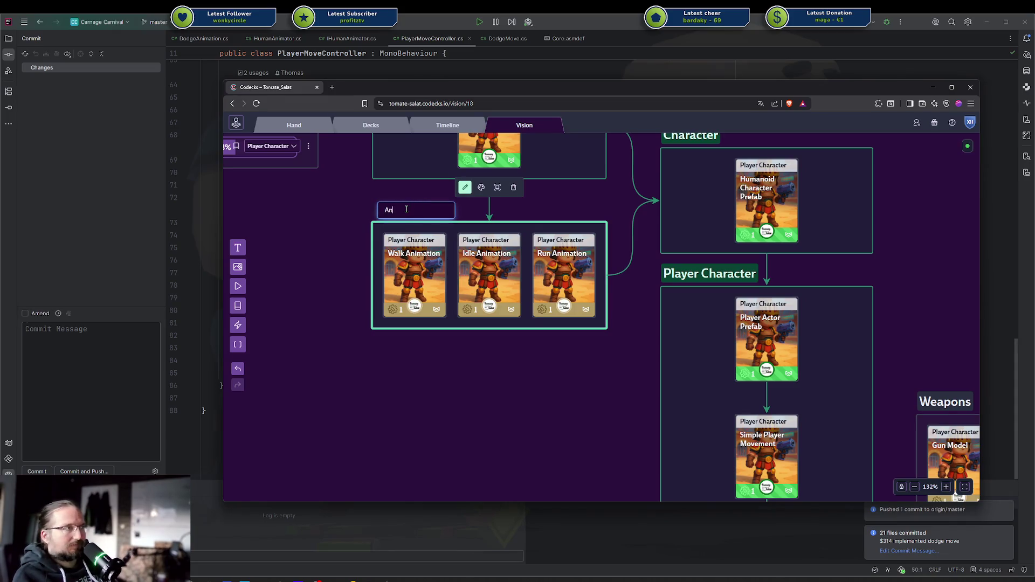
text(imations)
key(Return)
click(481, 187)
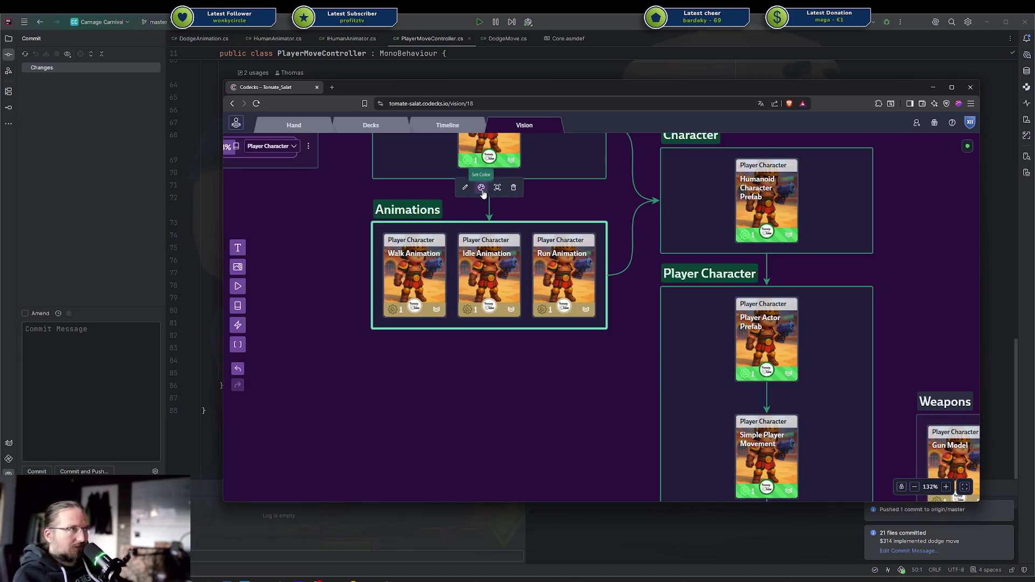
click(459, 166)
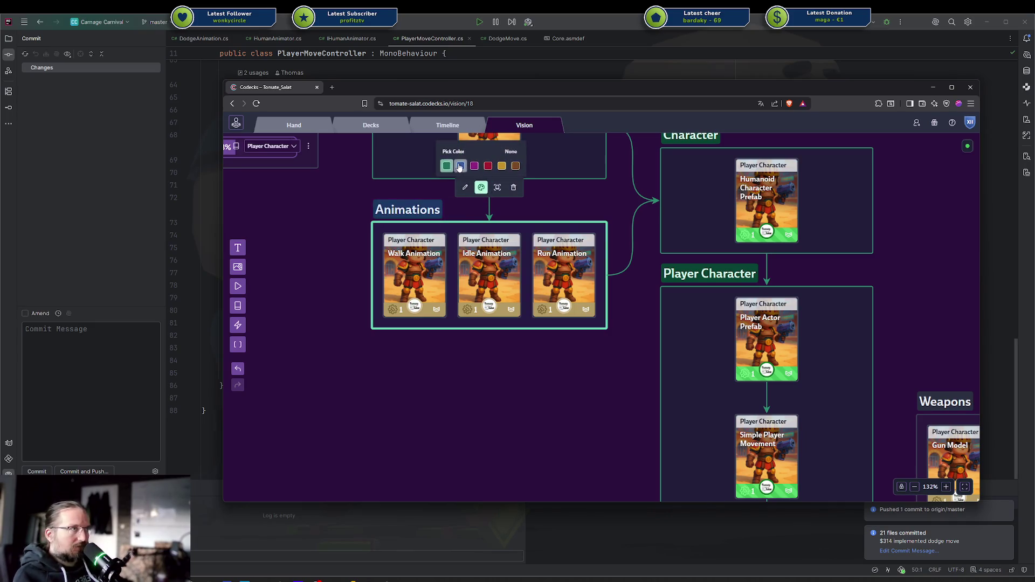
Make the arrow from Animations to Character blue.
click(634, 254)
click(624, 186)
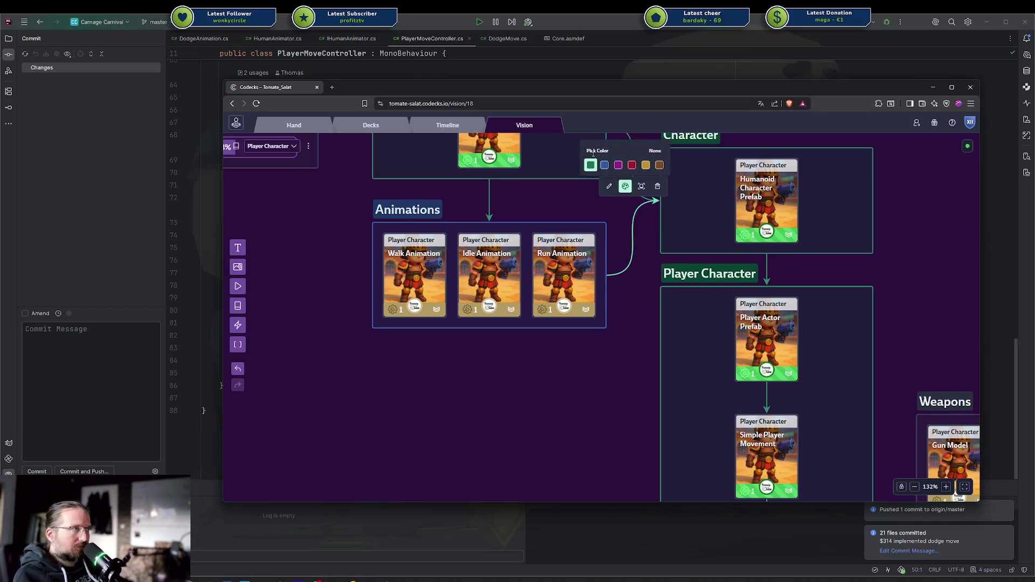
click(605, 165)
drag(632, 303, 587, 404)
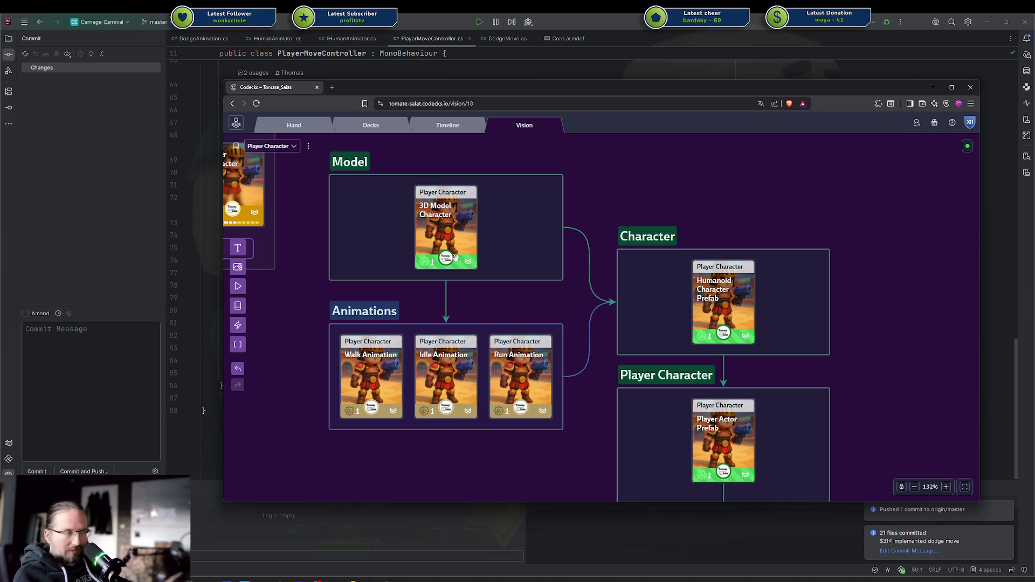
Drag the 3D Model Character card to the left end of the Model group, then open Player Character's details.
scroll(506, 322, down, 5)
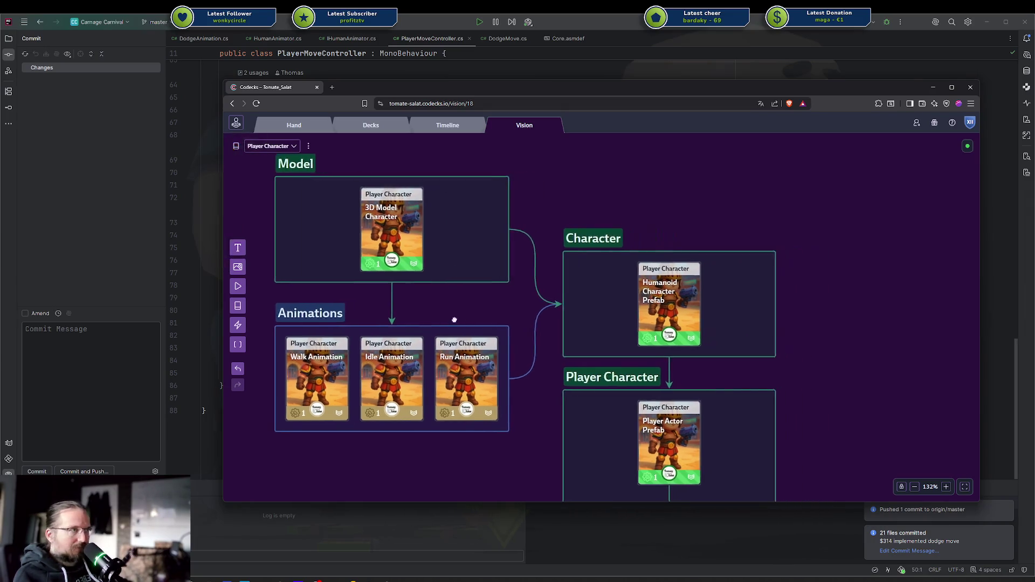
mouse_move(406, 274)
mouse_down()
mouse_move(423, 190)
mouse_move(462, 232)
mouse_up()
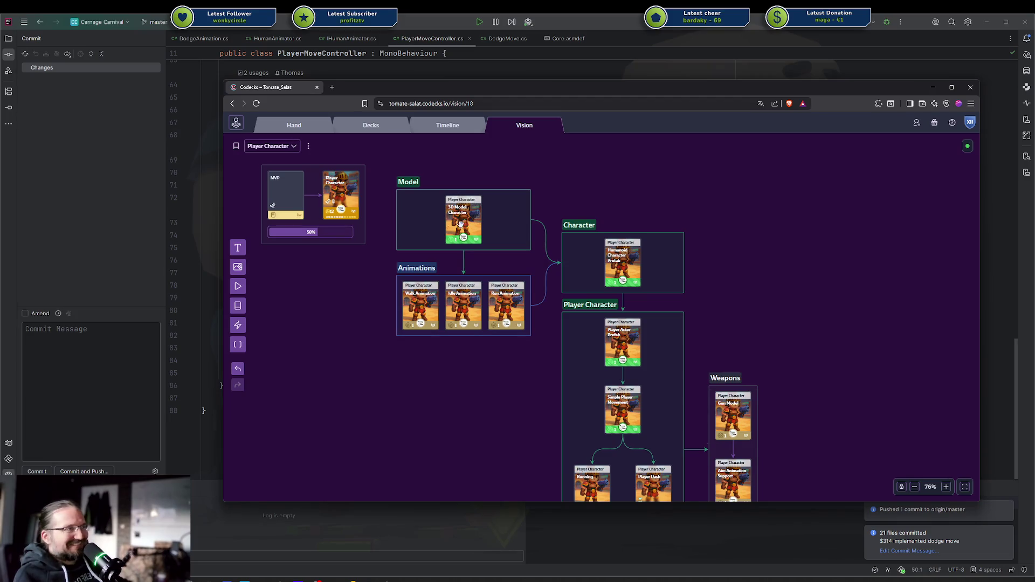
drag(457, 223, 423, 220)
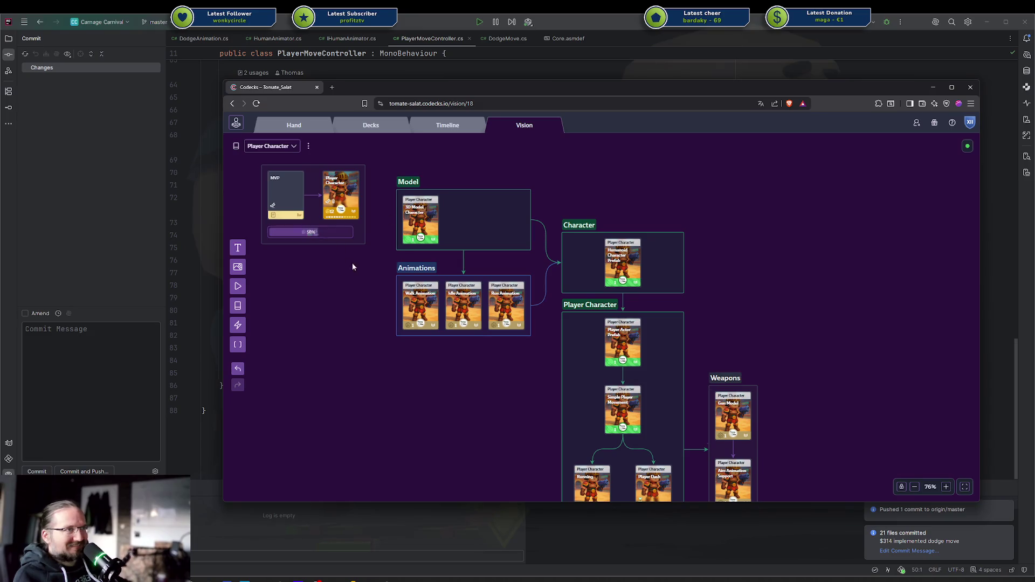
click(422, 213)
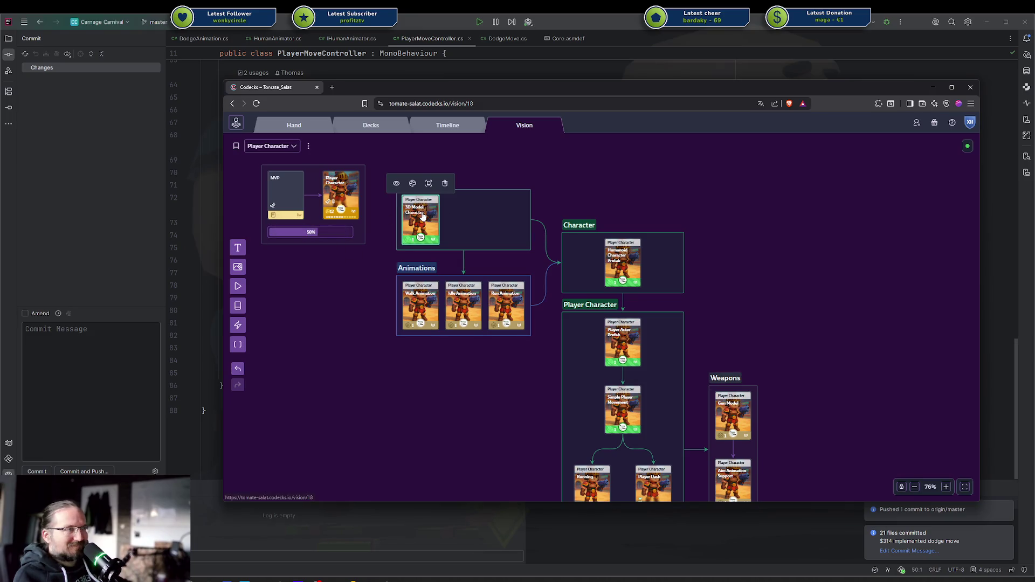
click(395, 229)
click(417, 215)
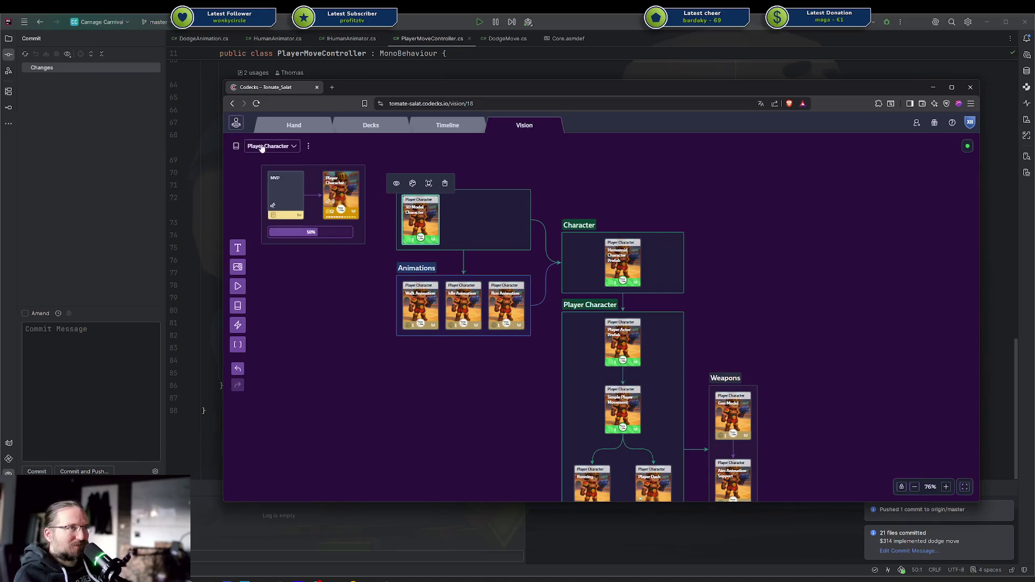
click(236, 146)
Show Player Character's 12 sub-cards and start a new Art card with empty content.
click(480, 197)
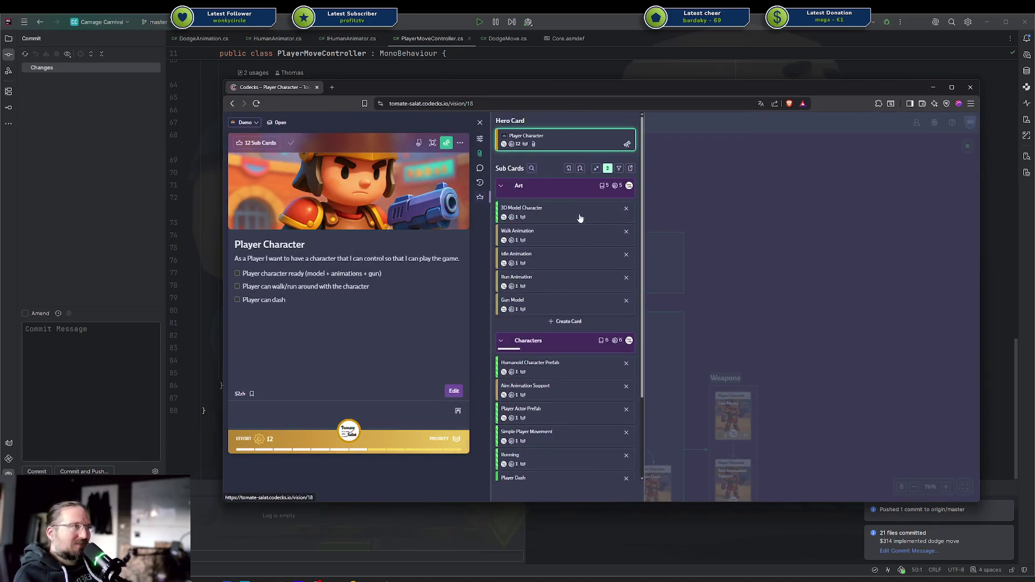
click(553, 323)
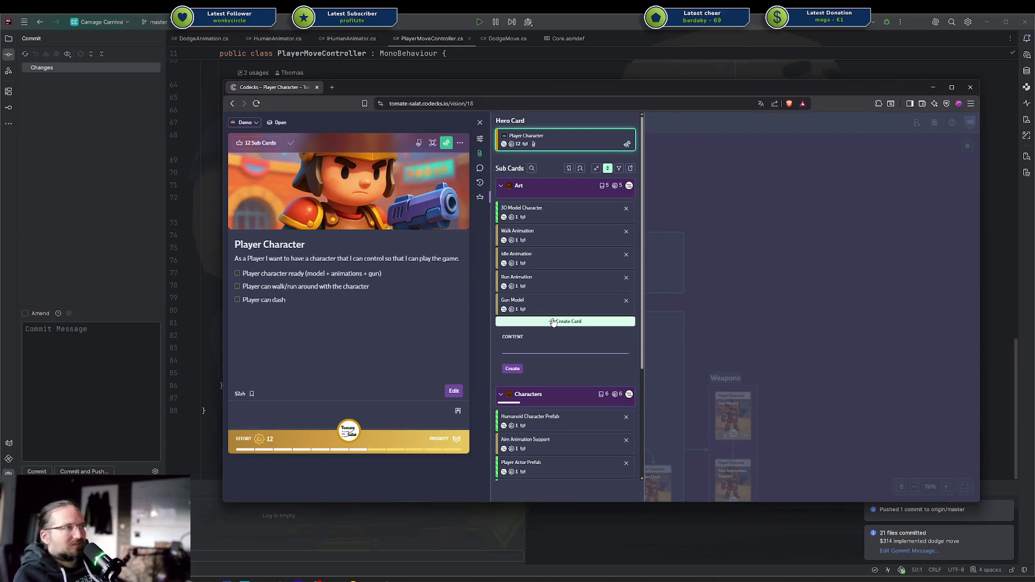
text(Update)
key(BackSpace)
key(BackSpace)
key(BackSpace)
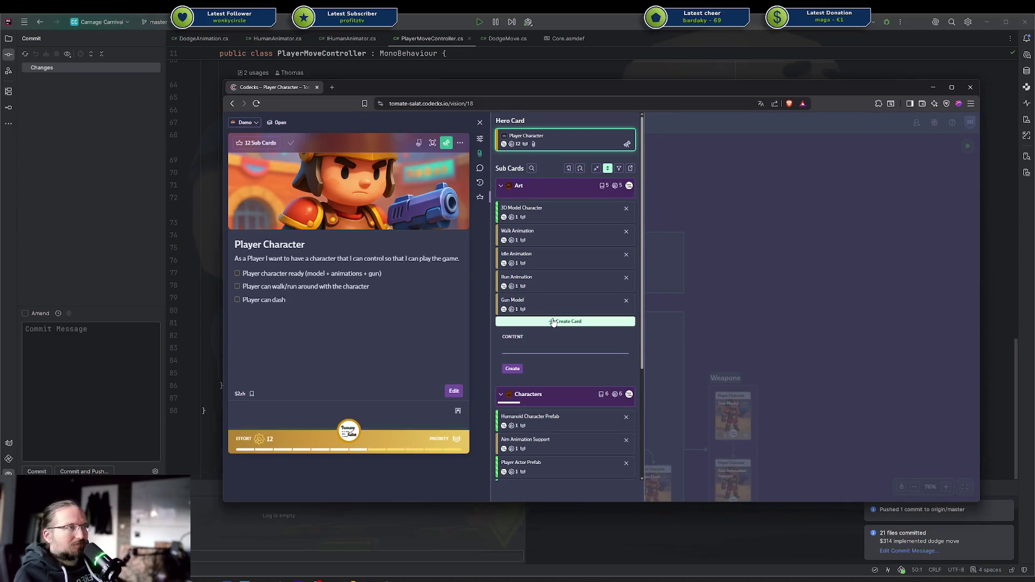
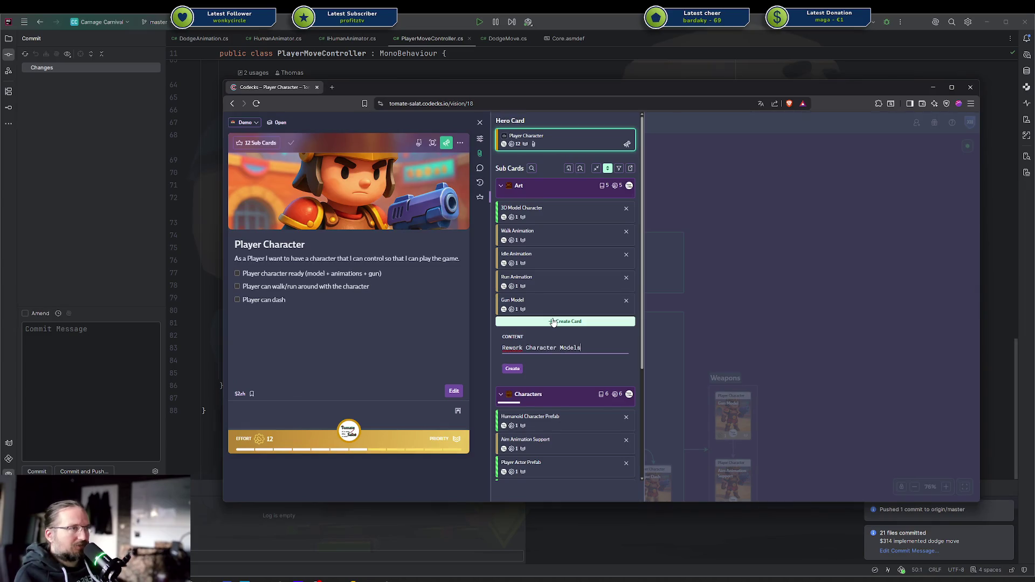
Create the Rework Character Models sub card under Art and copy its card reference.
key(Return)
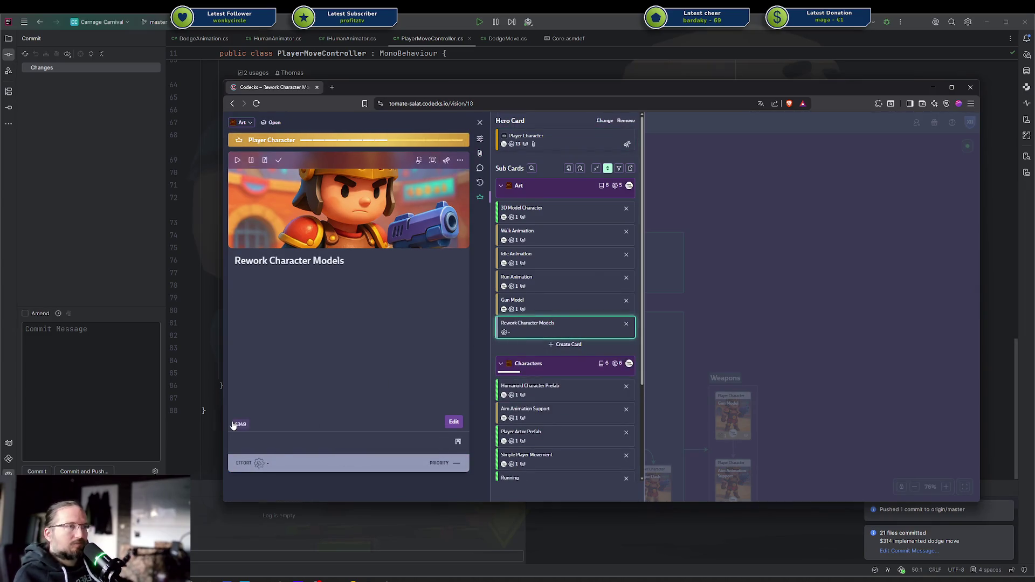
click(237, 425)
key(Escape)
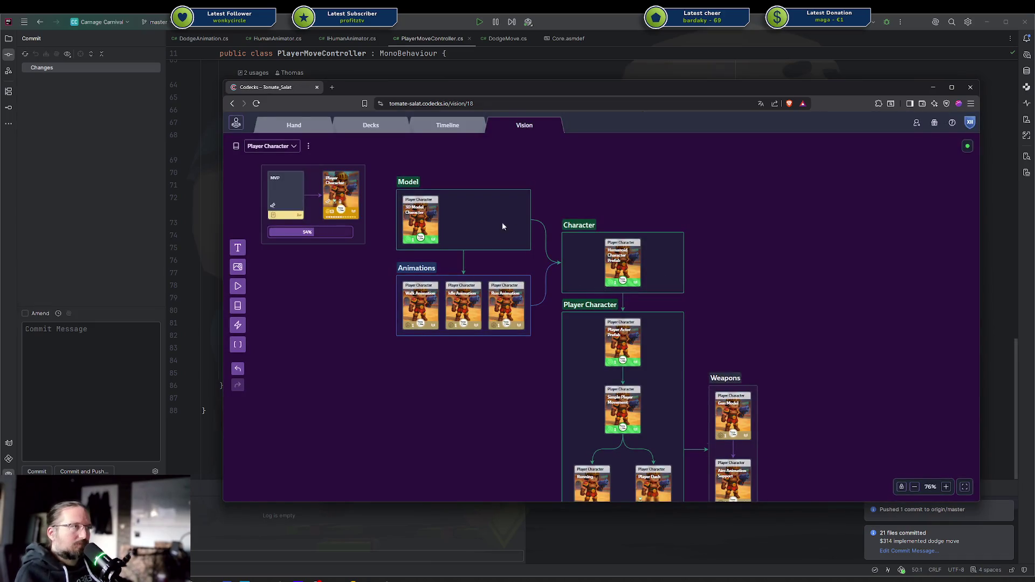
Add a card node for Rework Character Models to the vision board's Model group.
mouse_move(241, 313)
mouse_down()
mouse_move(354, 330)
mouse_move(321, 307)
mouse_move(492, 203)
mouse_move(483, 221)
mouse_move(506, 217)
mouse_up()
text(rework)
key(Return)
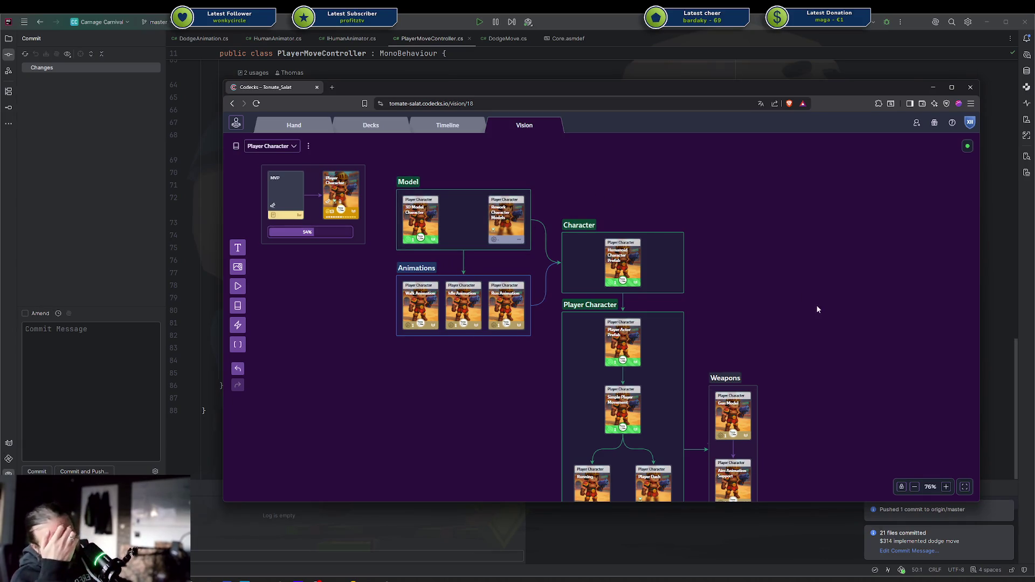
scroll(797, 293, down, 3)
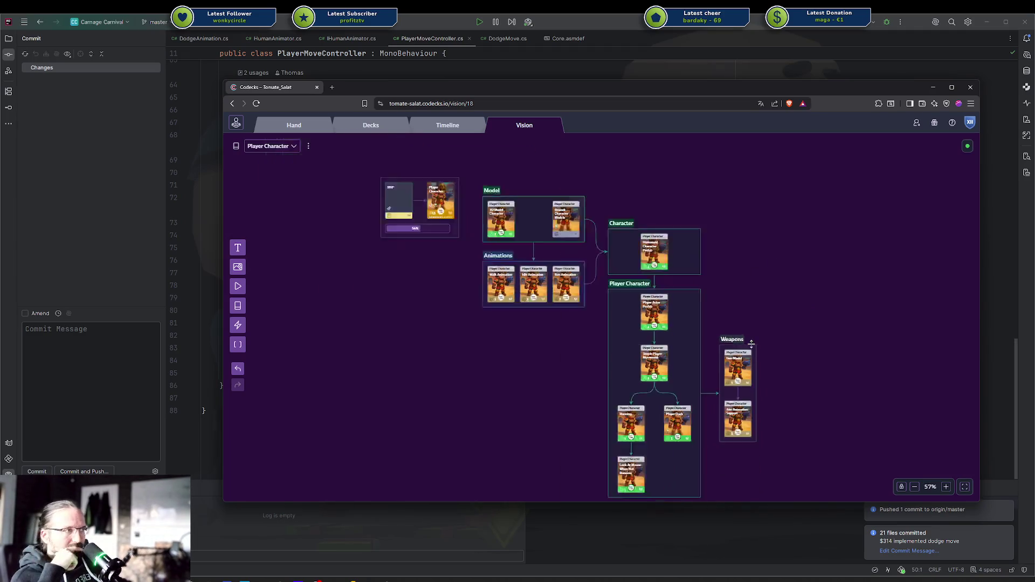
scroll(746, 337, up, 3)
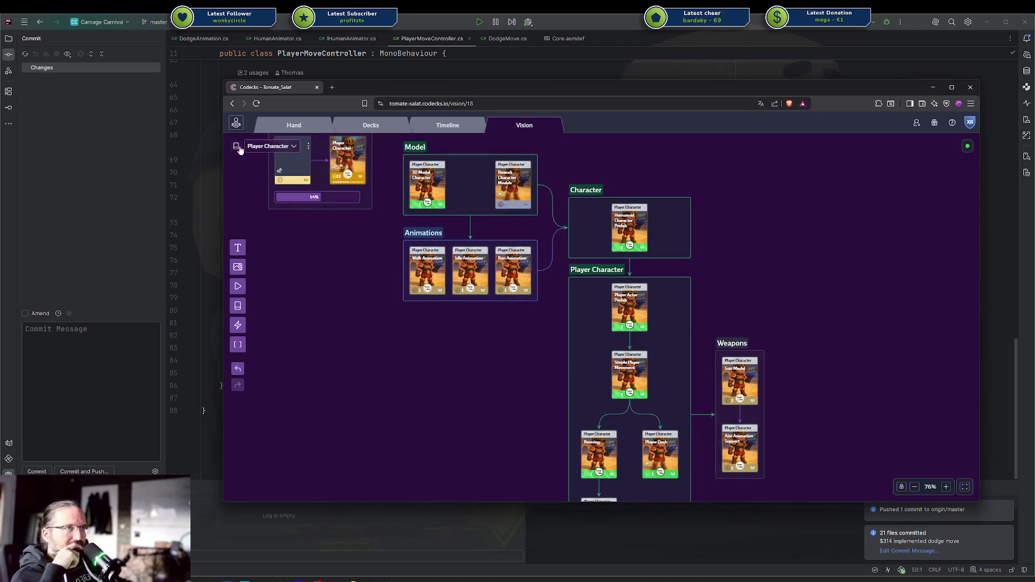
click(236, 146)
click(482, 198)
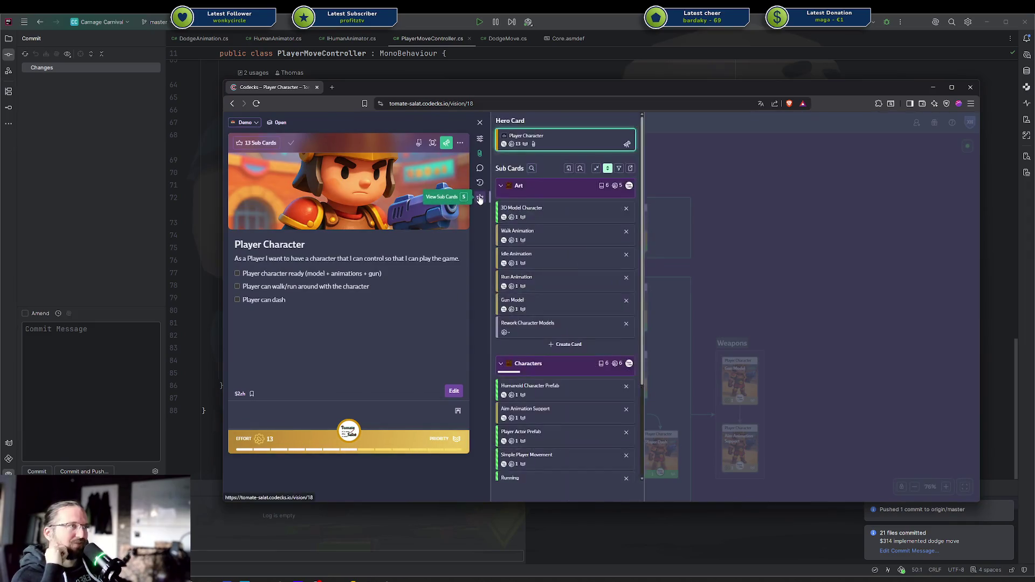
scroll(544, 275, down, 5)
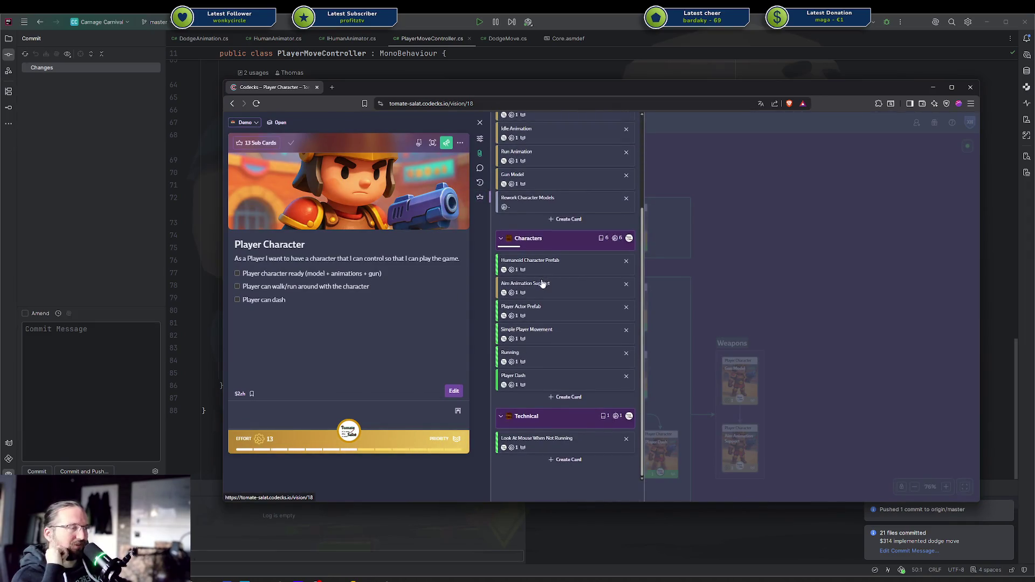
scroll(541, 264, up, 5)
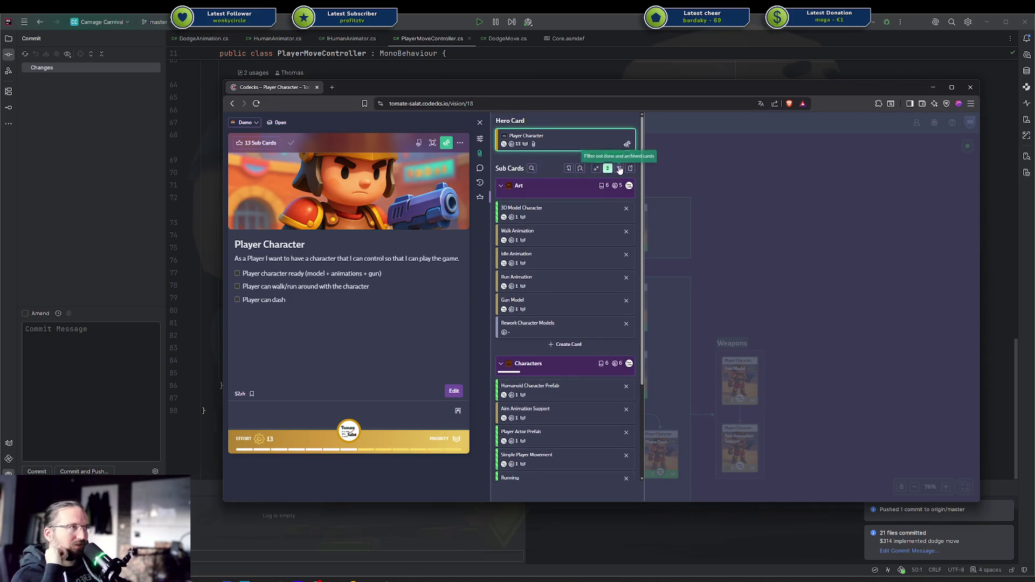
click(619, 168)
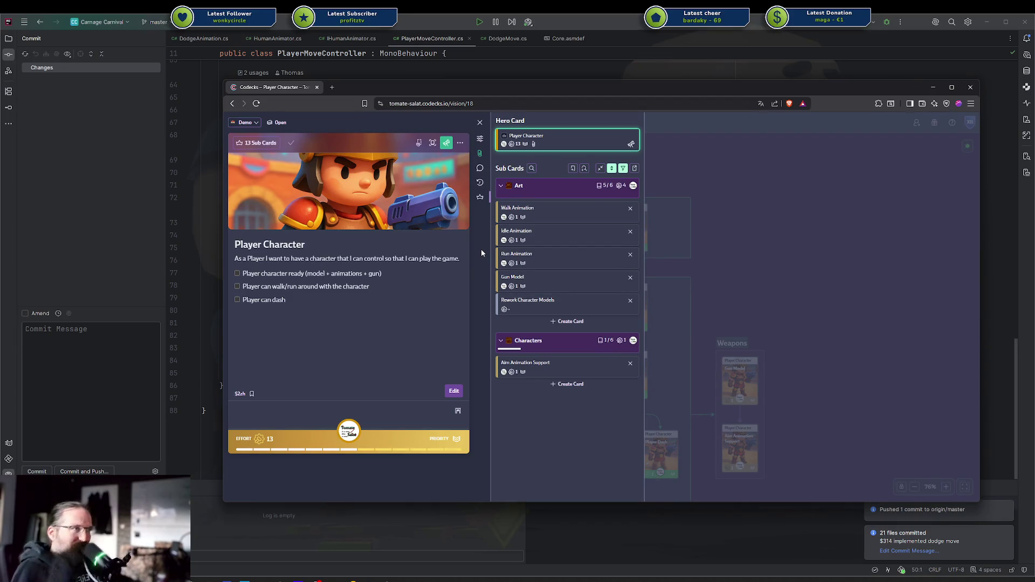
click(806, 257)
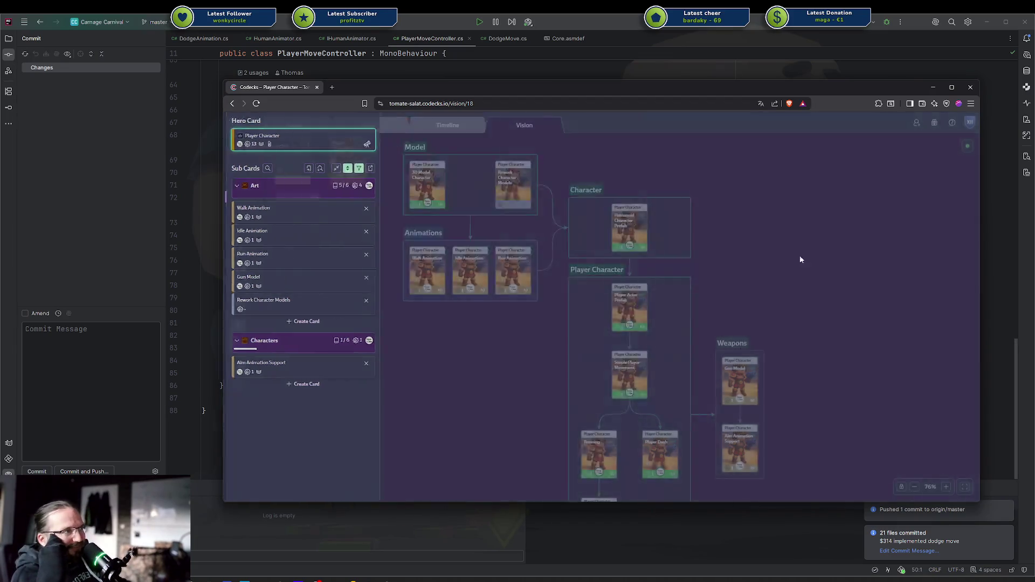
mouse_move(818, 176)
mouse_down()
mouse_move(921, 270)
mouse_move(753, 226)
mouse_move(844, 289)
mouse_up()
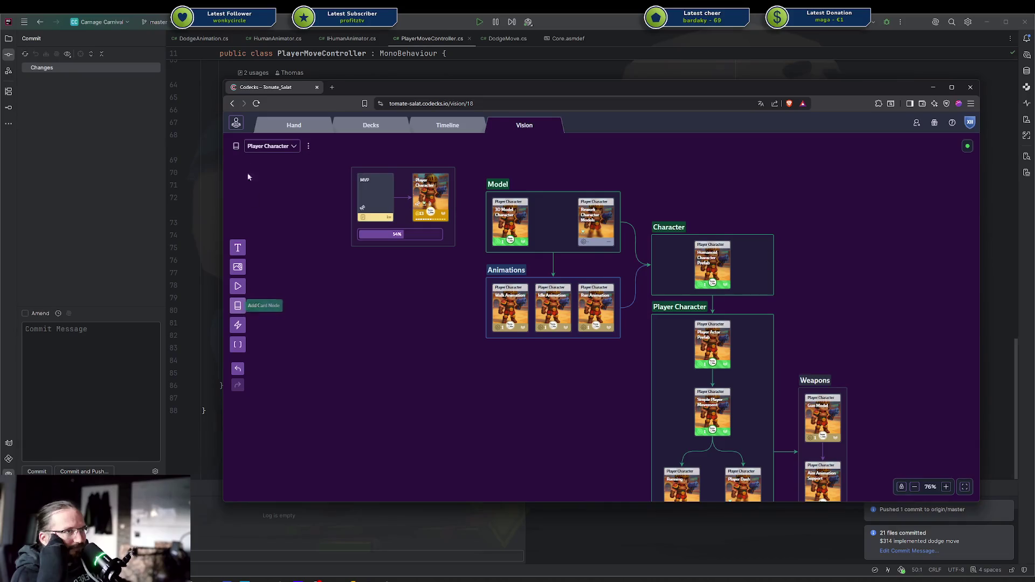
click(429, 198)
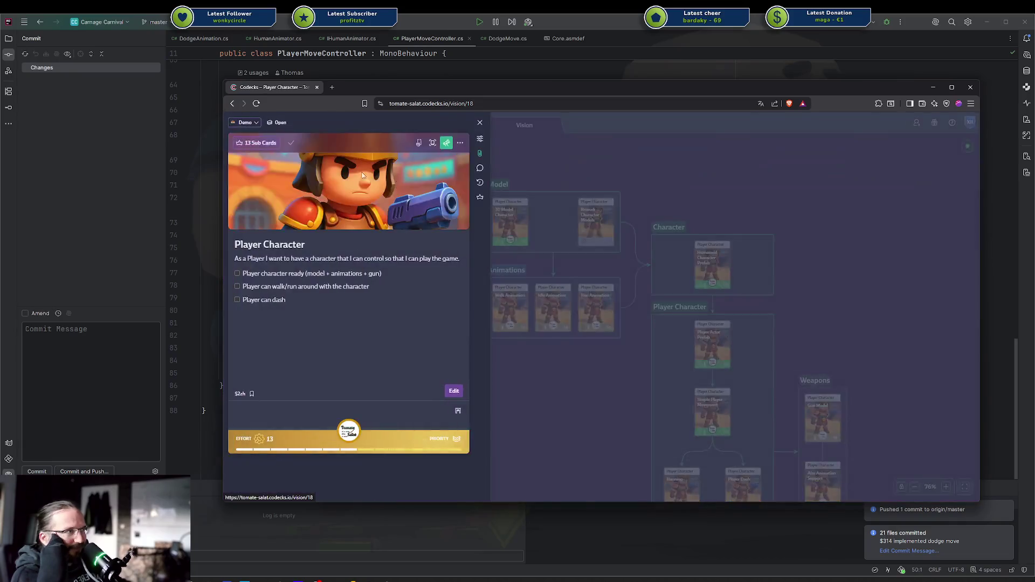
click(480, 197)
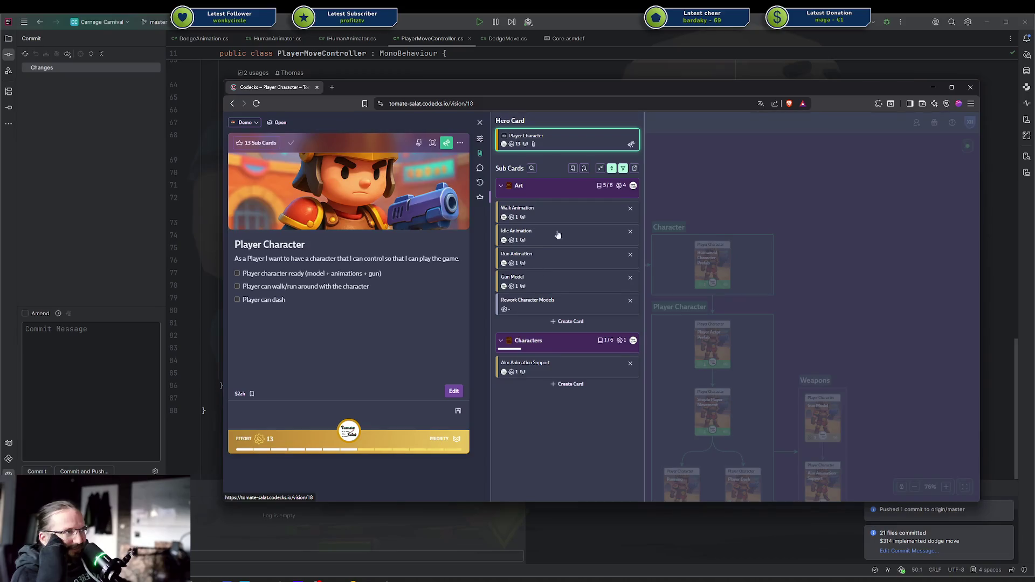
click(835, 239)
mouse_move(826, 292)
mouse_down()
mouse_move(803, 250)
mouse_move(654, 181)
mouse_move(811, 289)
mouse_up()
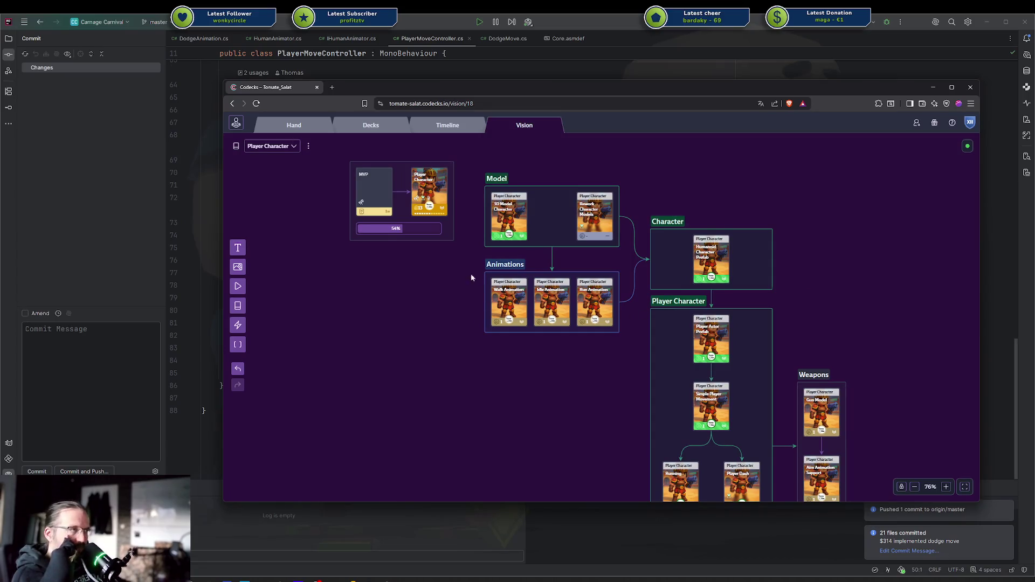
Pan across the Player Character vision map and select the Model and Animations groups.
scroll(566, 200, right, 5)
scroll(566, 201, down, 3)
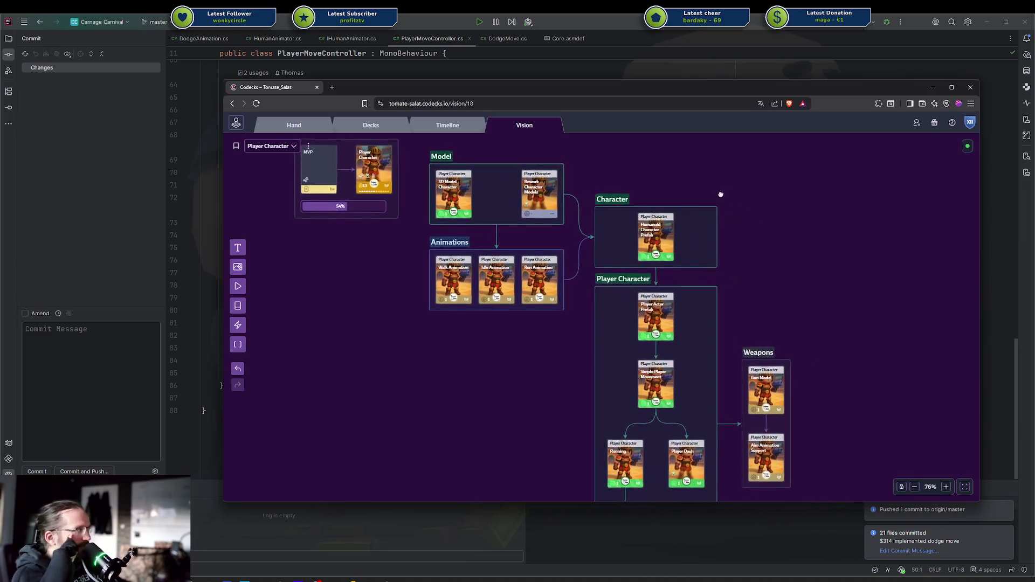
scroll(648, 153, down, 2)
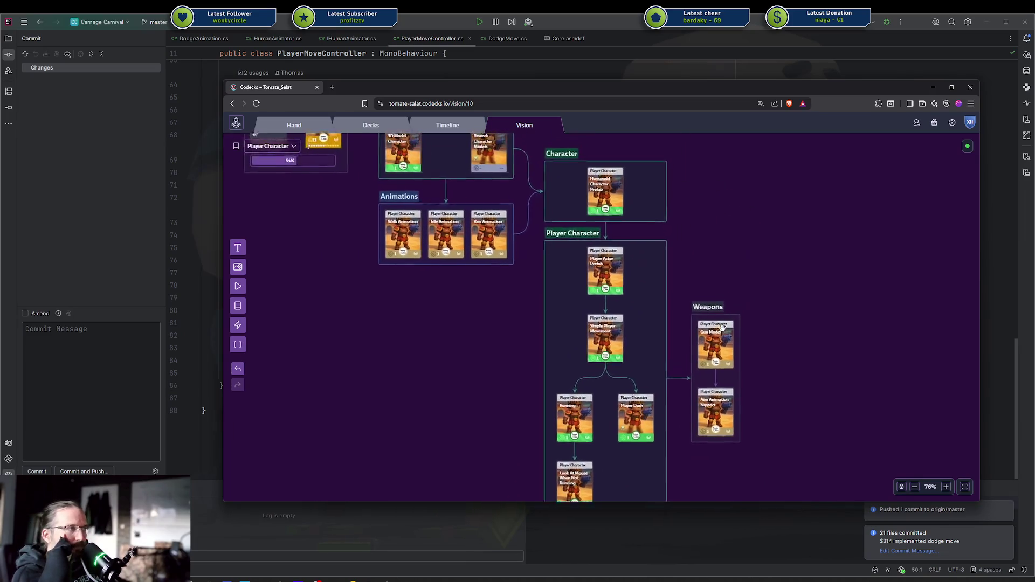
scroll(648, 153, right, 3)
scroll(818, 390, left, 5)
scroll(818, 390, up, 3)
scroll(818, 390, up, 1)
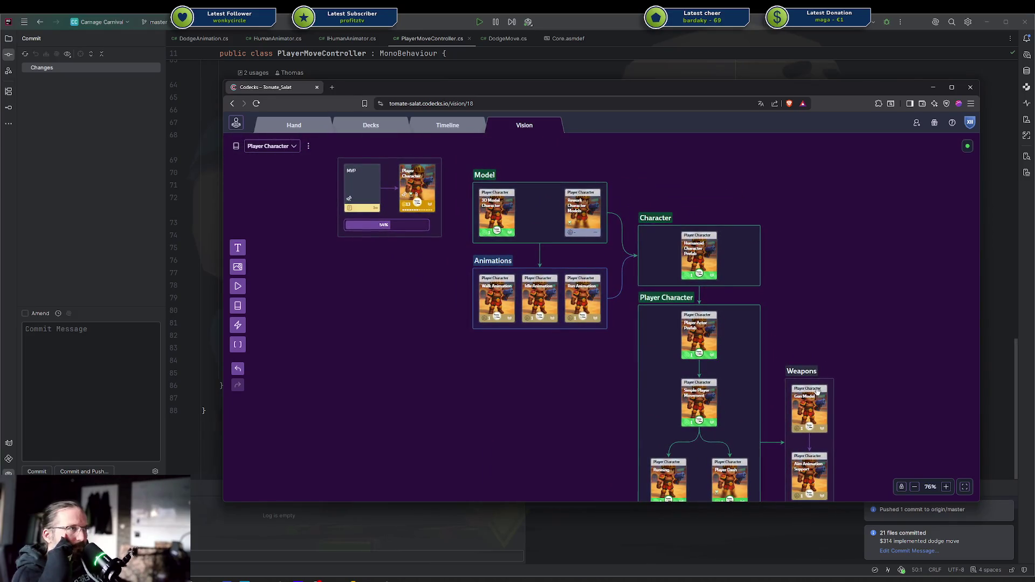
drag(817, 392, 753, 349)
scroll(739, 323, down, 3)
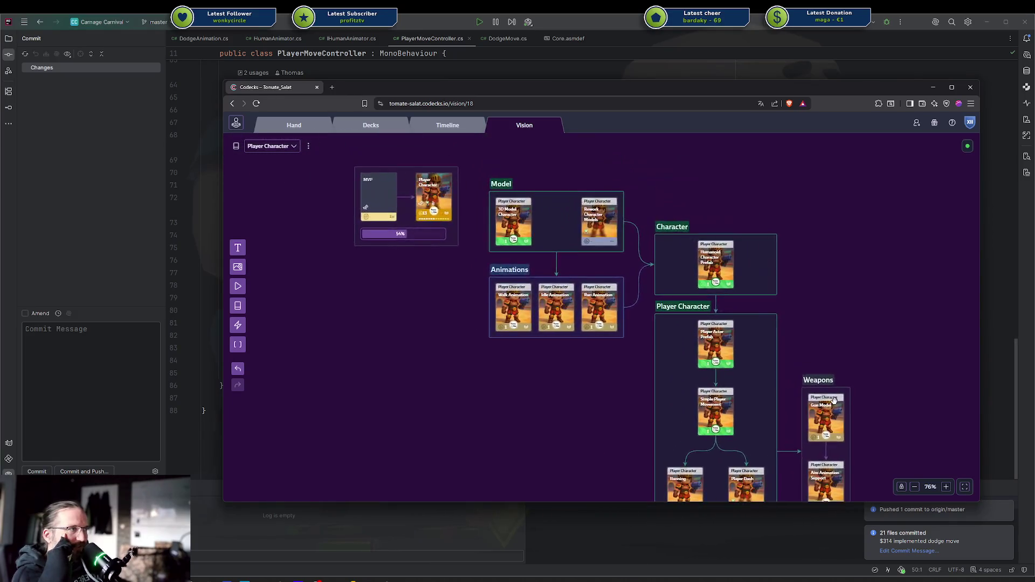
scroll(718, 297, up, 3)
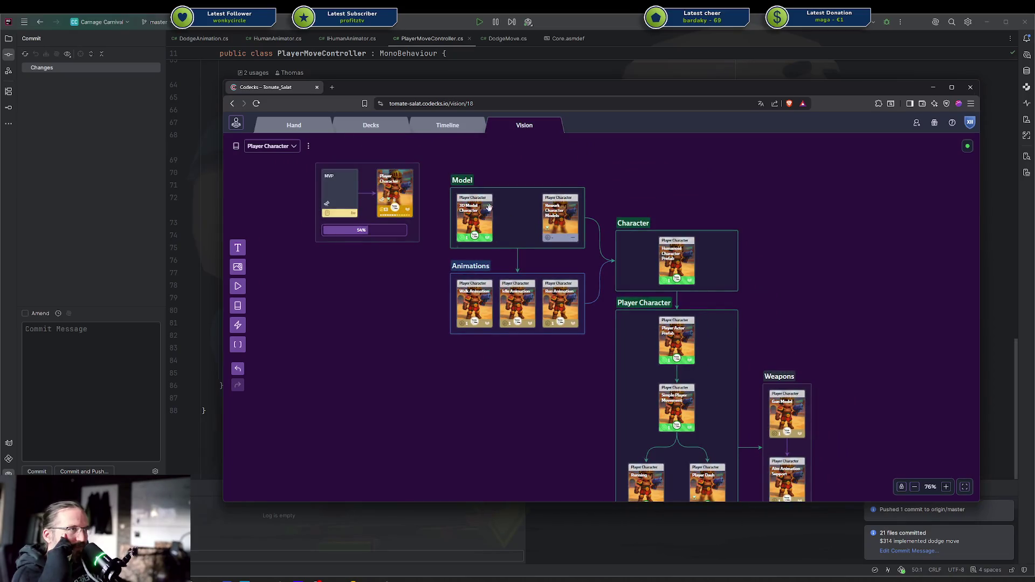
mouse_move(437, 155)
mouse_down()
mouse_move(770, 443)
mouse_move(735, 403)
mouse_up()
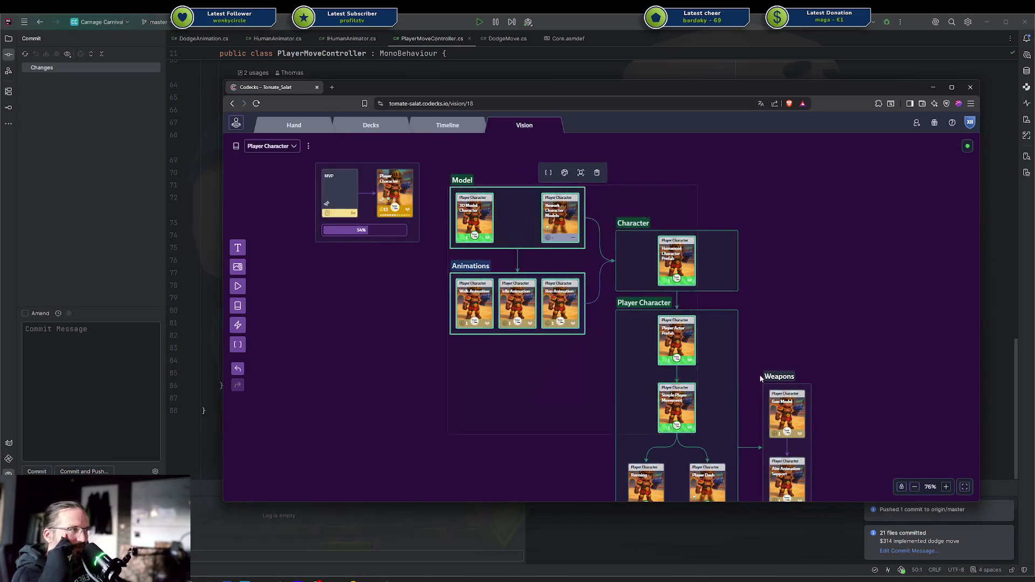
middle_drag(772, 343, 699, 277)
scroll(706, 286, up, 3)
scroll(722, 345, down, 3)
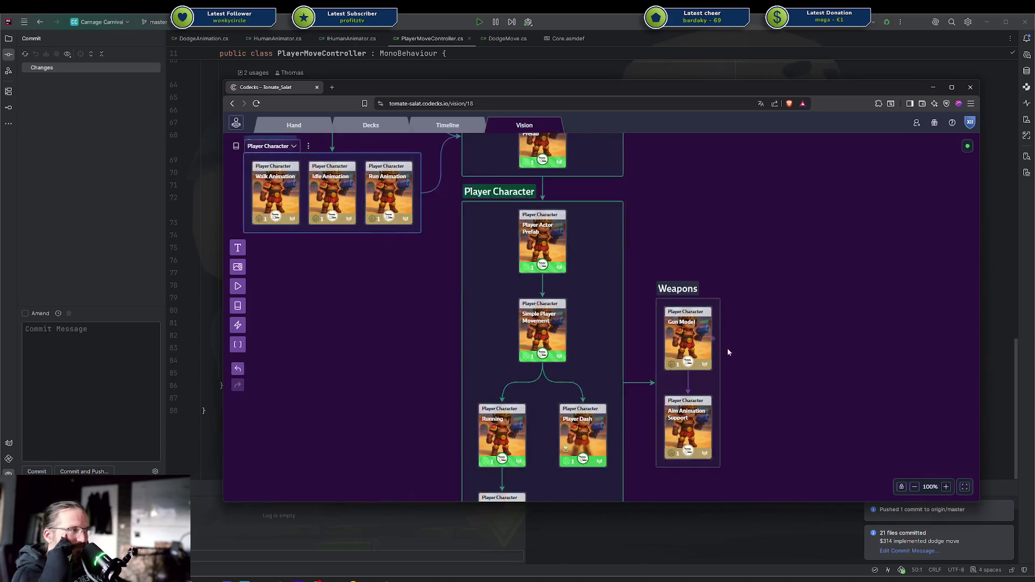
scroll(711, 323, up, 2)
scroll(704, 309, up, 3)
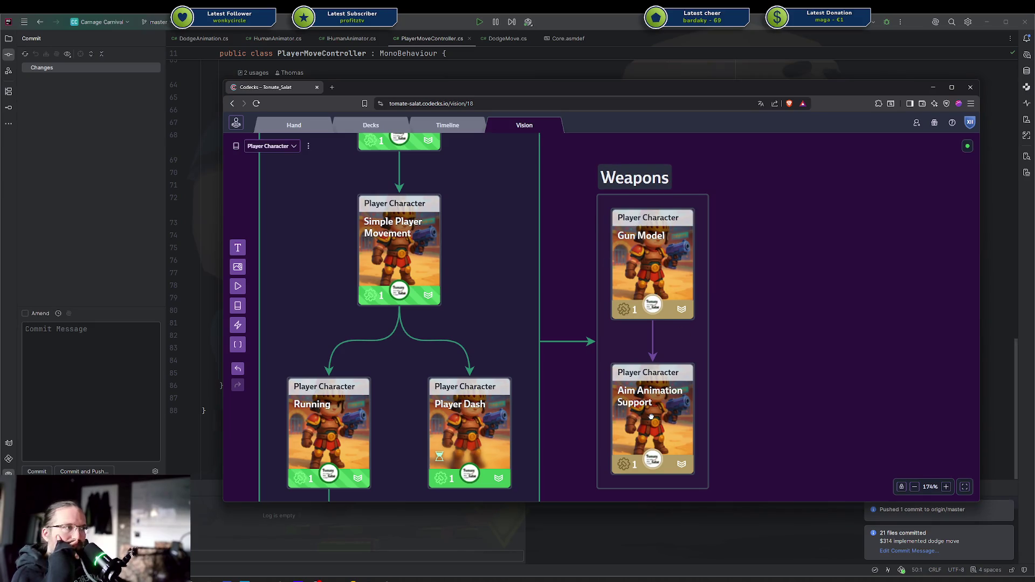
drag(559, 264, 615, 282)
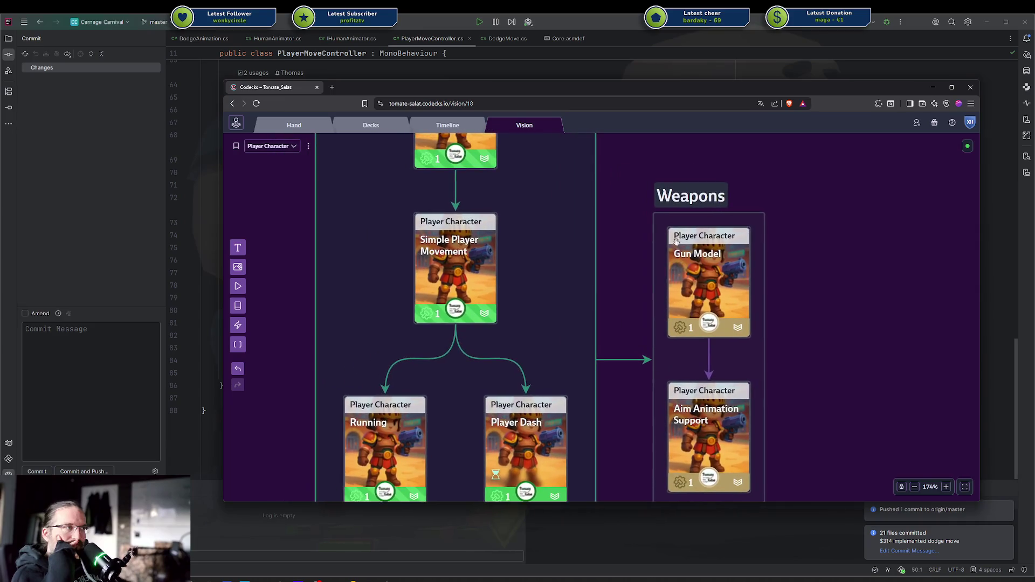
Check the Weapons group's colour choices, then bring the whole board back into view.
click(678, 186)
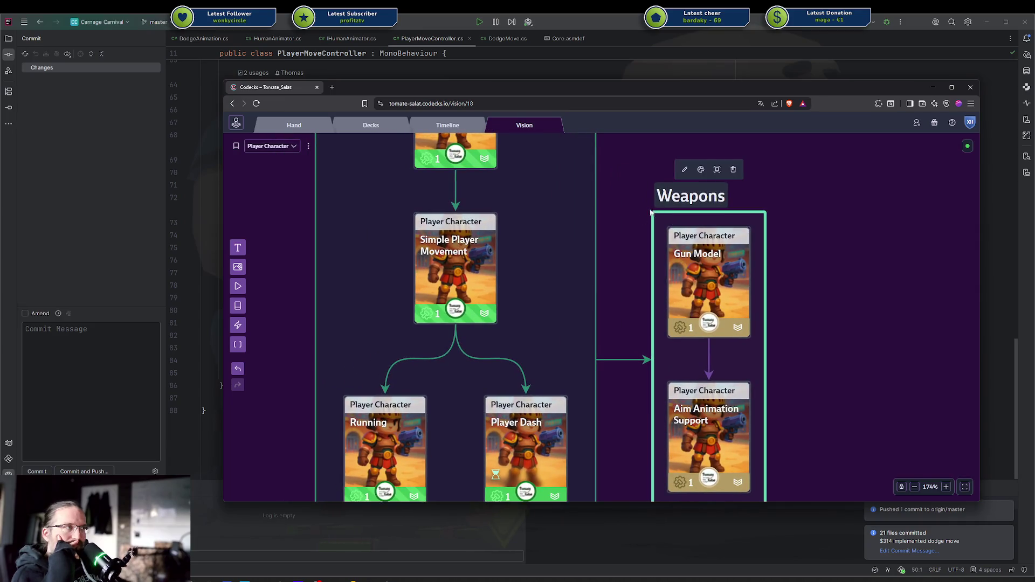
click(700, 169)
click(626, 196)
scroll(629, 198, down, 5)
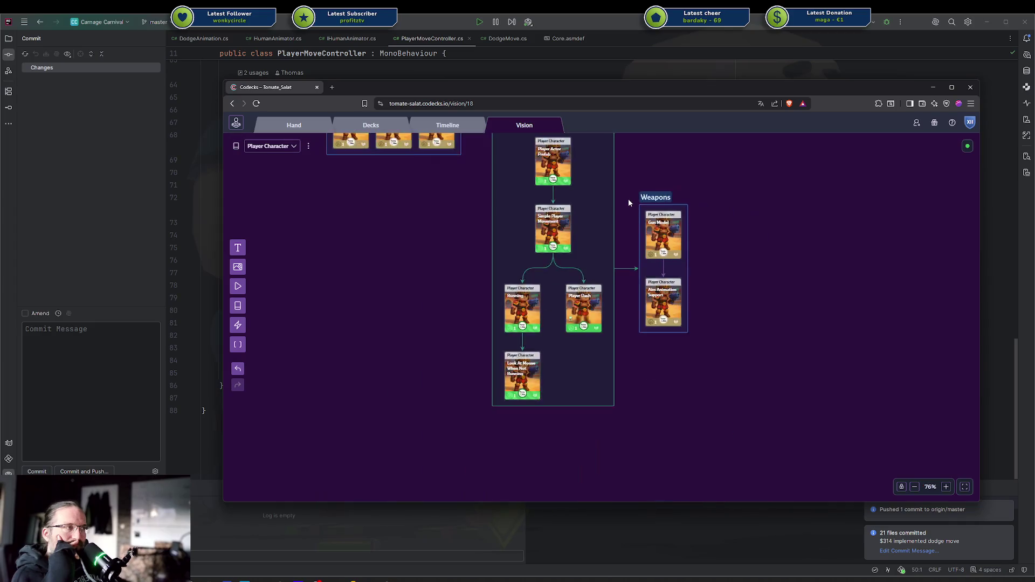
mouse_move(629, 198)
mouse_down()
mouse_move(651, 240)
mouse_move(829, 422)
mouse_up()
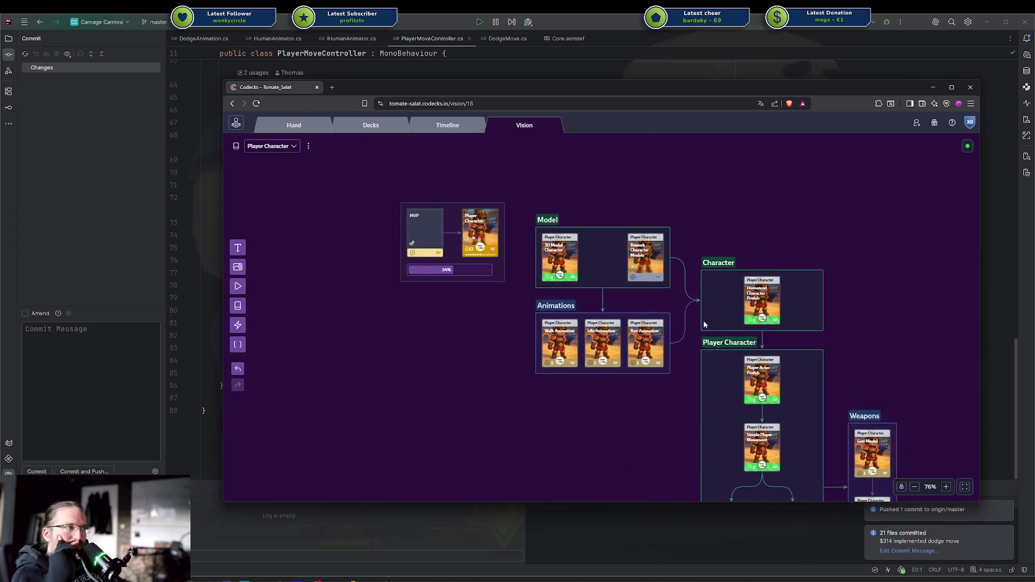
drag(633, 305, 563, 266)
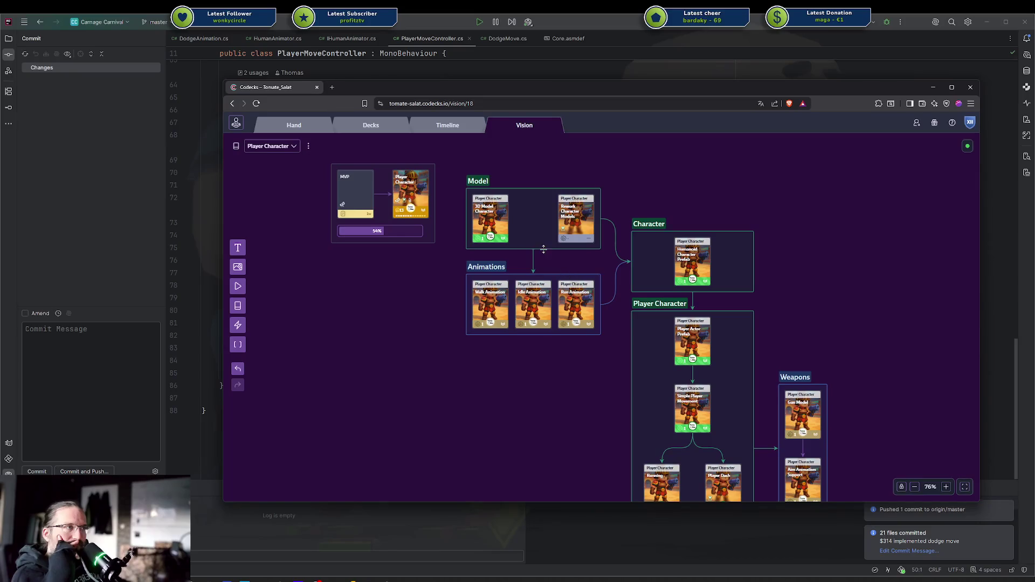
Review colour choices for the Model group and its arrows to Animations and Character.
click(483, 179)
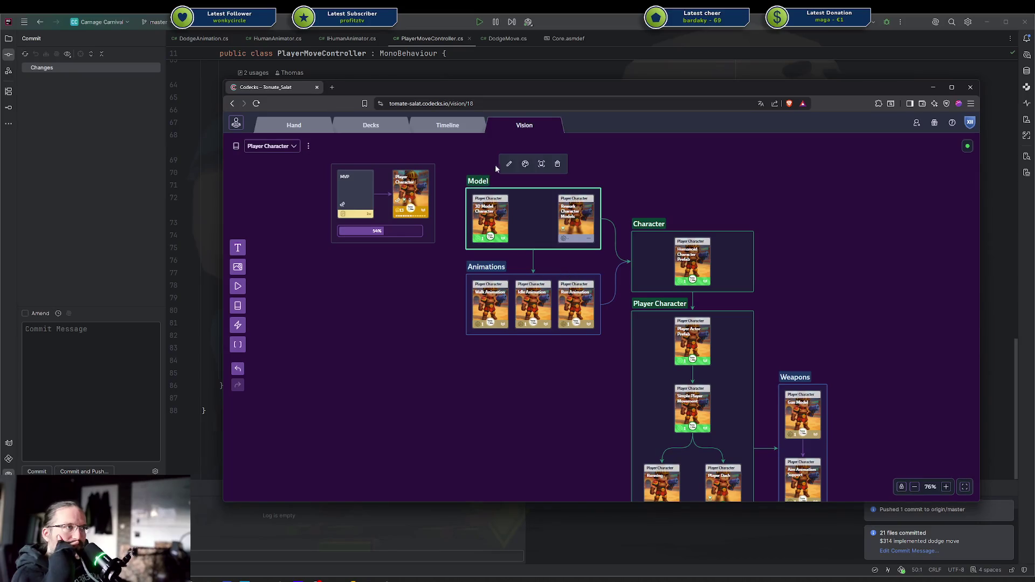
click(525, 164)
click(533, 260)
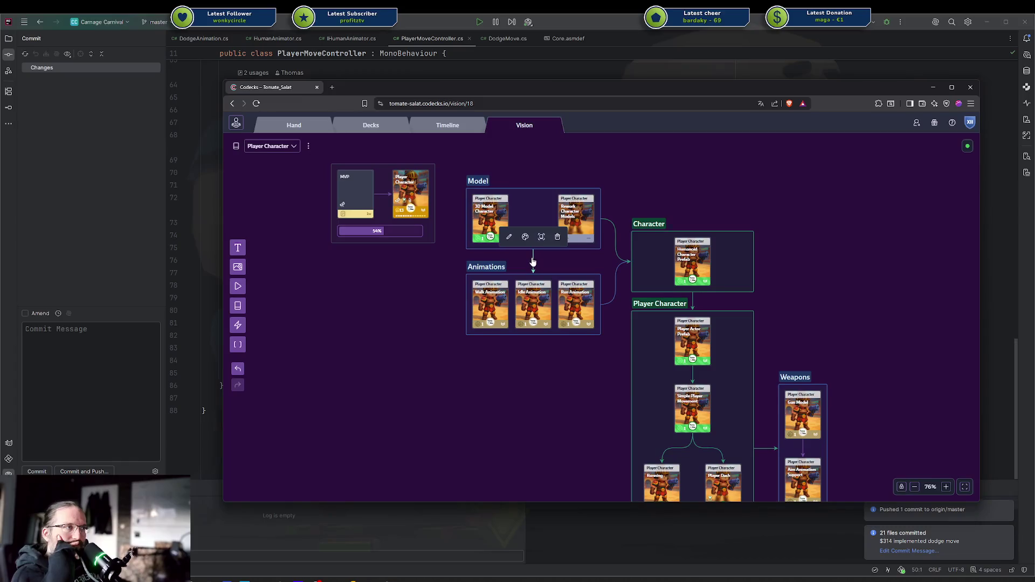
click(525, 237)
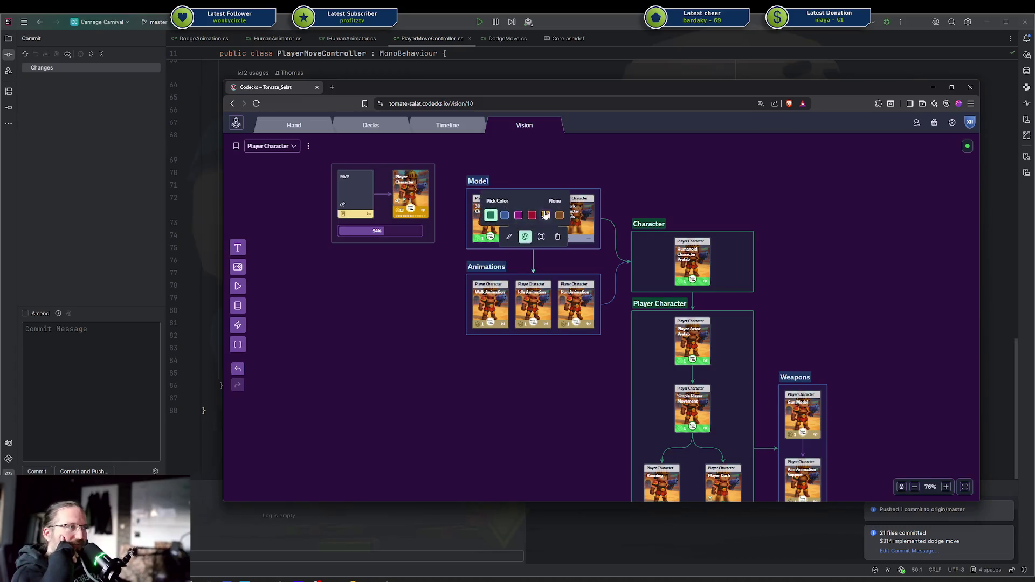
click(616, 243)
click(615, 242)
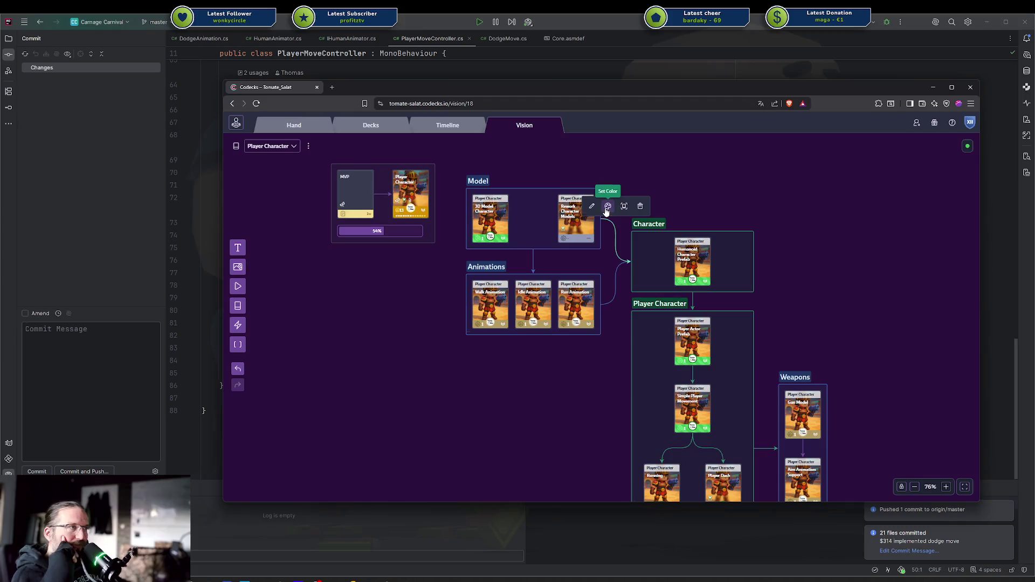
click(608, 206)
click(757, 223)
mouse_move(758, 223)
mouse_down()
mouse_move(764, 214)
mouse_move(708, 242)
mouse_up()
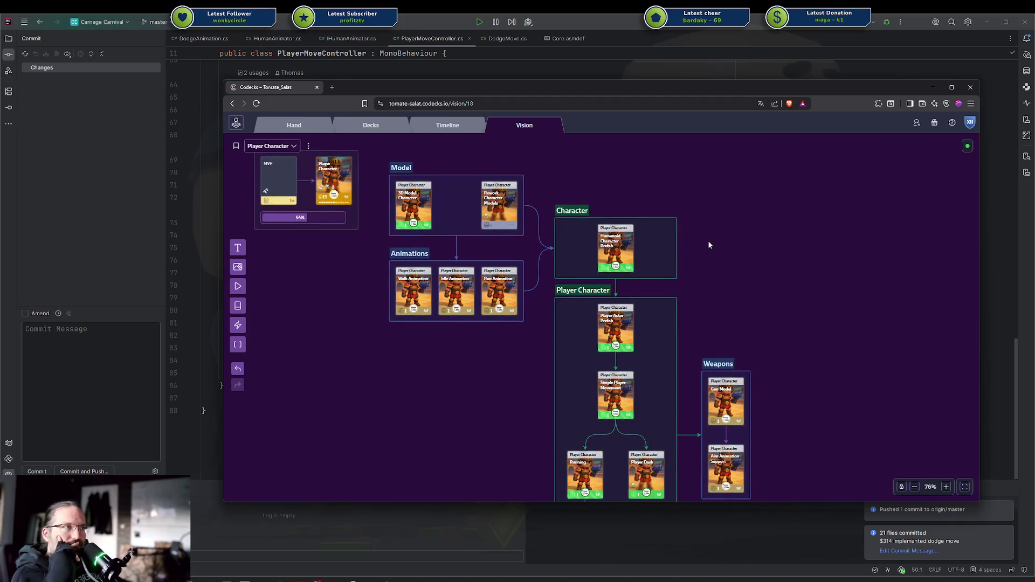
scroll(710, 251, down, 1)
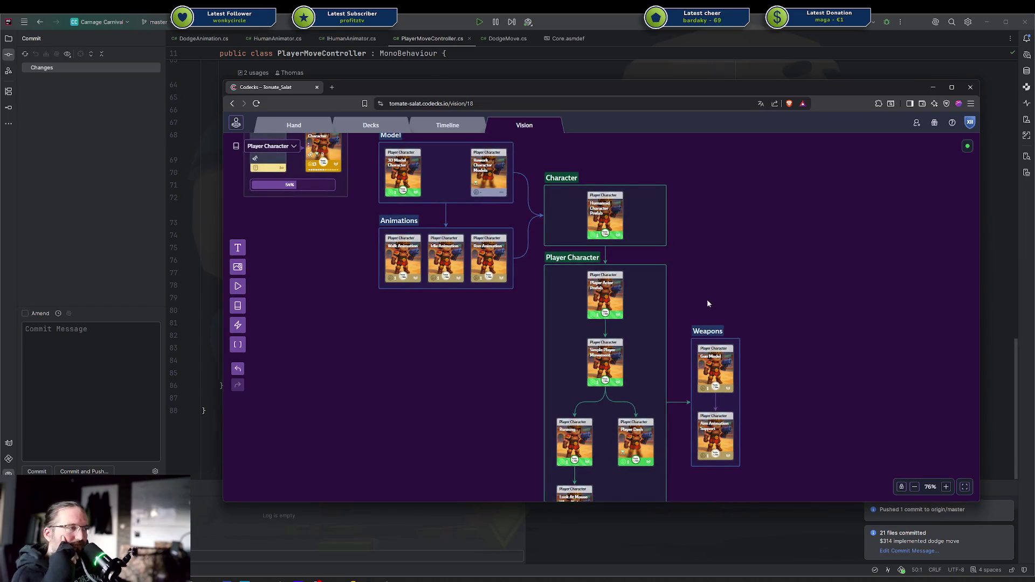
Review the Aim Animation Support card's details and shift the Codecks window rightward.
click(715, 437)
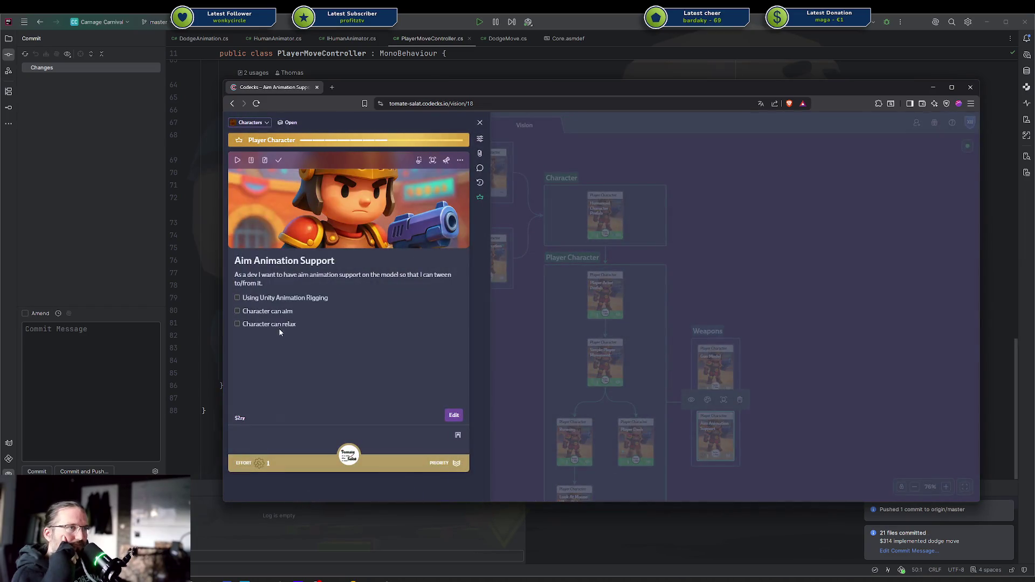
click(692, 283)
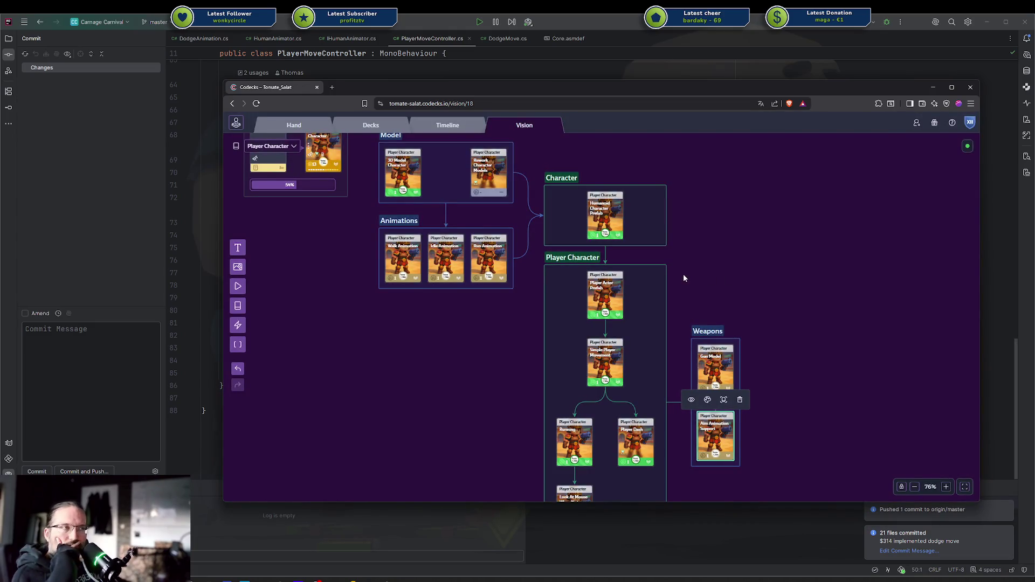
mouse_move(506, 87)
mouse_down()
mouse_move(808, 98)
mouse_move(1034, 123)
mouse_move(1034, 105)
mouse_move(467, 104)
mouse_move(482, 104)
mouse_up()
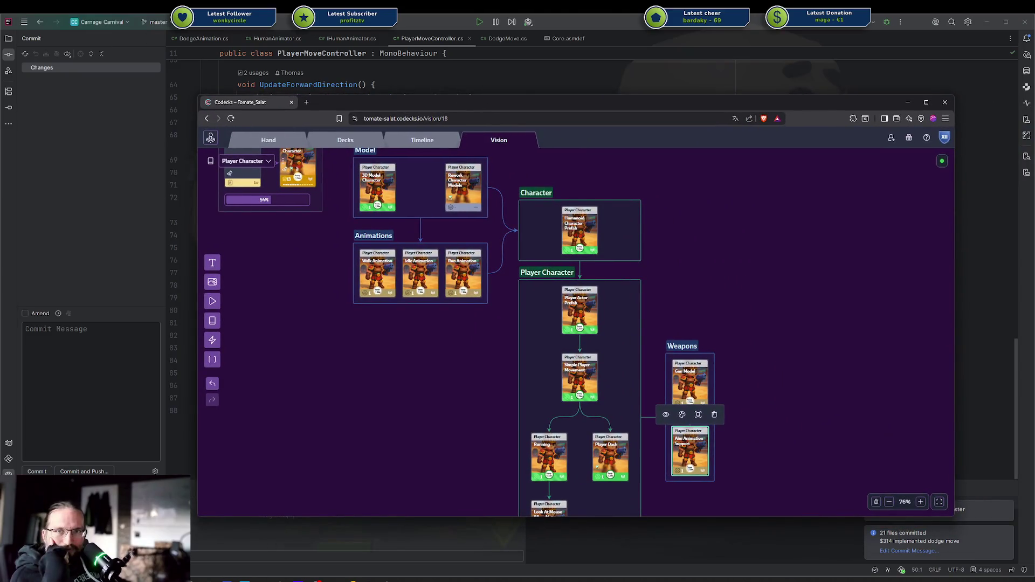
click(345, 397)
middle_drag(783, 358, 774, 300)
mouse_move(764, 256)
mouse_down()
mouse_move(689, 504)
mouse_move(662, 516)
mouse_move(644, 473)
mouse_up()
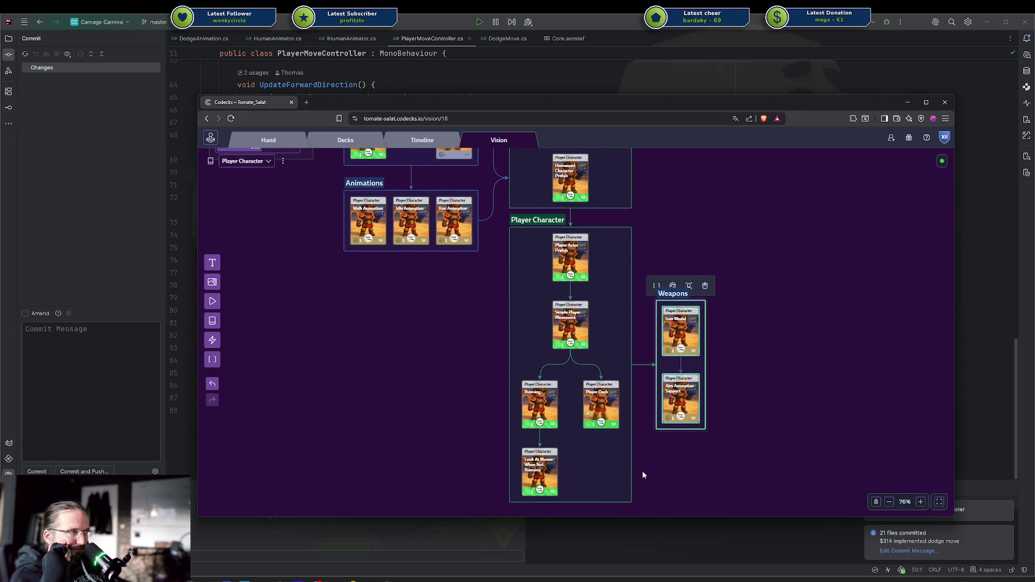
click(651, 474)
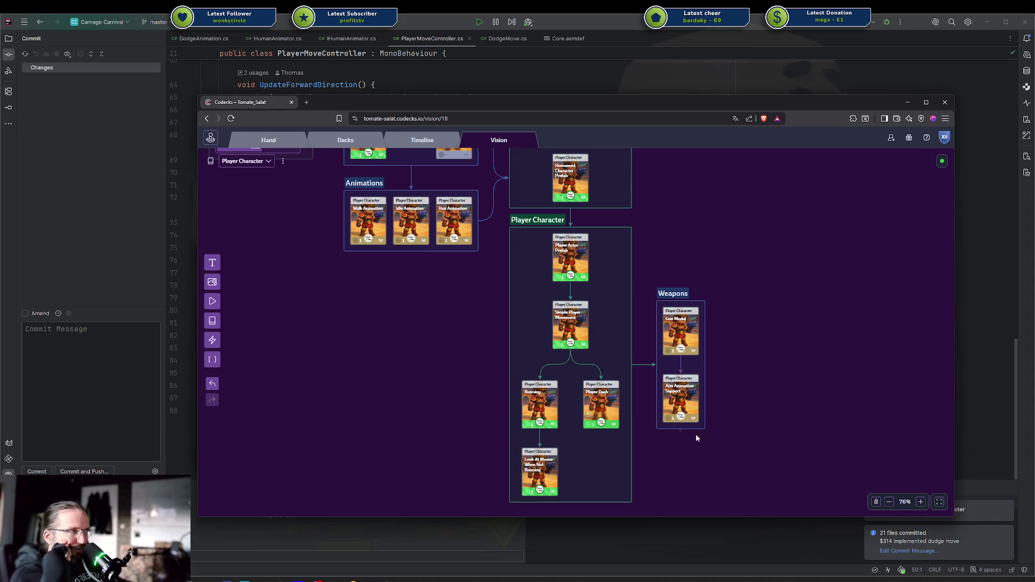
Look over the Rework Character Models card's effort and details without changing anything.
scroll(636, 390, up, 5)
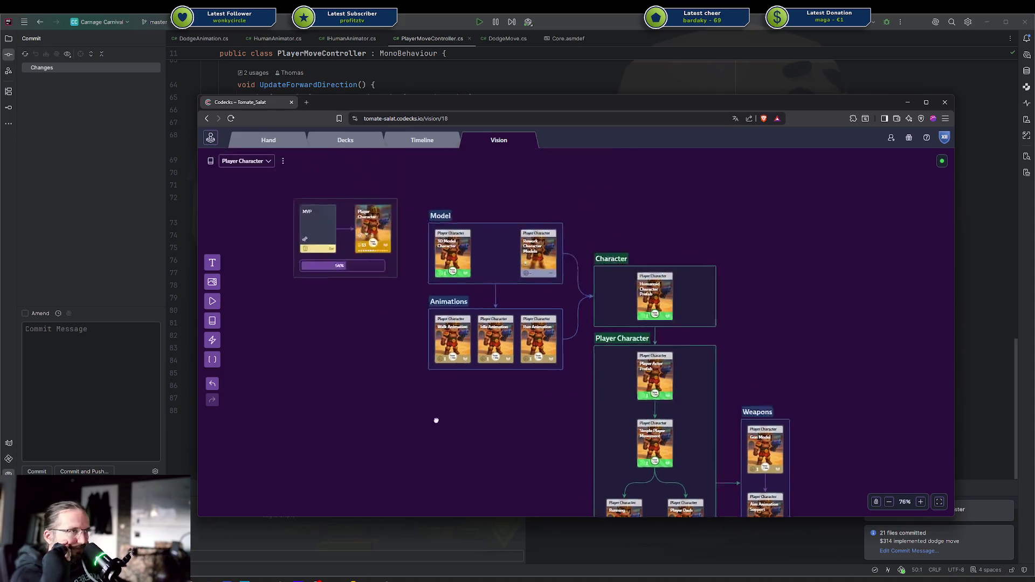
drag(443, 251, 607, 453)
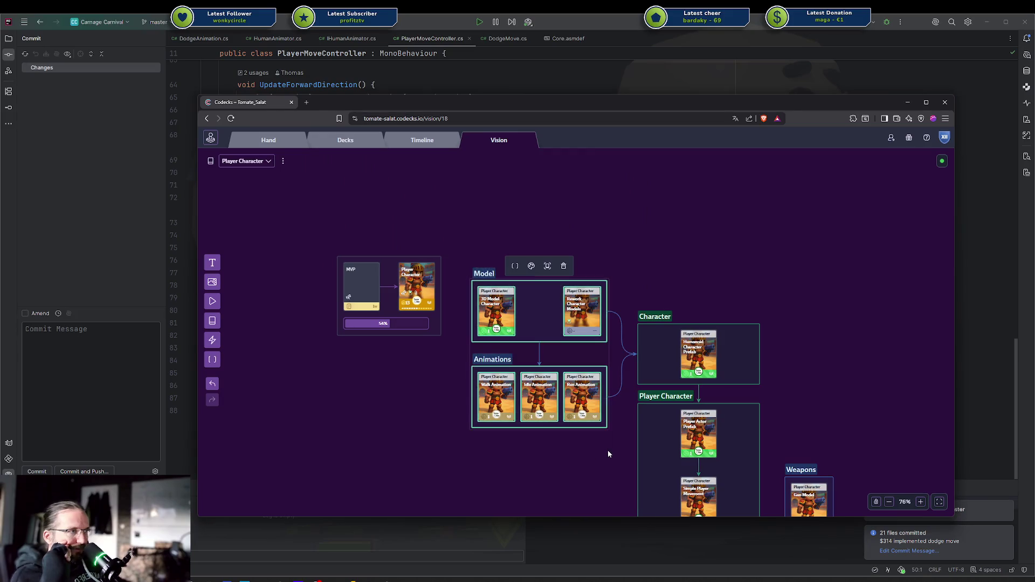
click(569, 330)
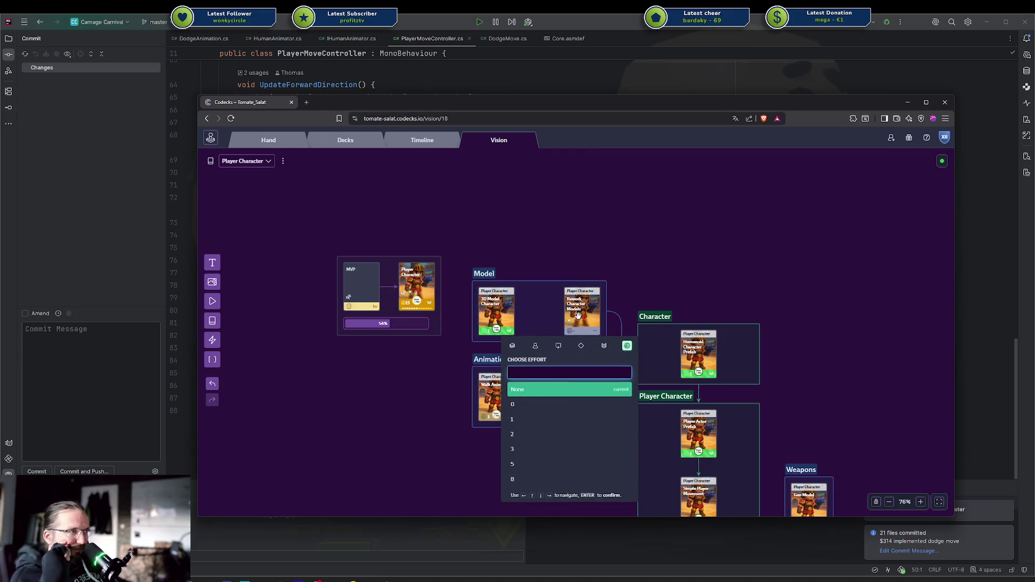
key(Escape)
click(574, 310)
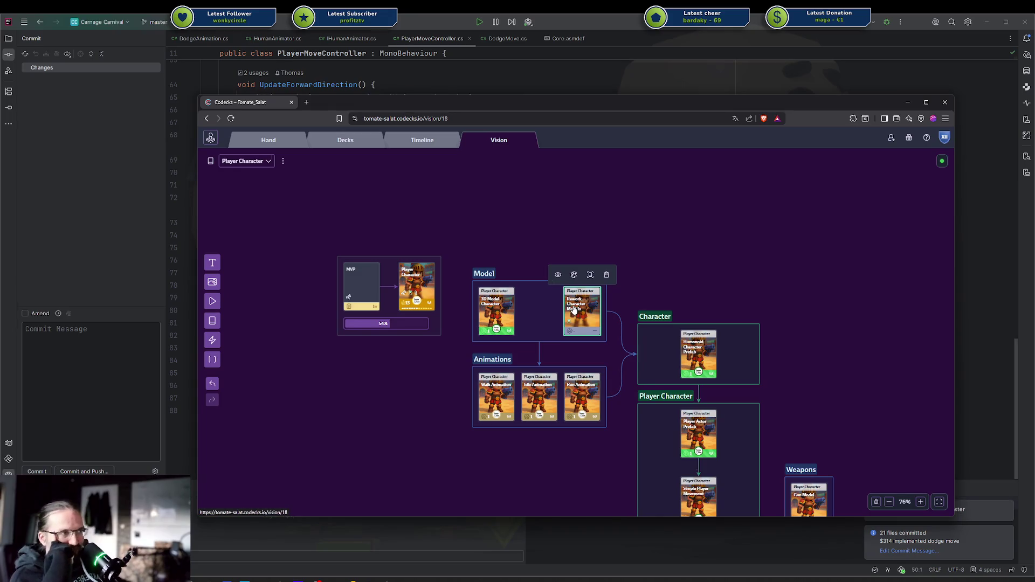
click(574, 310)
click(619, 284)
drag(589, 289, 531, 221)
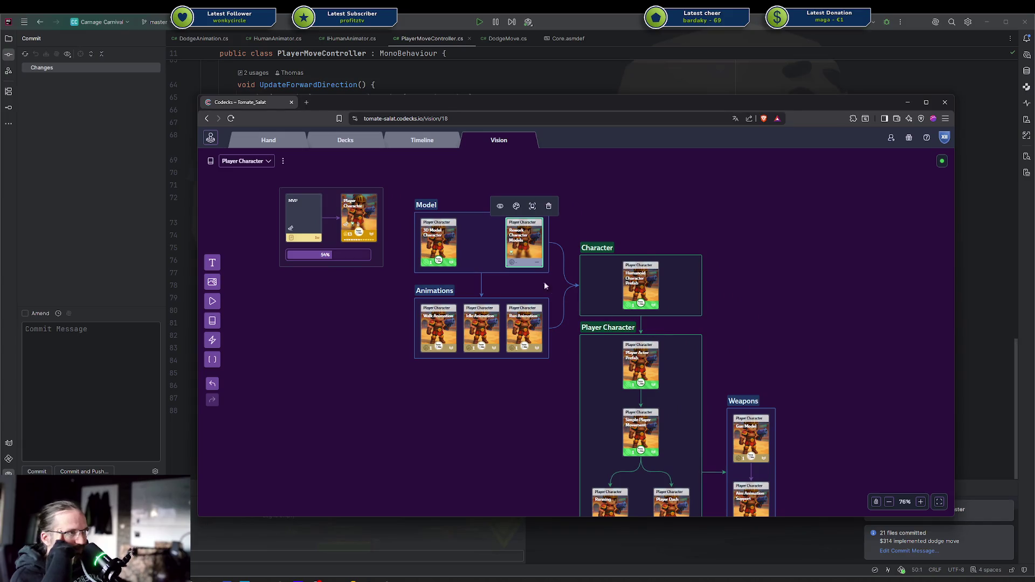
click(537, 251)
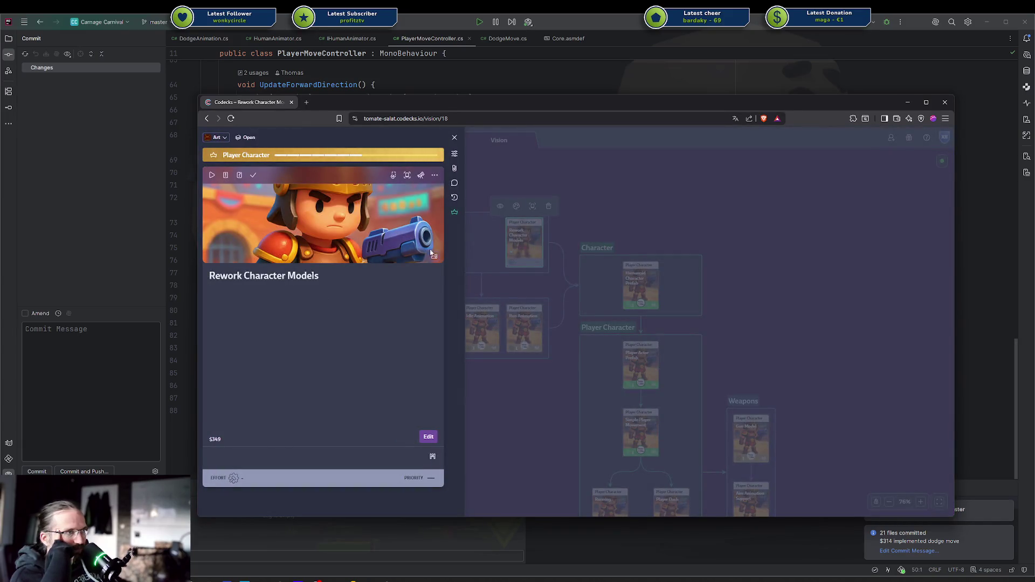
click(587, 199)
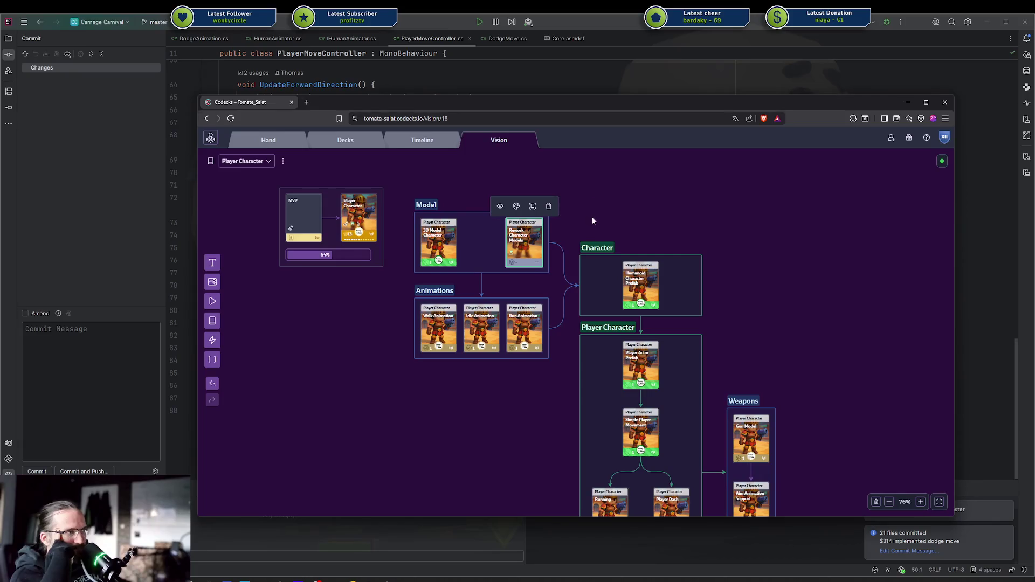
click(528, 246)
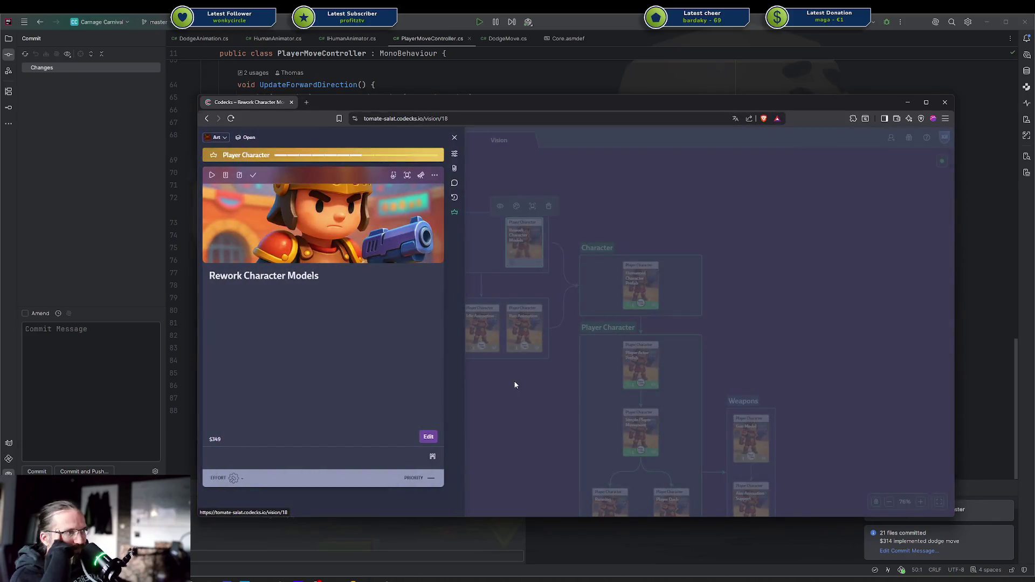
click(515, 385)
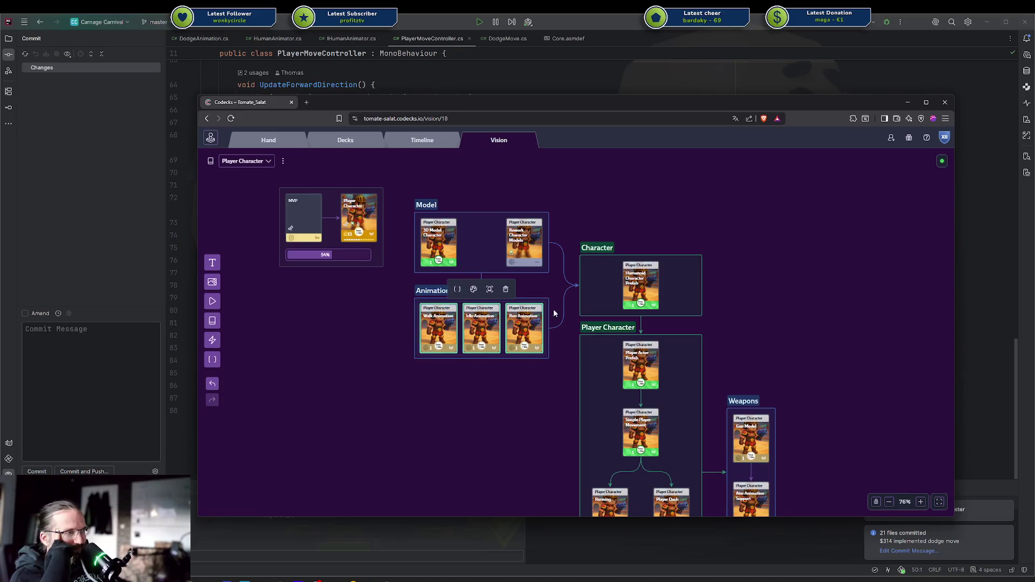
Move the Codecks window off the right edge so the code editor comes forward.
scroll(501, 270, down, 2)
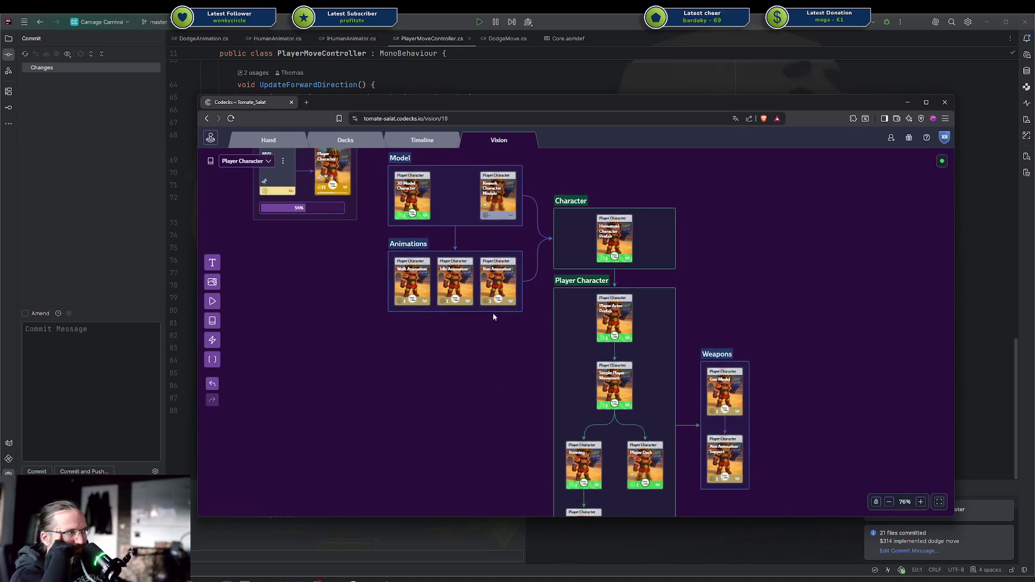
drag(489, 108, 1034, 102)
click(986, 108)
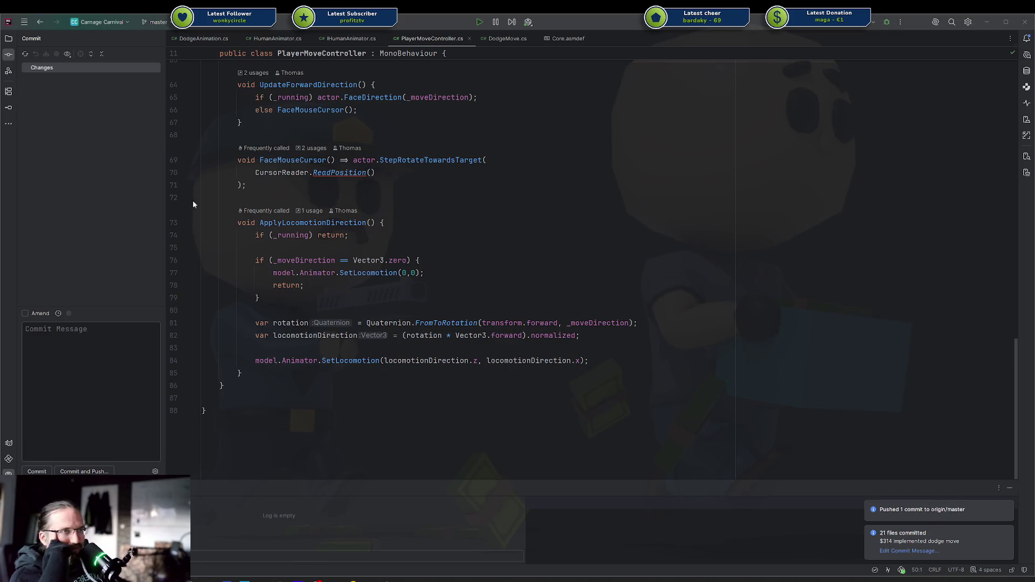
Browse the blend files in the Characters (Legacy) folder of the Project tree.
click(9, 38)
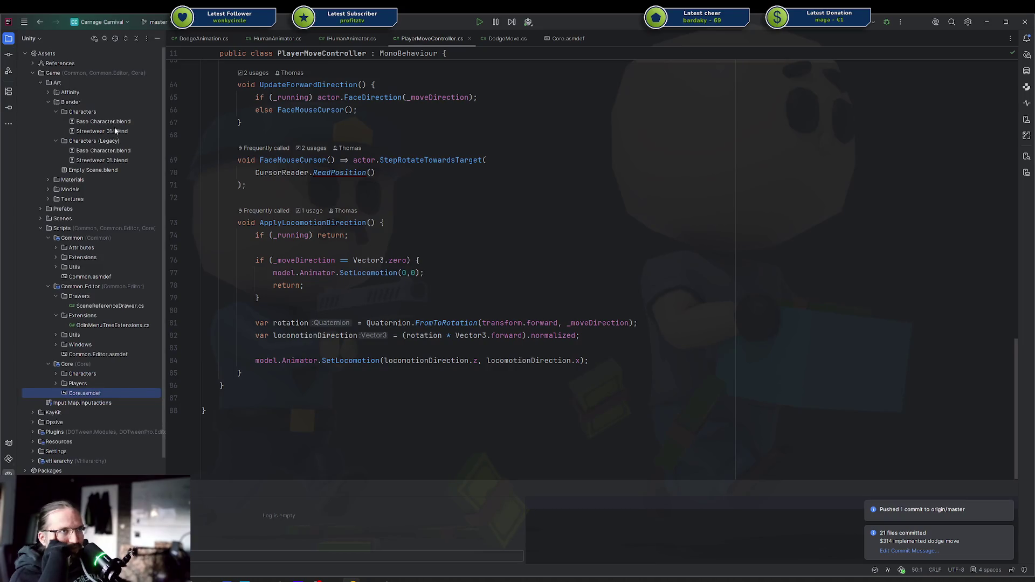
click(77, 147)
key(Down)
key(Up)
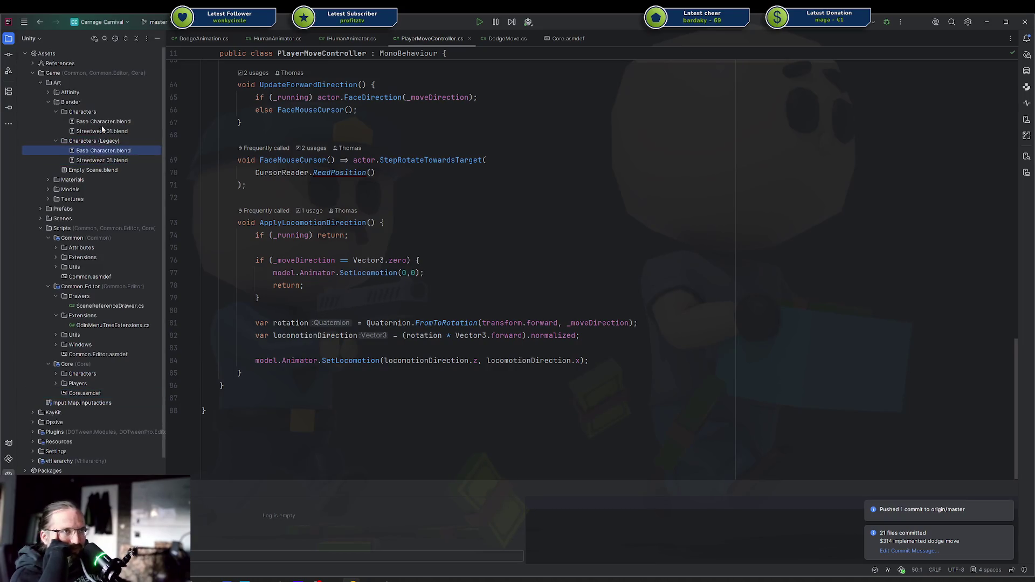
click(93, 143)
click(93, 148)
click(92, 160)
click(94, 142)
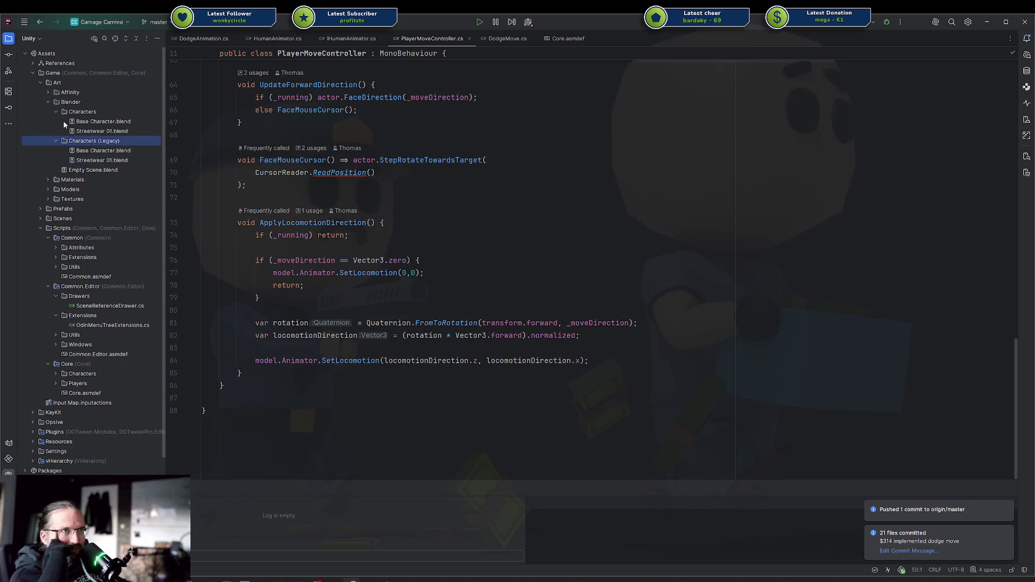
click(94, 129)
key(Up)
key(Down)
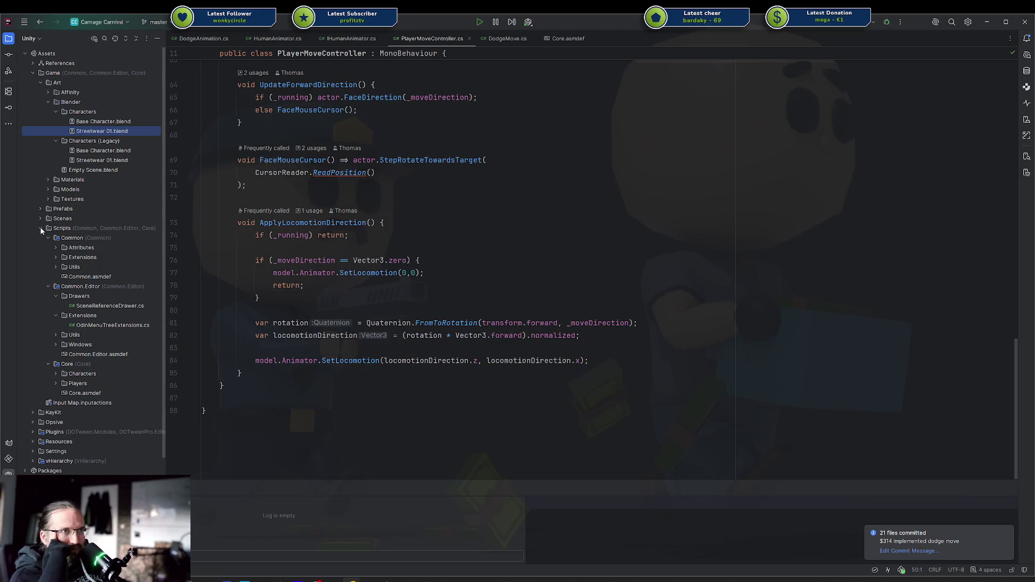
Expand and collapse the Prefabs folder, then expand the Models folder under Art.
click(41, 209)
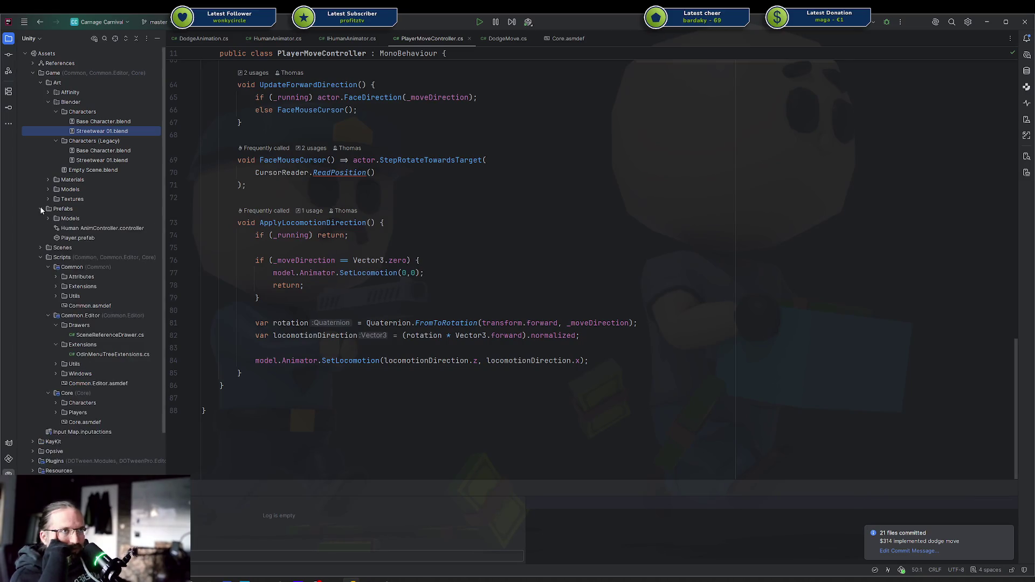
click(49, 218)
click(49, 219)
click(41, 209)
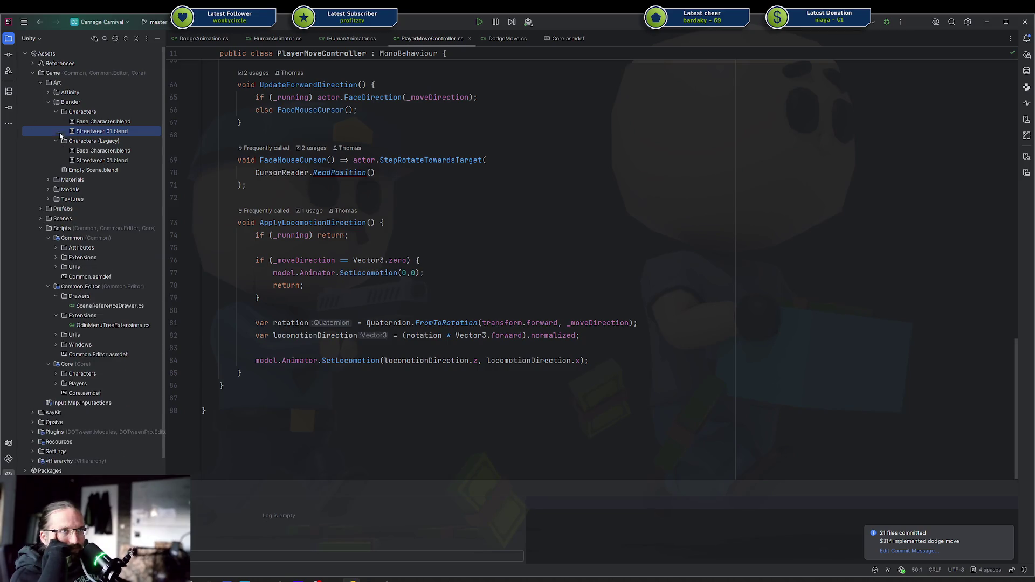
click(48, 189)
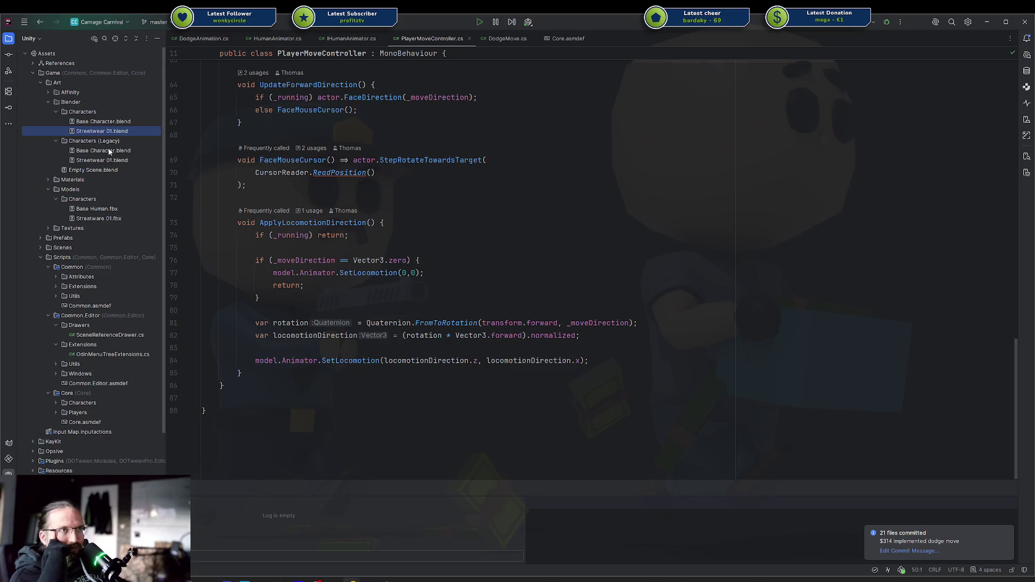
Open Base Character.blend from Characters (Legacy) in Blender.
key(Down)
key(Down)
key(Down)
key(Up)
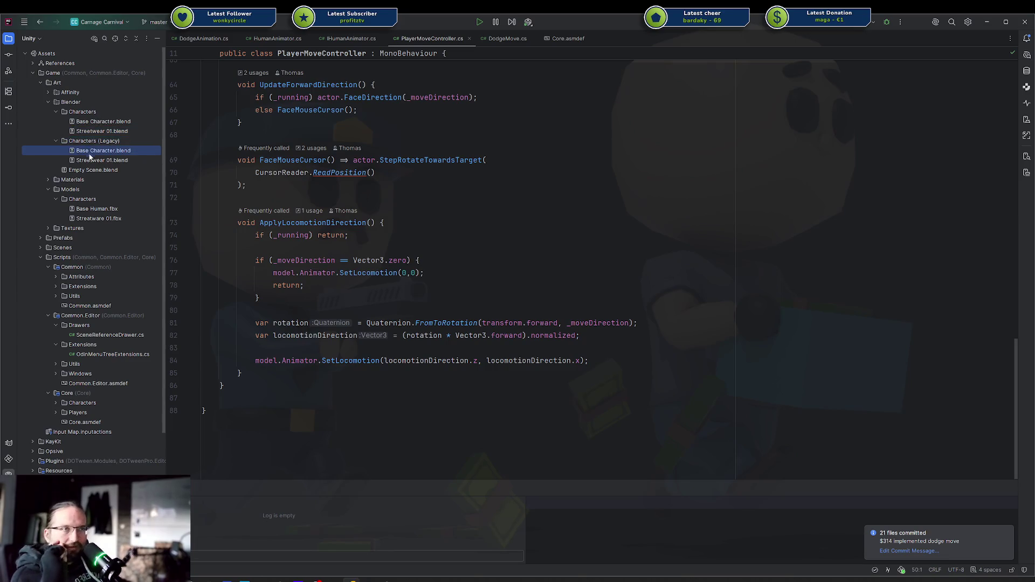
double_click(95, 152)
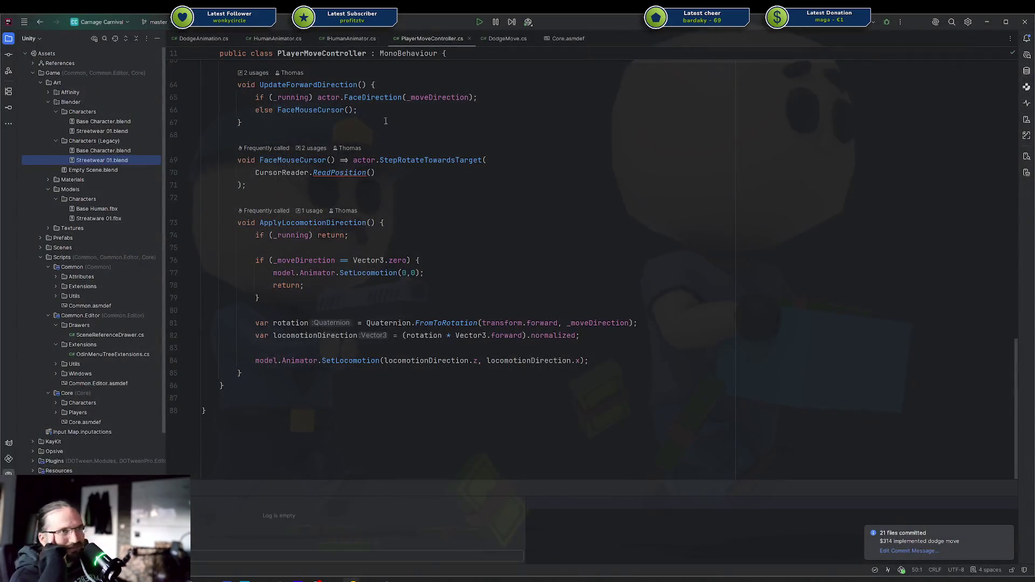
click(112, 131)
click(114, 121)
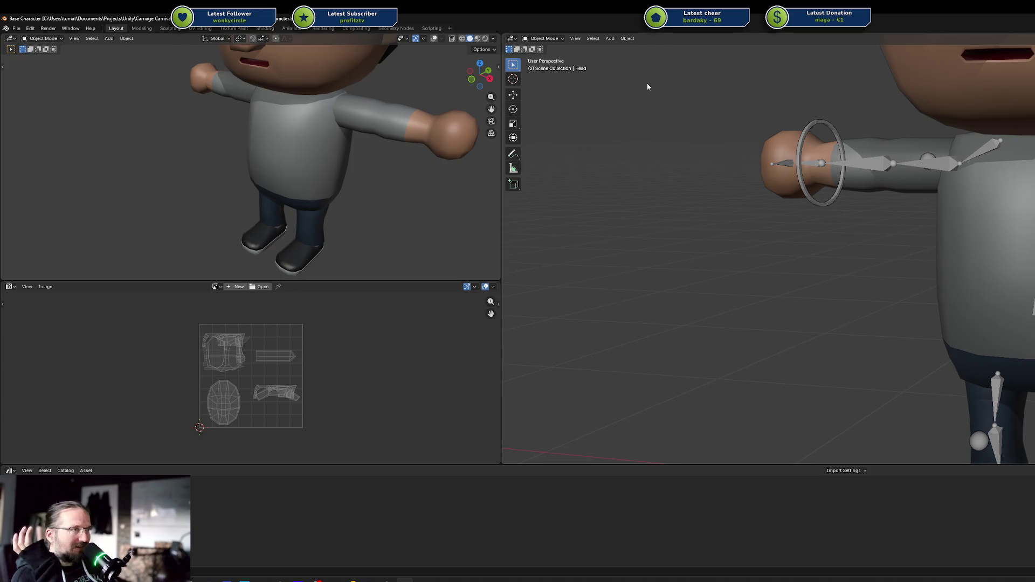
Maximize the Blender window and orbit the view to a higher angle on the character.
mouse_move(709, 27)
mouse_down()
mouse_move(749, 129)
mouse_move(786, 133)
mouse_move(142, 115)
mouse_move(21, 124)
mouse_up()
double_click(20, 124)
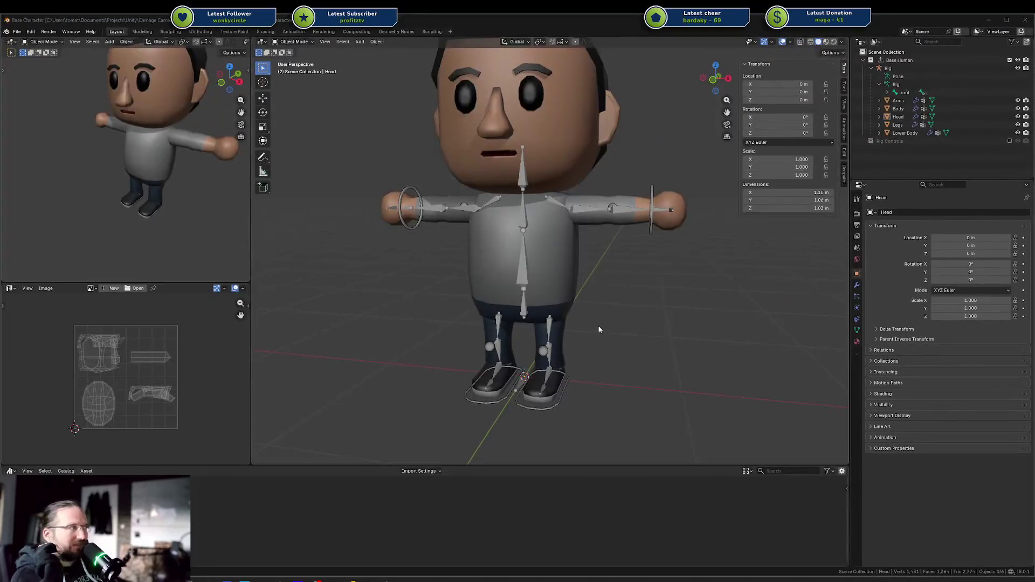
scroll(620, 334, down, 4)
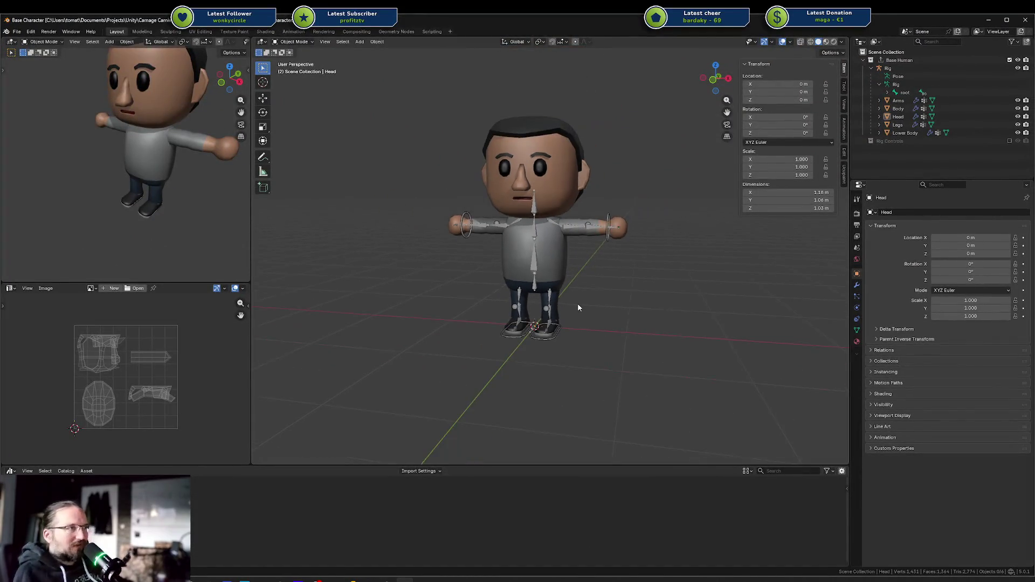
mouse_move(577, 305)
middle_down()
mouse_move(679, 305)
mouse_move(576, 313)
mouse_move(604, 335)
middle_up()
scroll(594, 292, up, 3)
scroll(607, 308, up, 2)
scroll(609, 332, down, 2)
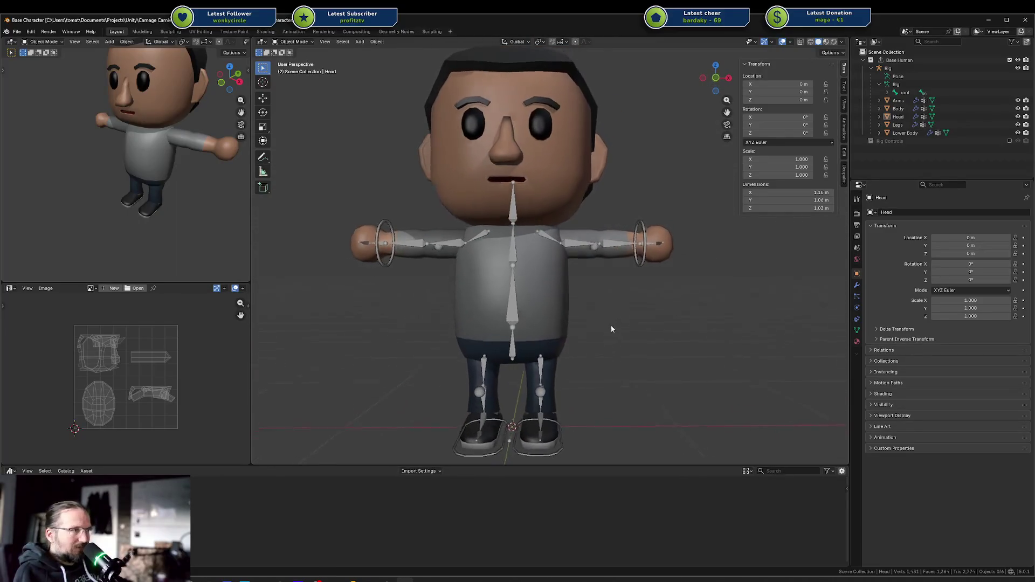
mouse_move(530, 273)
shift+middle_down()
mouse_move(571, 286)
mouse_move(613, 271)
shift+middle_up()
middle_drag(187, 169, 212, 144)
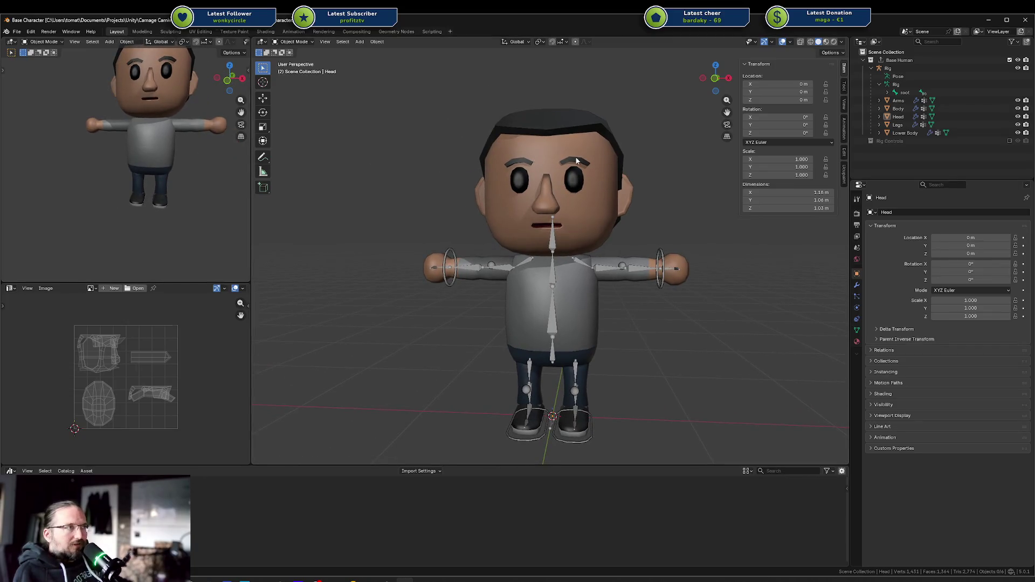
mouse_move(655, 240)
middle_down()
mouse_move(597, 246)
mouse_move(531, 374)
middle_up()
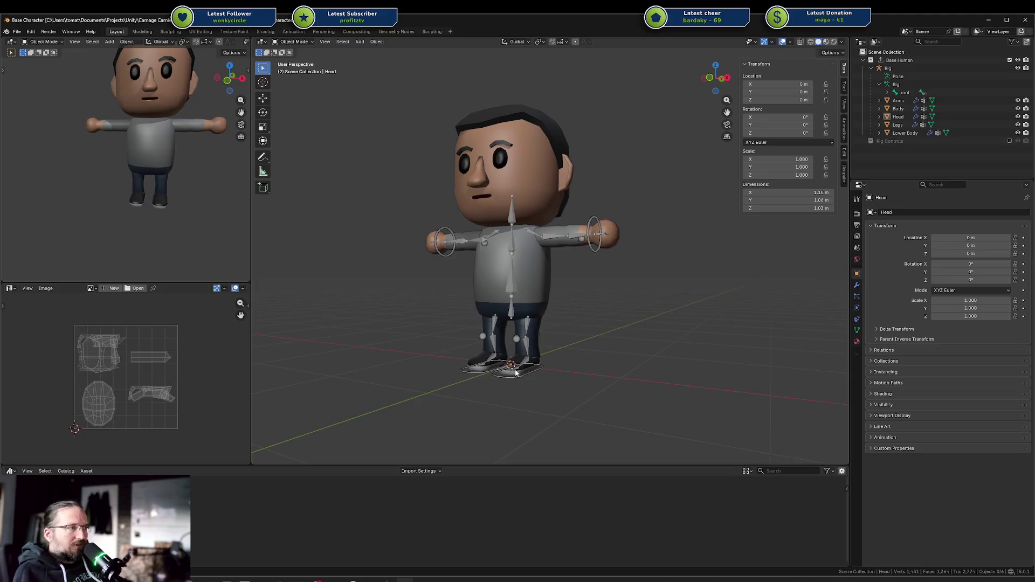
Put the character rig into Pose Mode and select the ik.target.leg.l bone.
click(528, 376)
key(ctrl+Tab)
click(542, 366)
Test-move the left foot IK target, then cancel to restore it.
key(g)
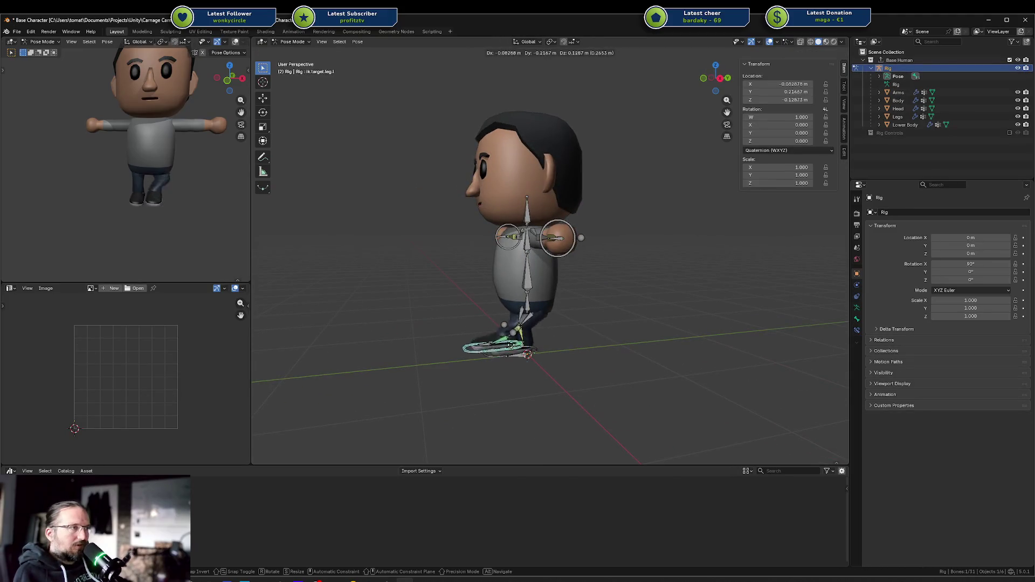
key(Escape)
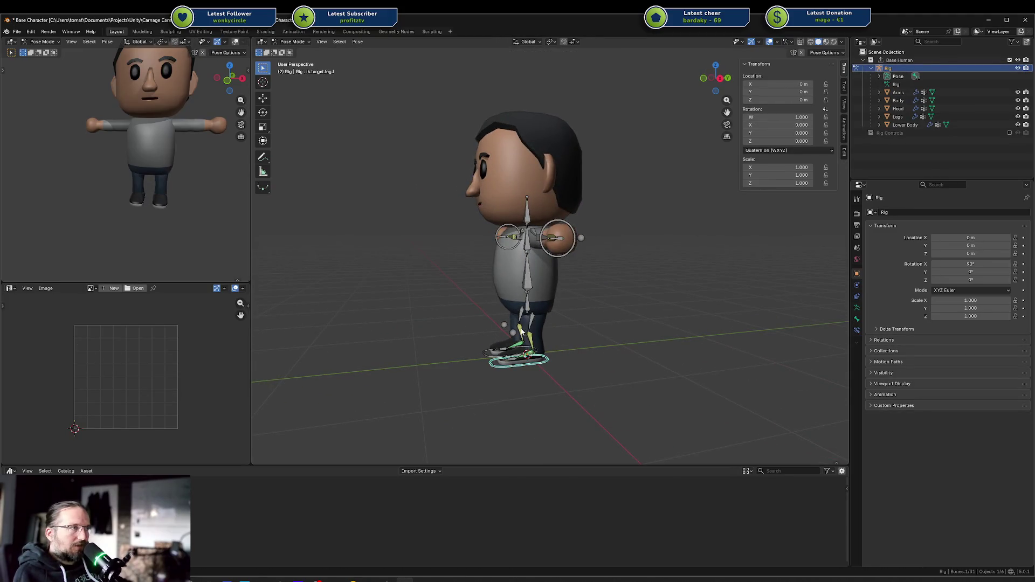
scroll(520, 331, up, 3)
middle_drag(520, 331, 560, 322)
Test-move the ik.target.arm.l bone, then cancel back to the rest pose.
click(621, 238)
key(g)
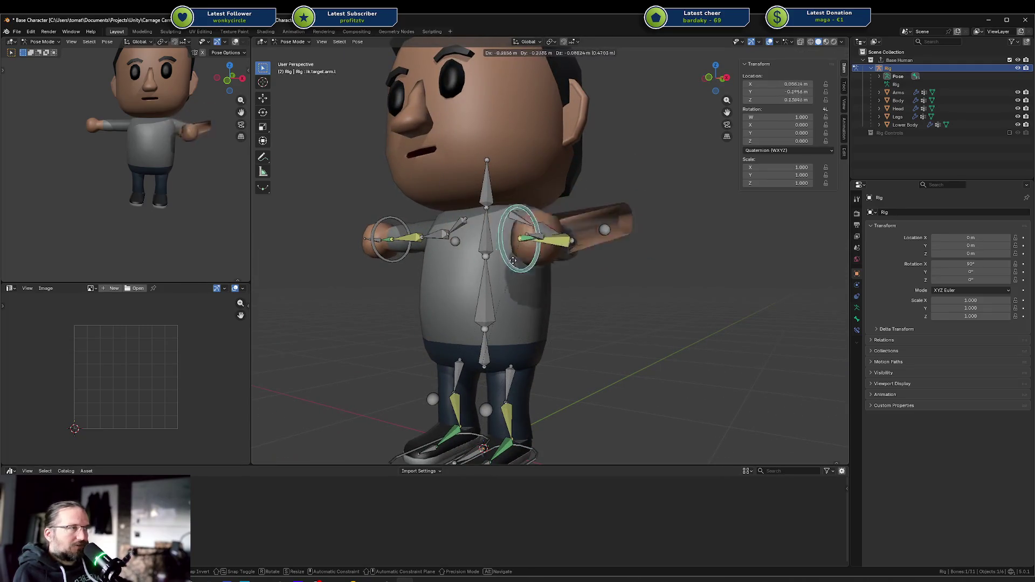
mouse_move(620, 243)
alt+middle_down()
mouse_move(613, 299)
mouse_move(535, 279)
mouse_move(562, 290)
alt+middle_up()
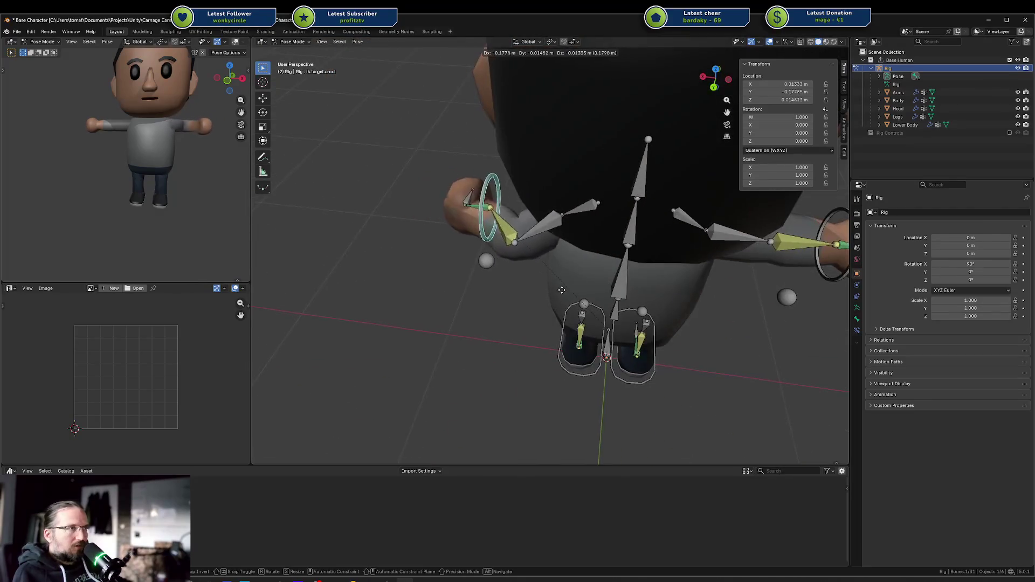
key(Escape)
mouse_move(518, 254)
middle_down()
mouse_move(476, 236)
mouse_move(579, 241)
middle_up()
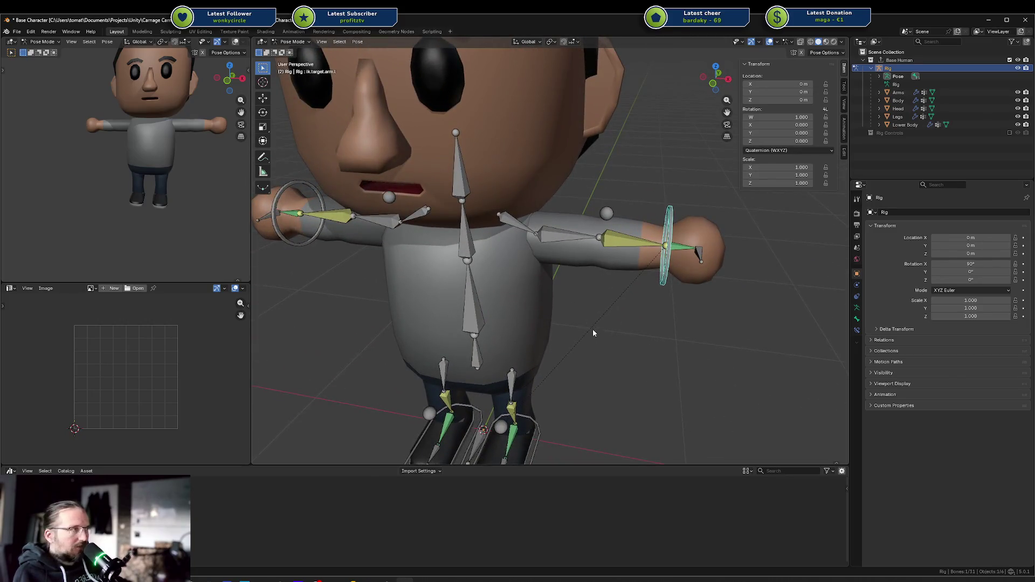
scroll(628, 300, down, 3)
Clear the bone selection, return to Object Mode, and select the Body mesh.
click(631, 300)
scroll(652, 273, up, 2)
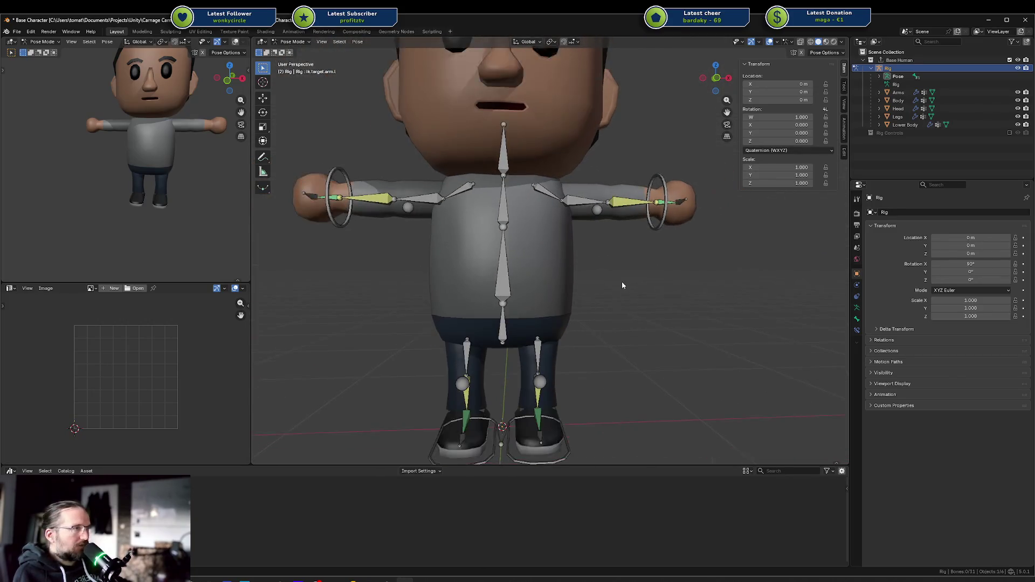
mouse_move(622, 285)
middle_down()
mouse_move(466, 267)
mouse_move(386, 286)
mouse_move(597, 303)
mouse_move(534, 241)
mouse_move(559, 247)
middle_up()
scroll(597, 303, down, 2)
key(ctrl+Tab)
click(559, 247)
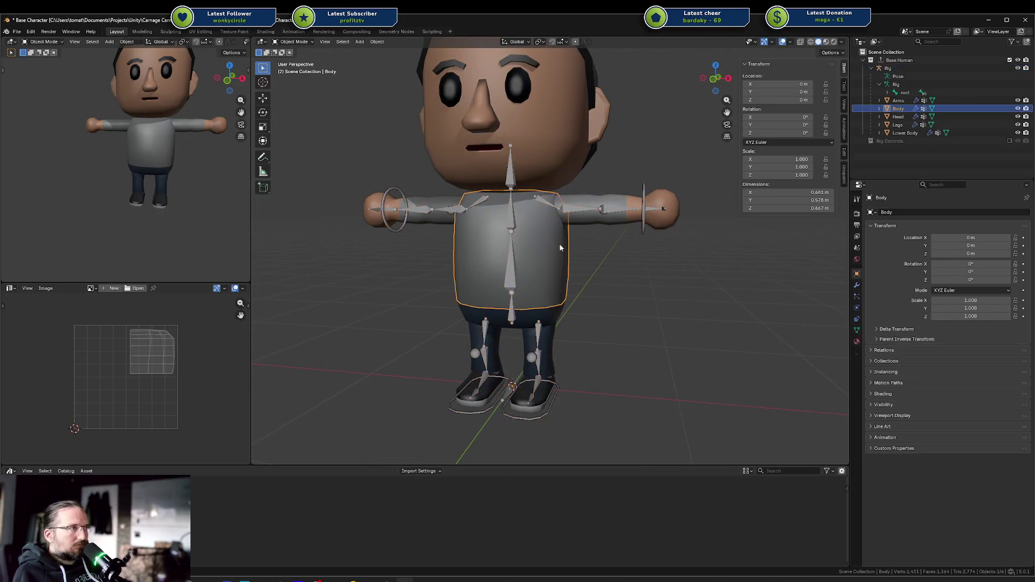
Switch the Body into Sculpt Mode and back to Object Mode.
mouse_move(596, 313)
middle_down()
mouse_move(640, 250)
mouse_move(635, 272)
mouse_move(525, 293)
middle_up()
key(ctrl+Tab)
click(524, 308)
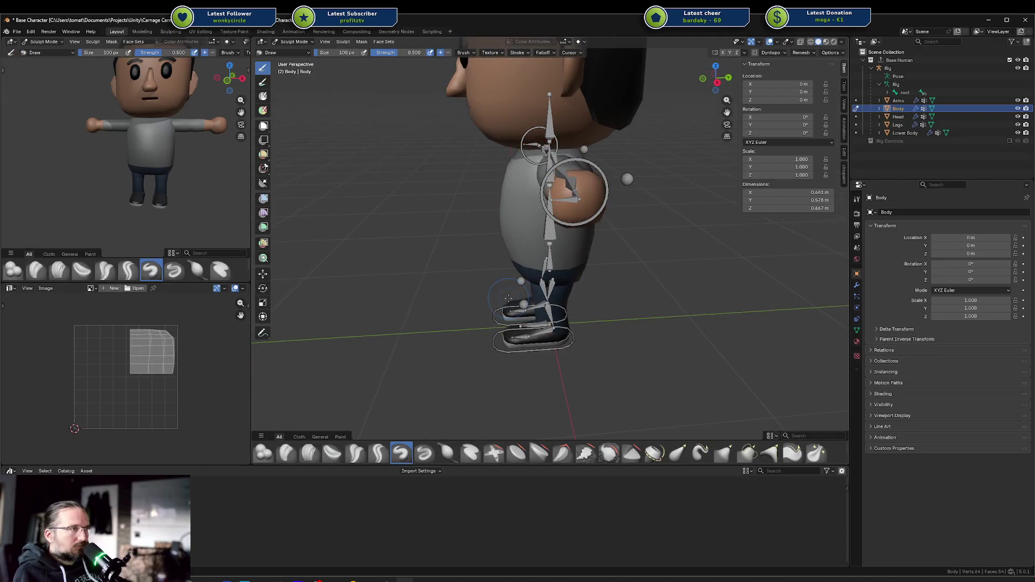
key(ctrl+Tab)
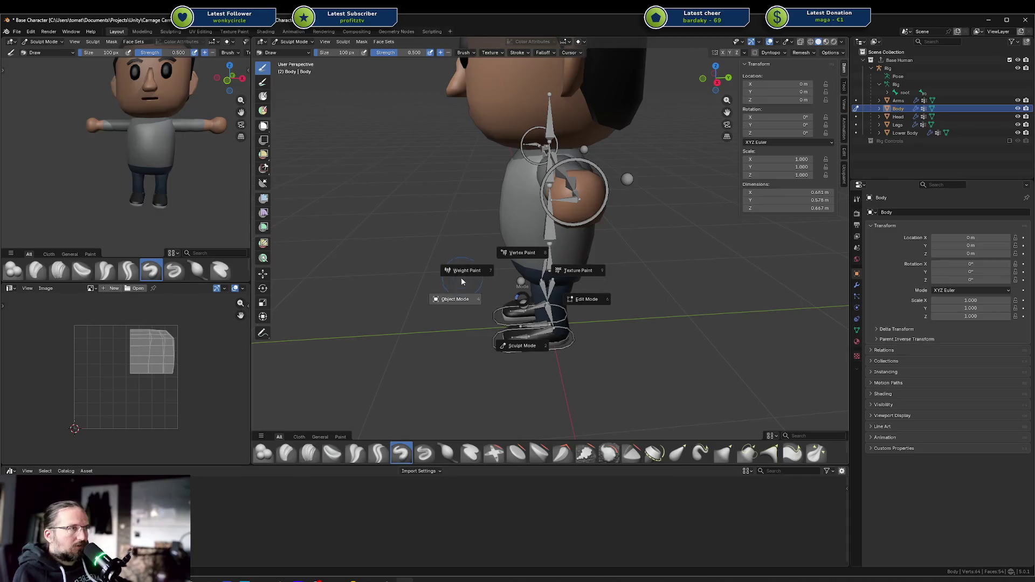
click(478, 284)
In the rig's Pose Mode, test-move ik.pole.leg.l, cancel it, and select handslot.l.
click(523, 305)
key(ctrl+Tab)
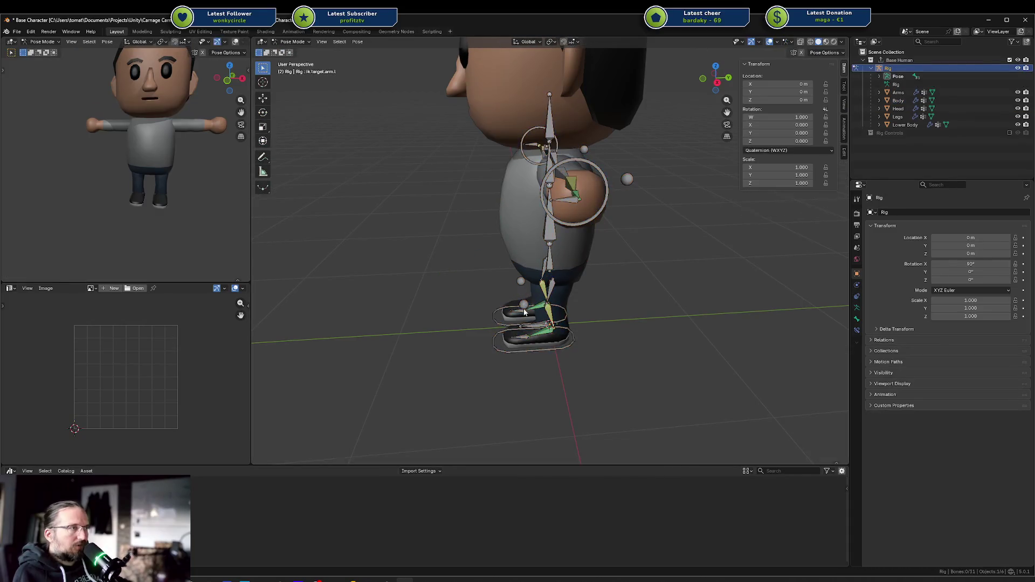
click(524, 305)
key(g)
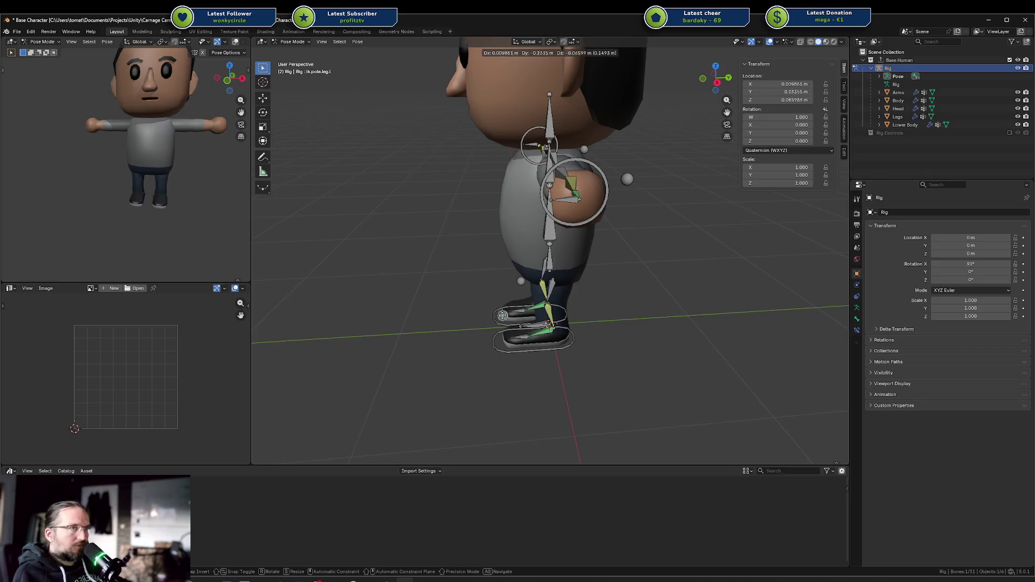
key(Escape)
mouse_move(607, 216)
middle_down()
mouse_move(709, 225)
mouse_move(623, 228)
mouse_move(568, 297)
mouse_move(563, 271)
mouse_move(426, 290)
middle_up()
click(695, 207)
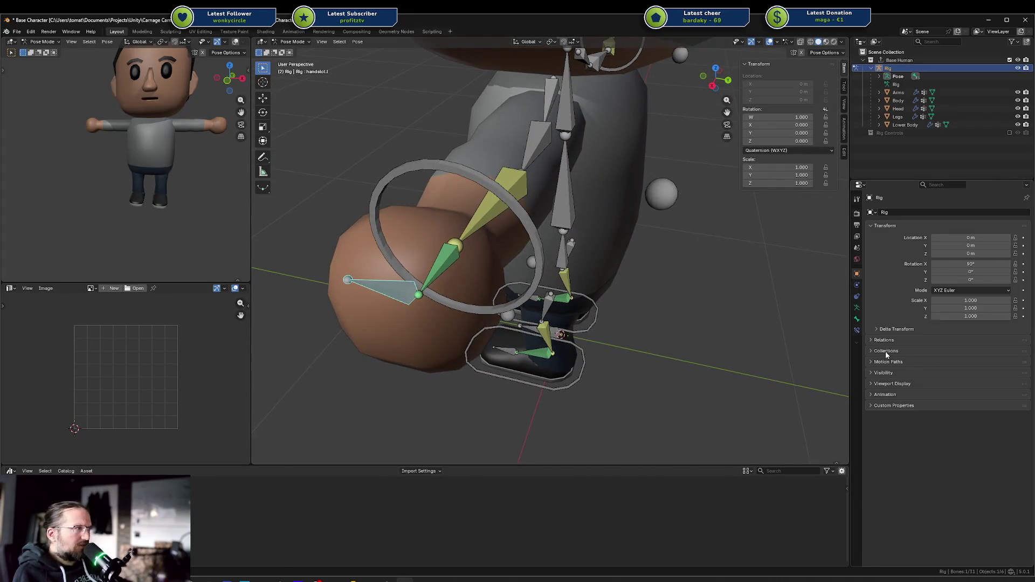
Show the hand IK bone's properties and frame the character's body and legs.
click(857, 317)
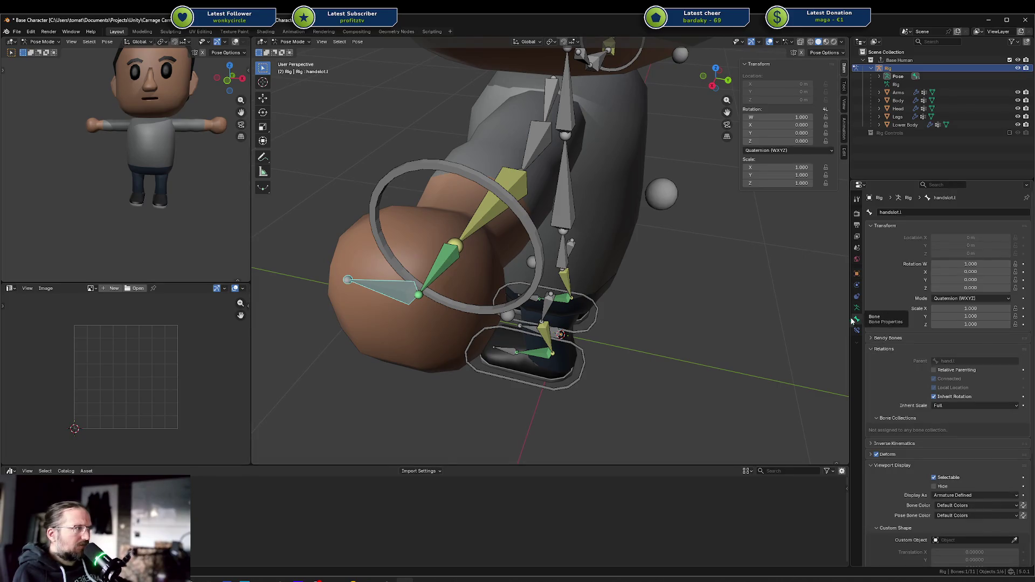
middle_drag(561, 316, 633, 325)
scroll(650, 287, down, 4)
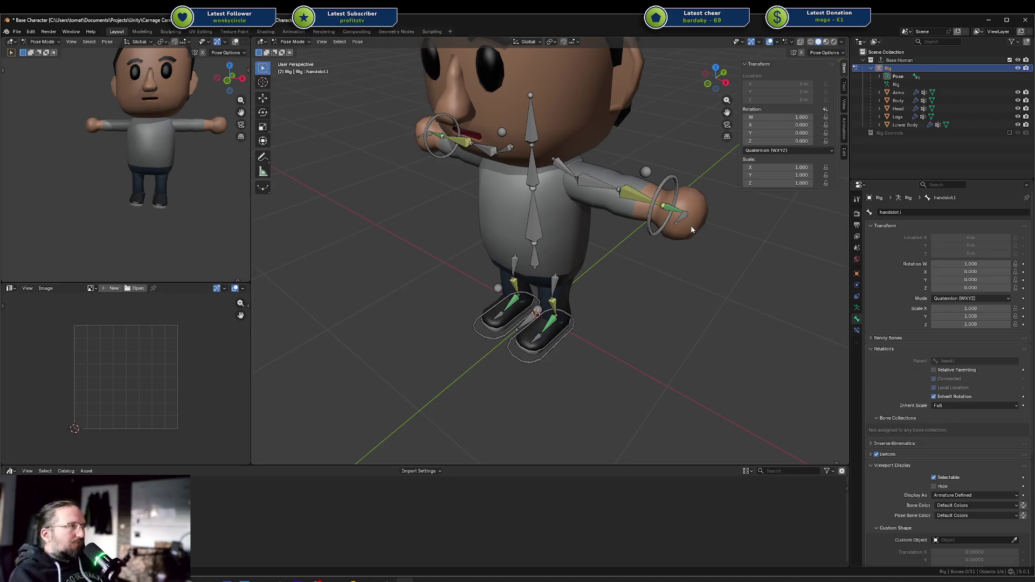
key(ctrl+Tab)
key(ctrl+Tab)
Move the left hand's IK target ik.target.arm.l to test the arm, then reset its location.
click(657, 200)
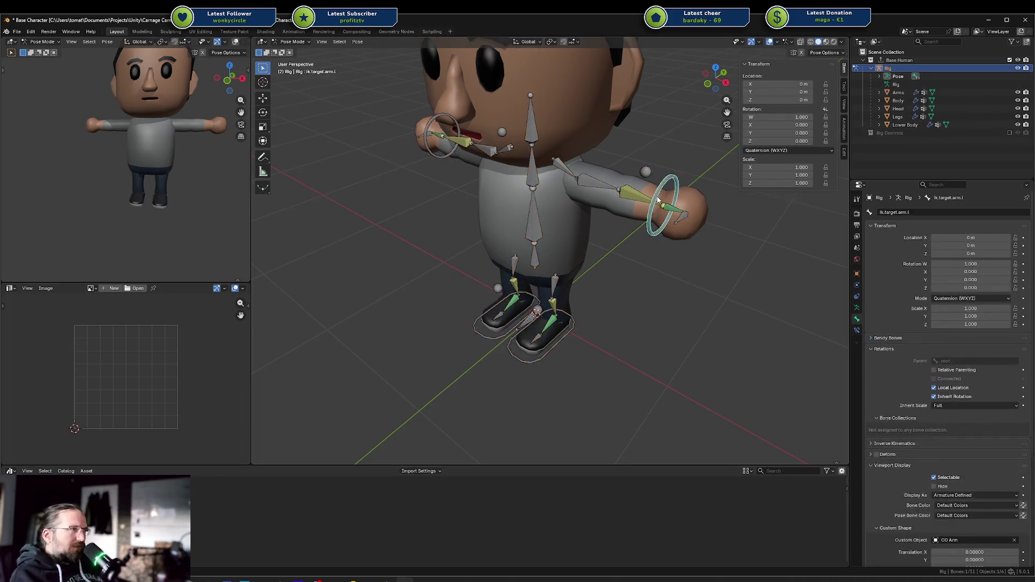
key(g)
click(702, 254)
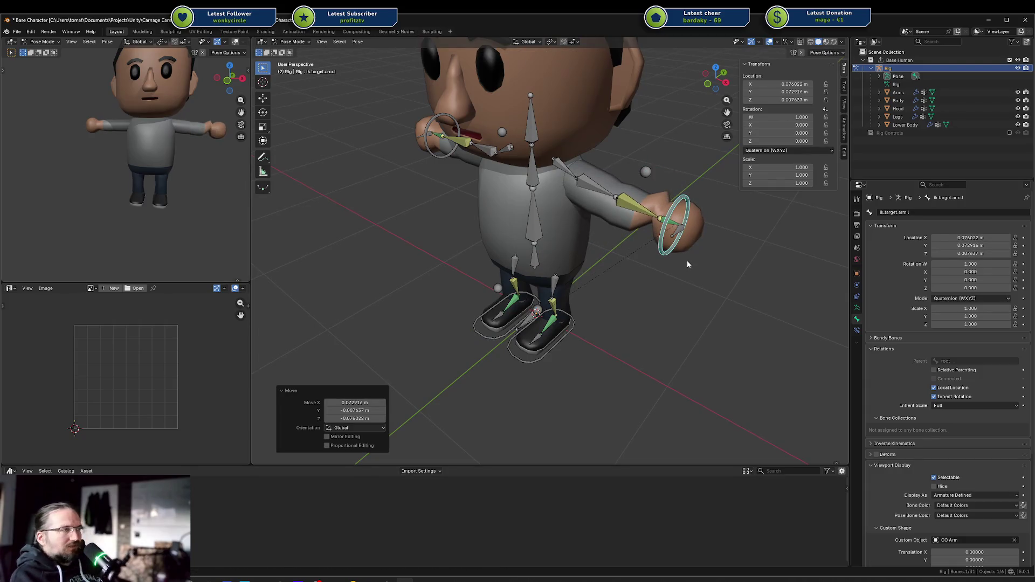
key(alt+g)
click(684, 269)
middle_drag(684, 270, 675, 248)
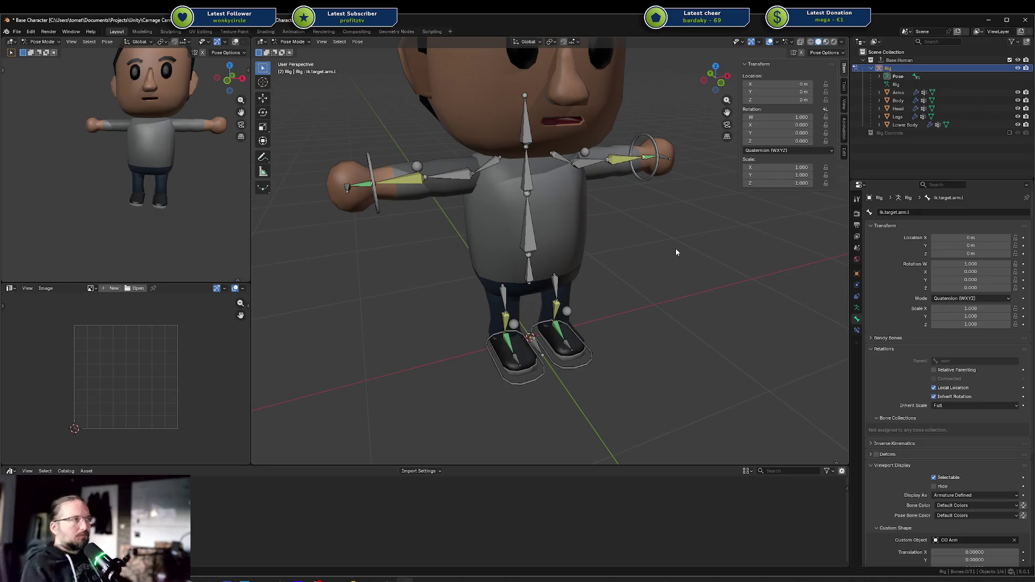
mouse_move(563, 108)
middle_down()
mouse_move(592, 142)
mouse_move(538, 131)
middle_up()
Test-rotate the rig's head bone in pose mode, then cancel to keep it upright.
key(ctrl+Tab)
click(592, 142)
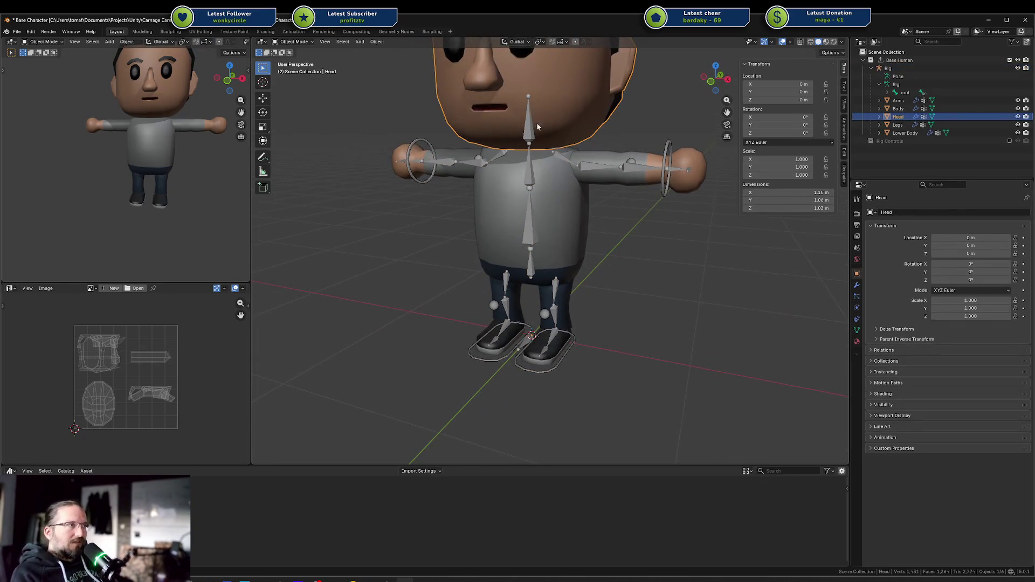
click(537, 124)
key(ctrl+Tab)
key(r)
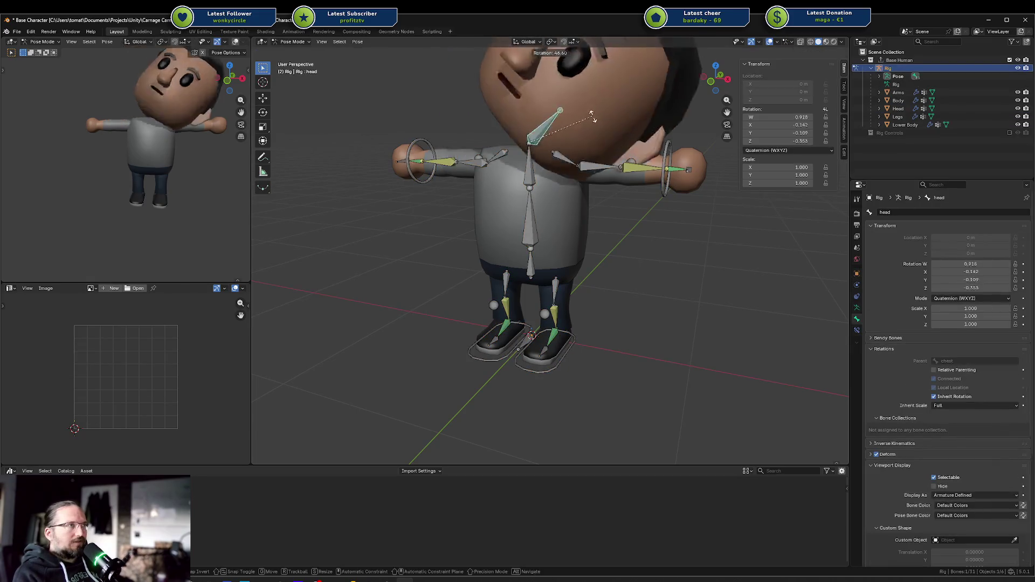
key(Escape)
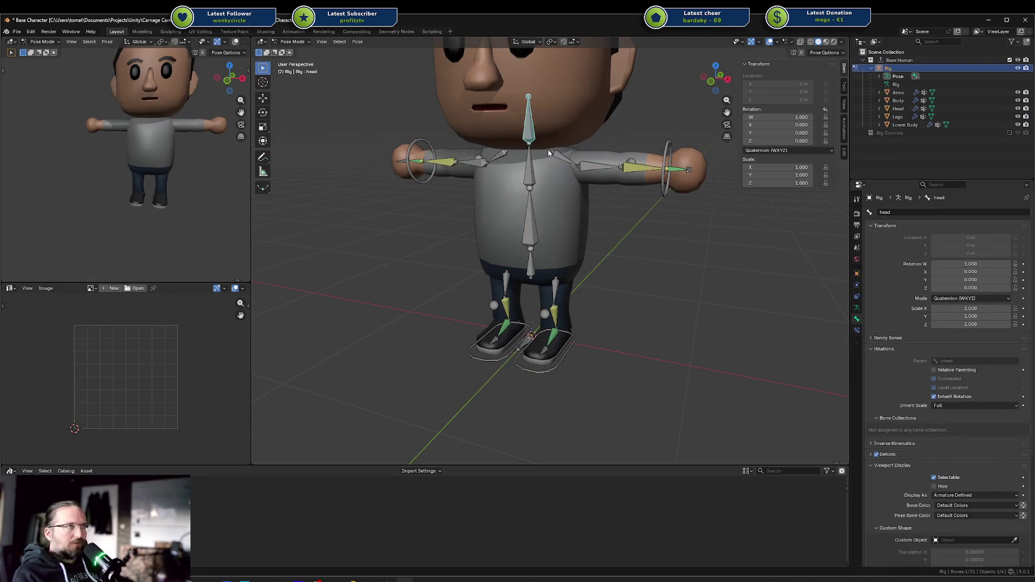
Return to Object Mode and select the body, then the Arms mesh.
key(ctrl+Tab)
click(563, 202)
click(622, 154)
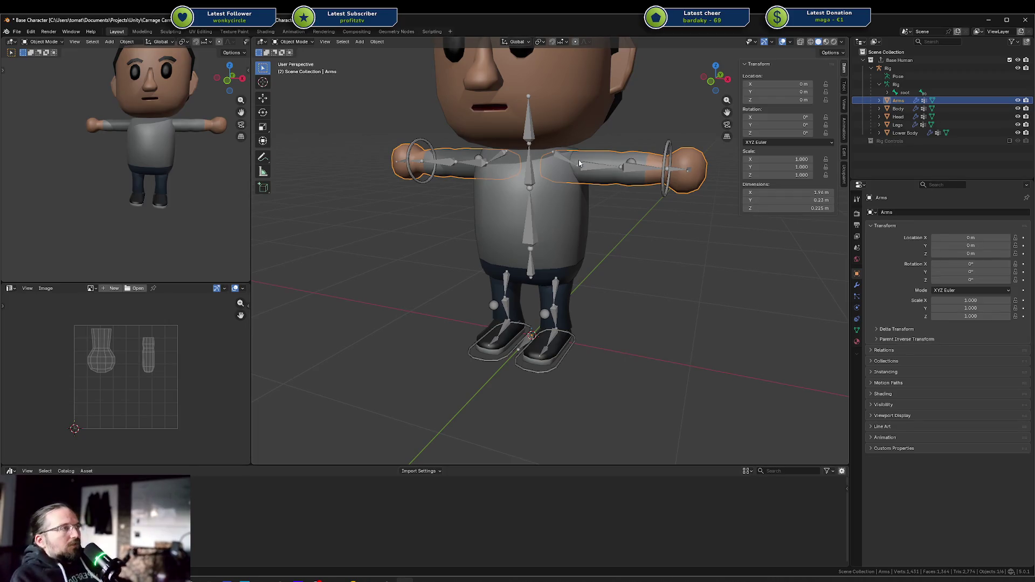
middle_drag(605, 162, 615, 160)
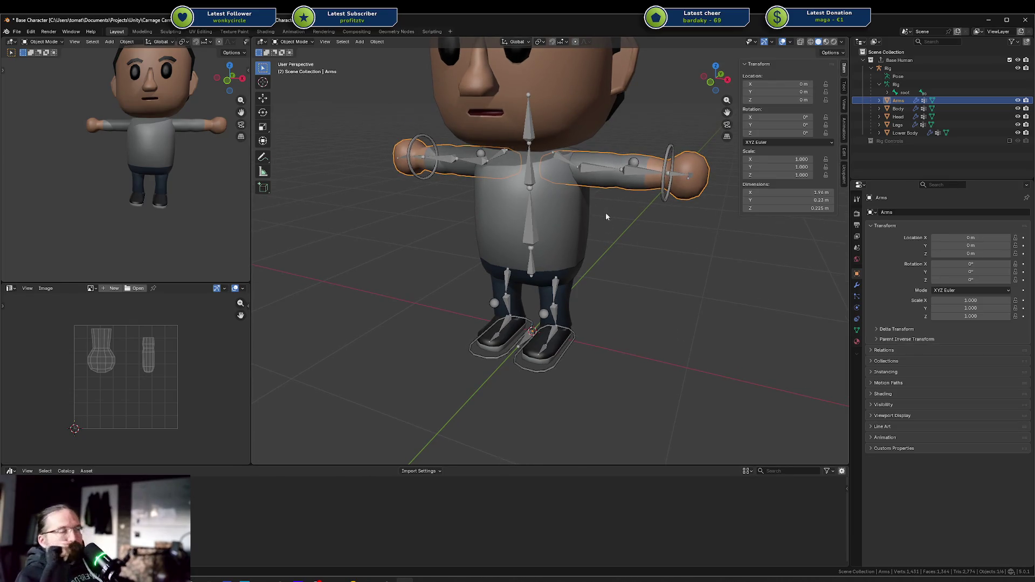
click(616, 244)
mouse_move(629, 228)
middle_down()
mouse_move(661, 211)
mouse_move(647, 227)
middle_up()
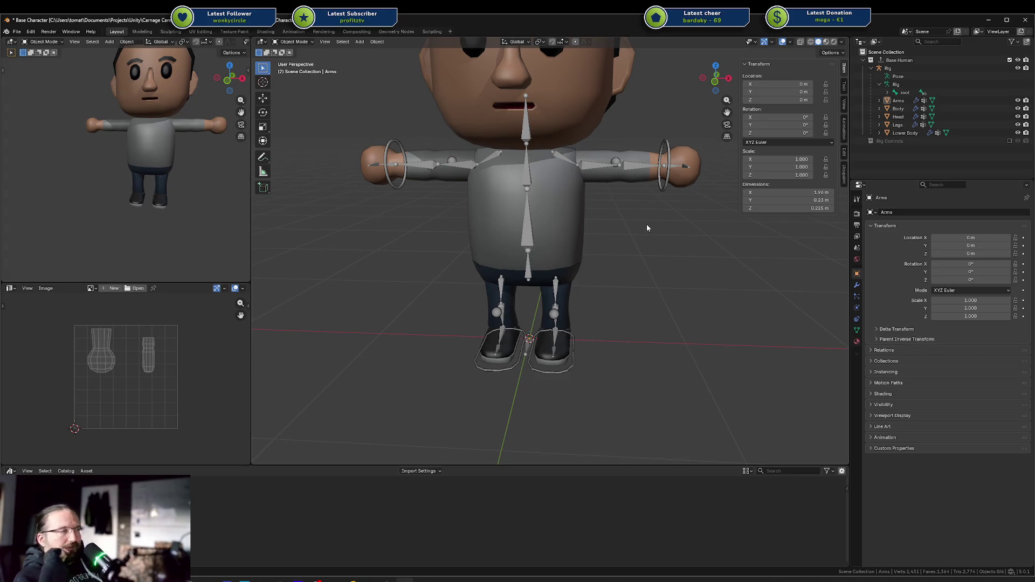
mouse_move(625, 215)
middle_down()
mouse_move(629, 202)
mouse_move(565, 212)
mouse_move(431, 201)
mouse_move(443, 222)
mouse_move(628, 217)
mouse_move(624, 209)
middle_up()
click(602, 148)
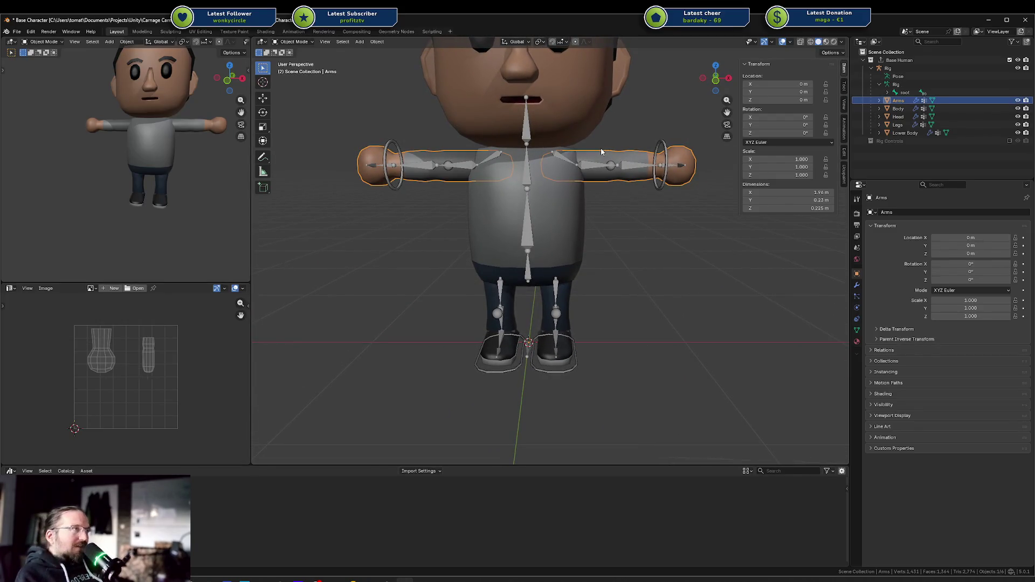
key(g)
key(Escape)
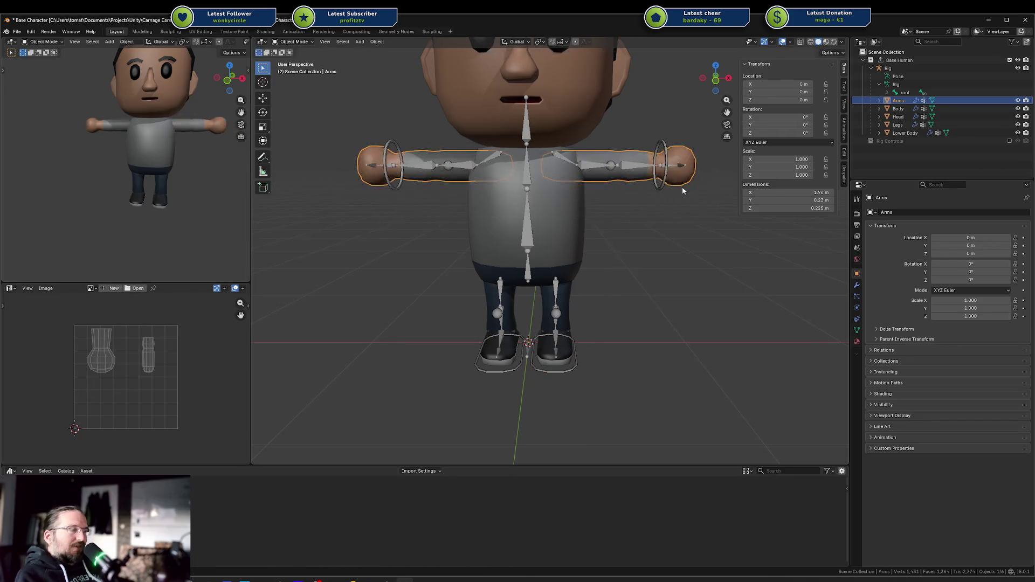
mouse_move(682, 187)
middle_down()
mouse_move(609, 232)
mouse_move(431, 245)
mouse_move(507, 216)
mouse_move(499, 240)
mouse_move(680, 240)
mouse_move(564, 261)
middle_up()
scroll(678, 235, up, 3)
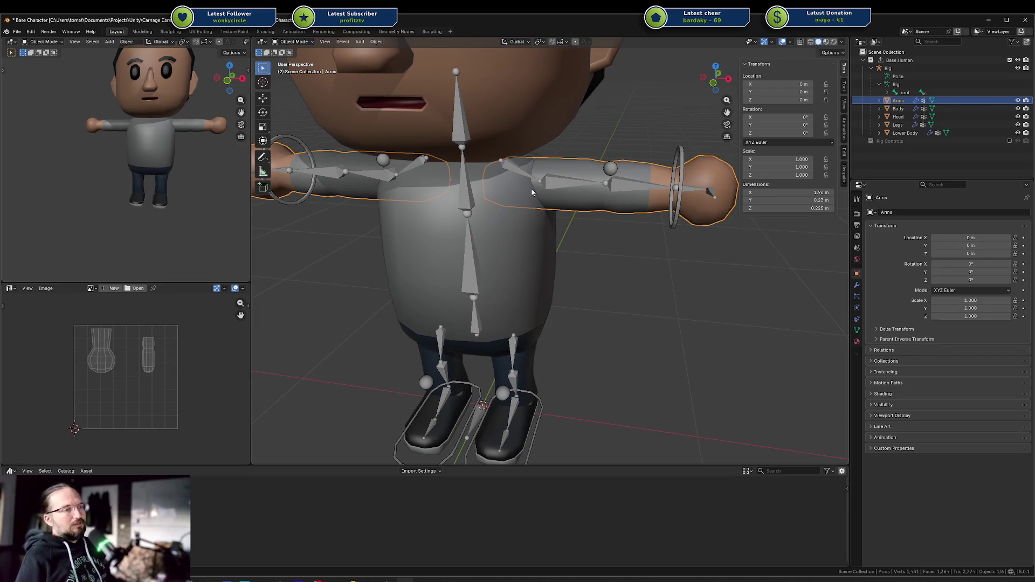
click(353, 579)
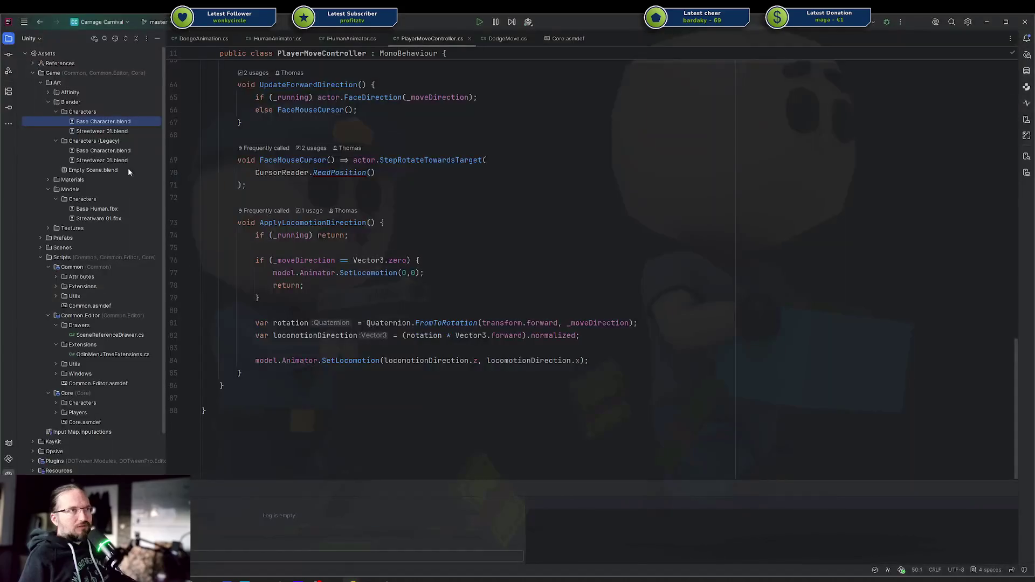
click(8, 56)
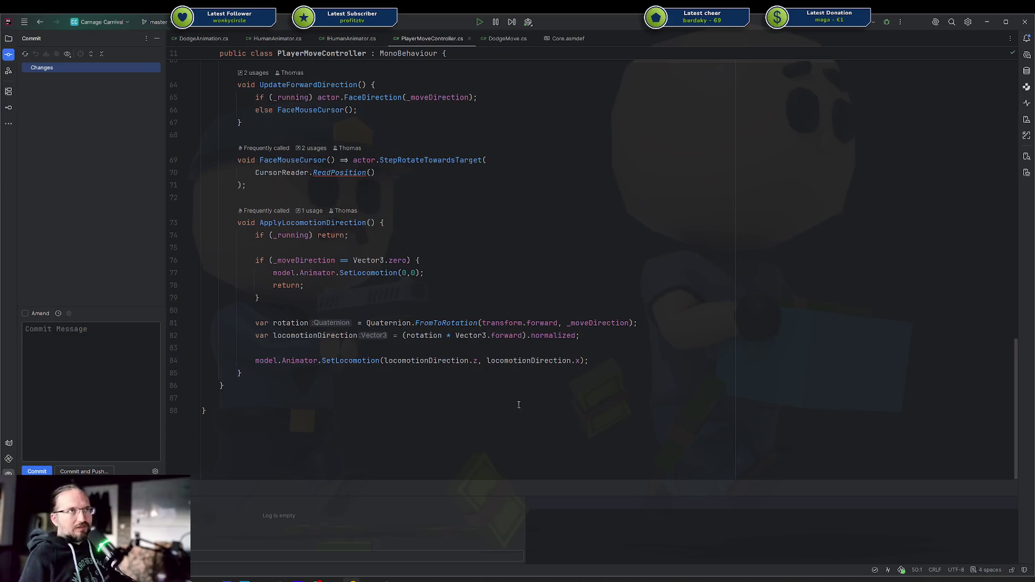
click(404, 580)
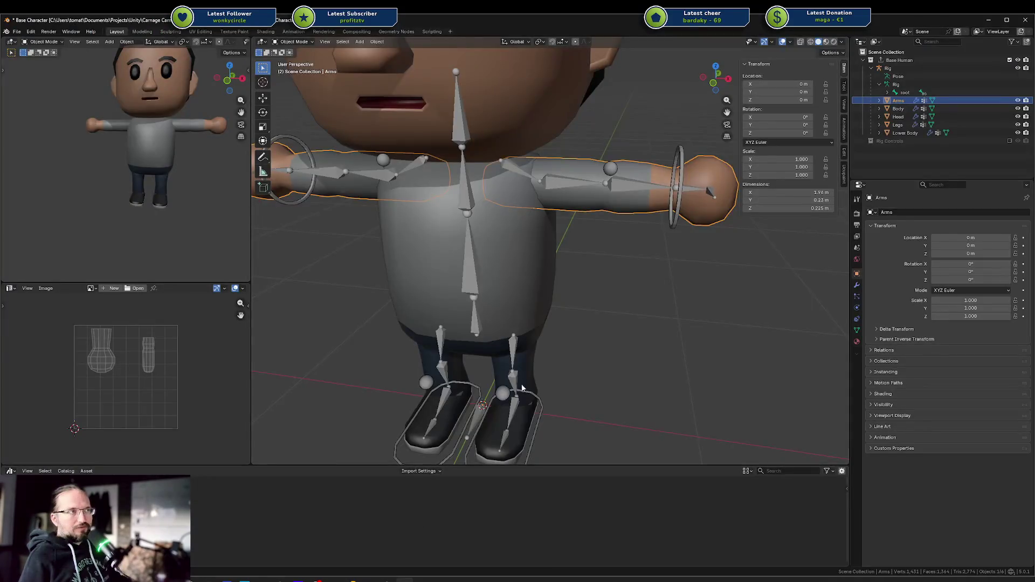
Compare the Body and Arms objects, then select Arms and Tab into Edit Mode.
scroll(554, 348, up, 2)
click(555, 312)
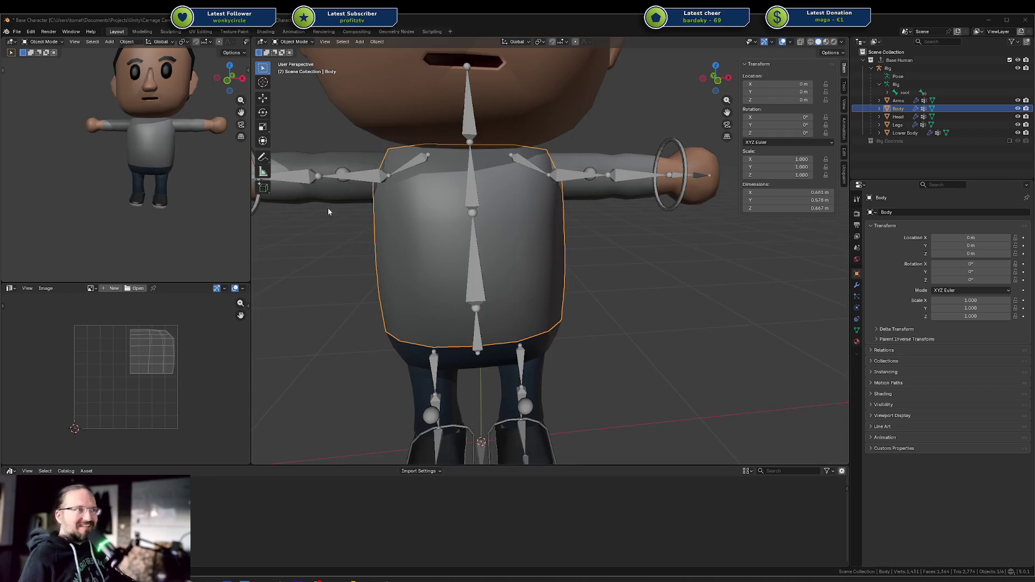
scroll(477, 270, down, 5)
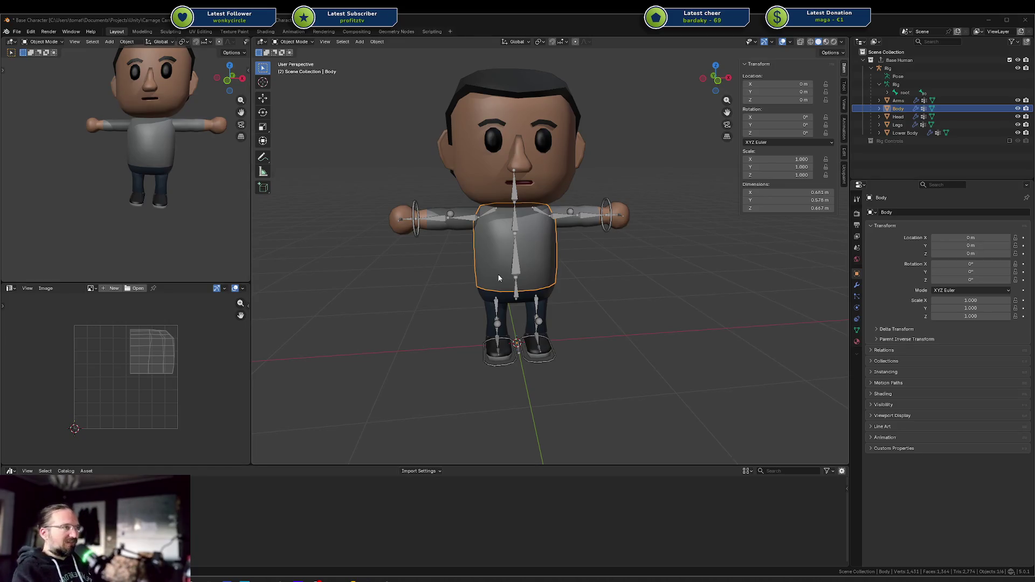
middle_drag(676, 270, 633, 272)
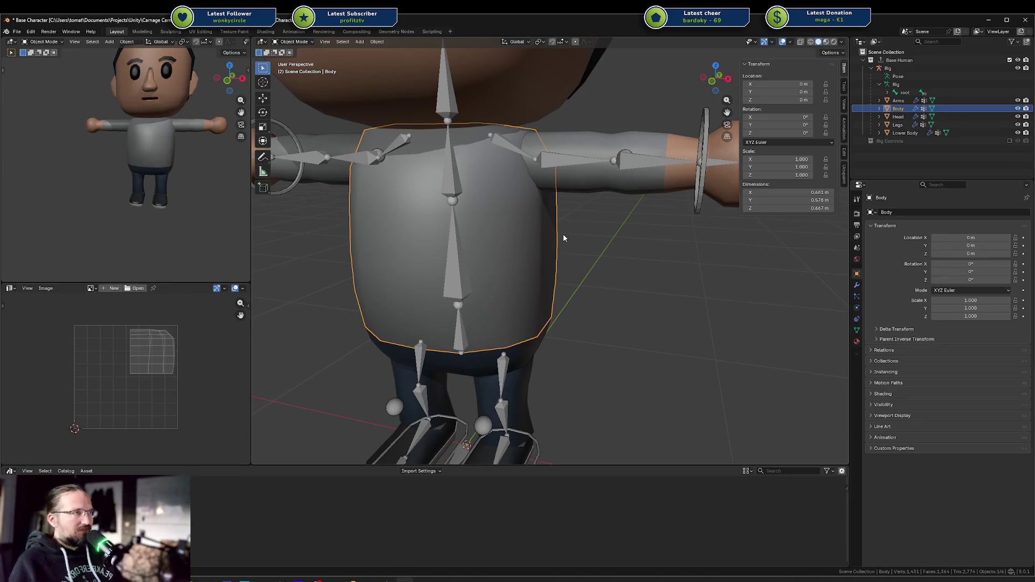
click(569, 136)
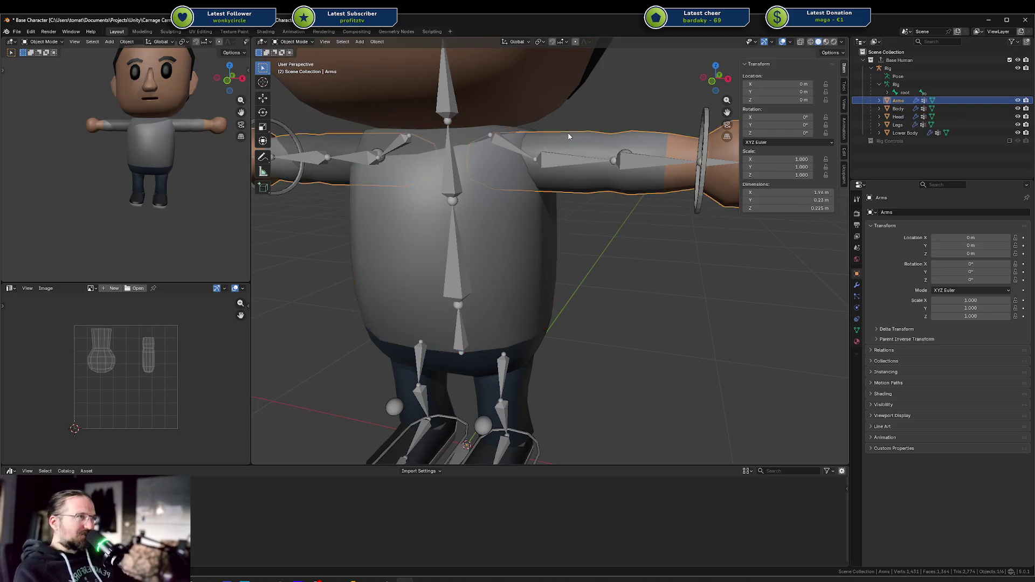
click(455, 218)
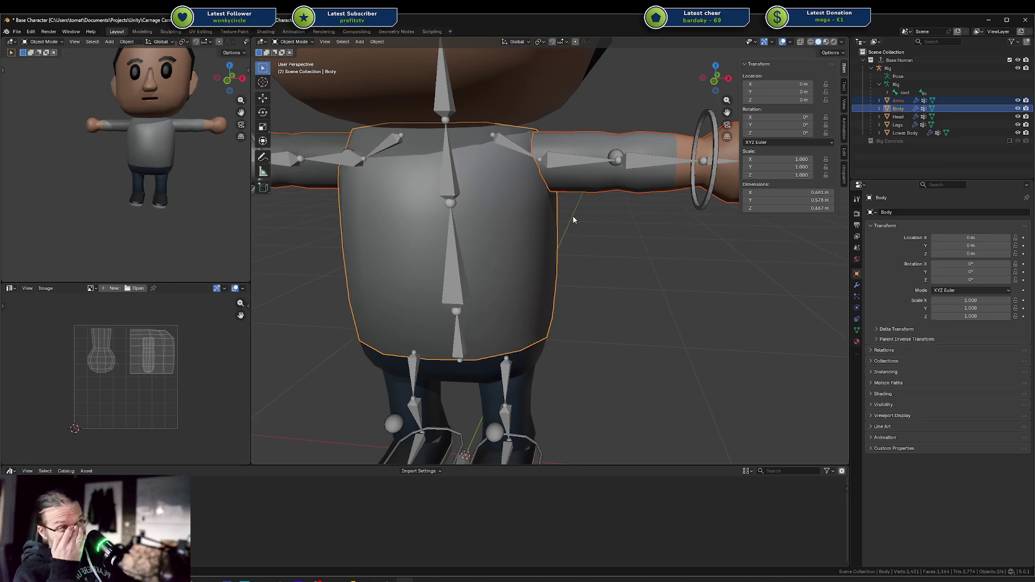
click(582, 149)
scroll(580, 149, down, 1)
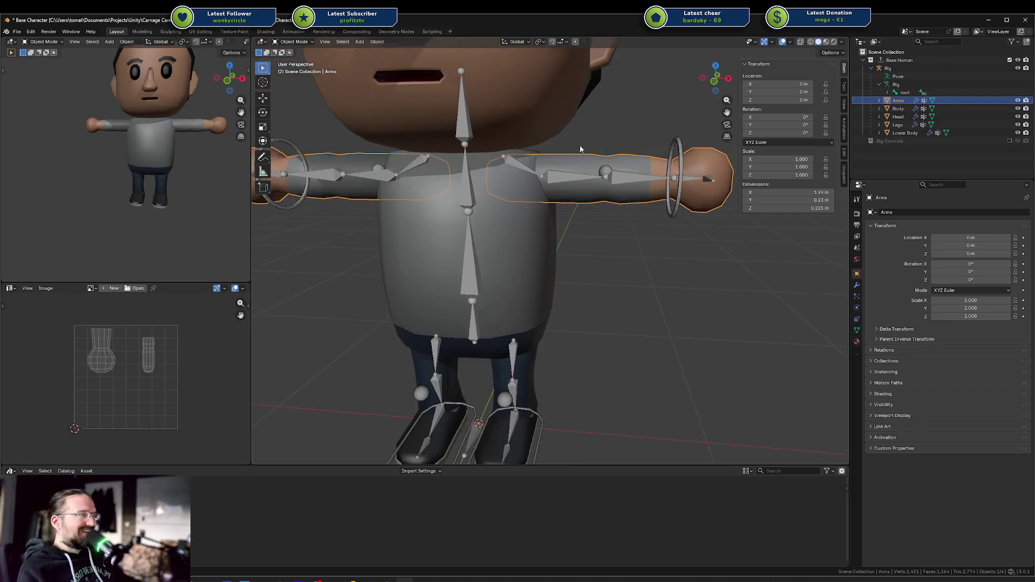
key(Tab)
key(Tab)
key(Tab)
key(Tab)
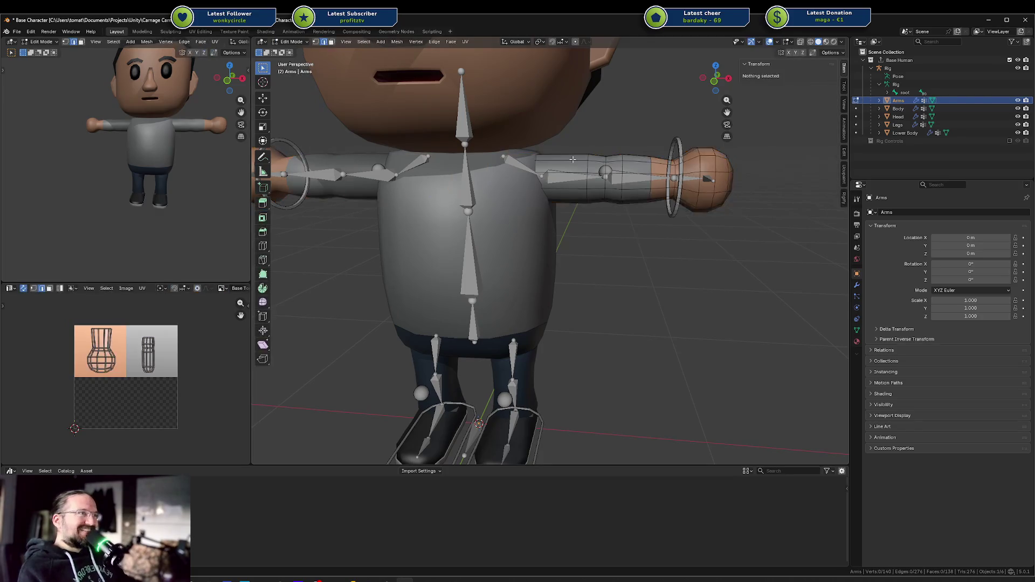
key(Tab)
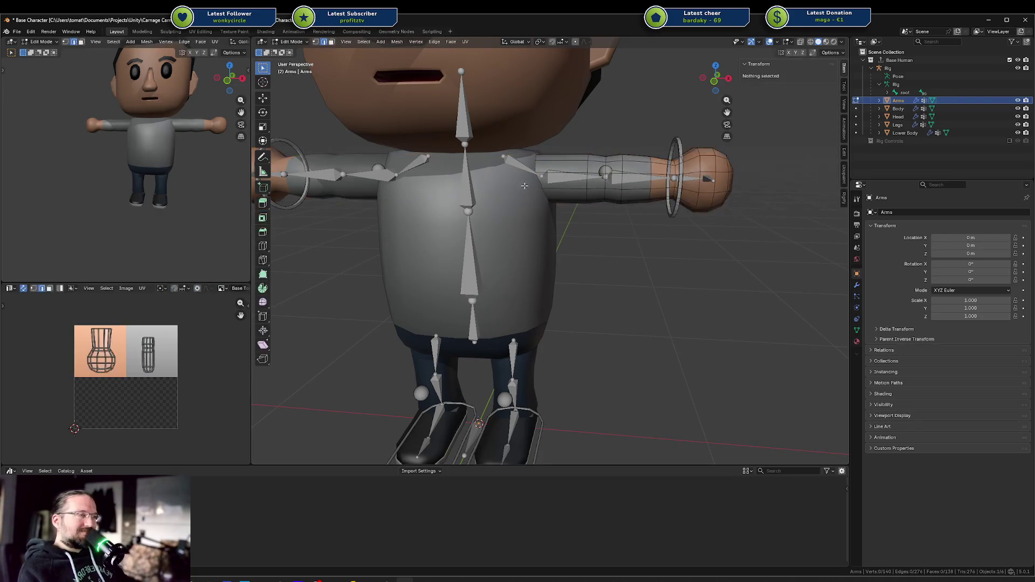
In wireframe view, delete the edge loop at the arm's inner shoulder.
key(shift+z)
middle_drag(529, 178, 566, 185)
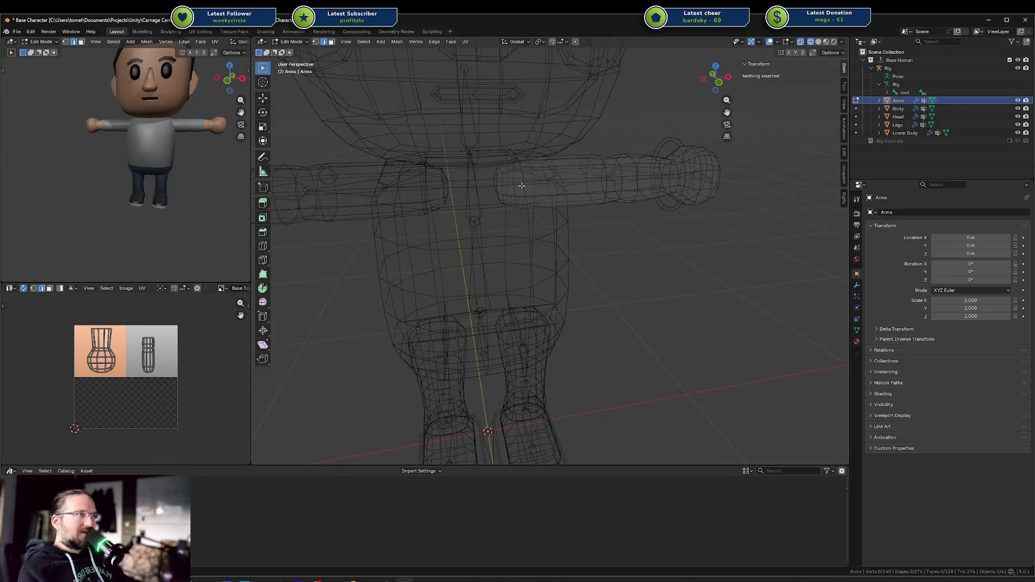
middle_drag(494, 172, 486, 167)
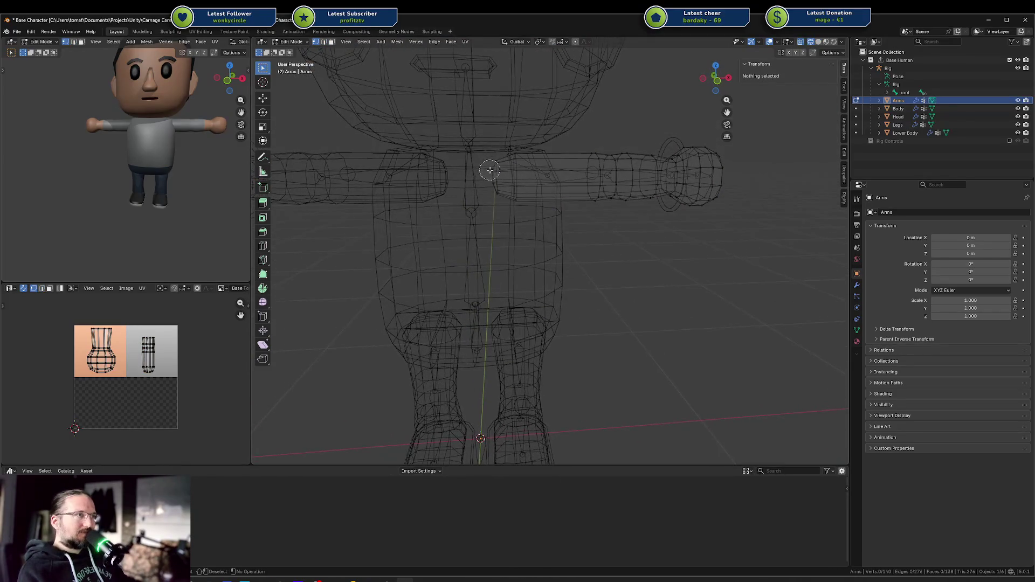
alt+click(491, 171)
key(x)
click(499, 174)
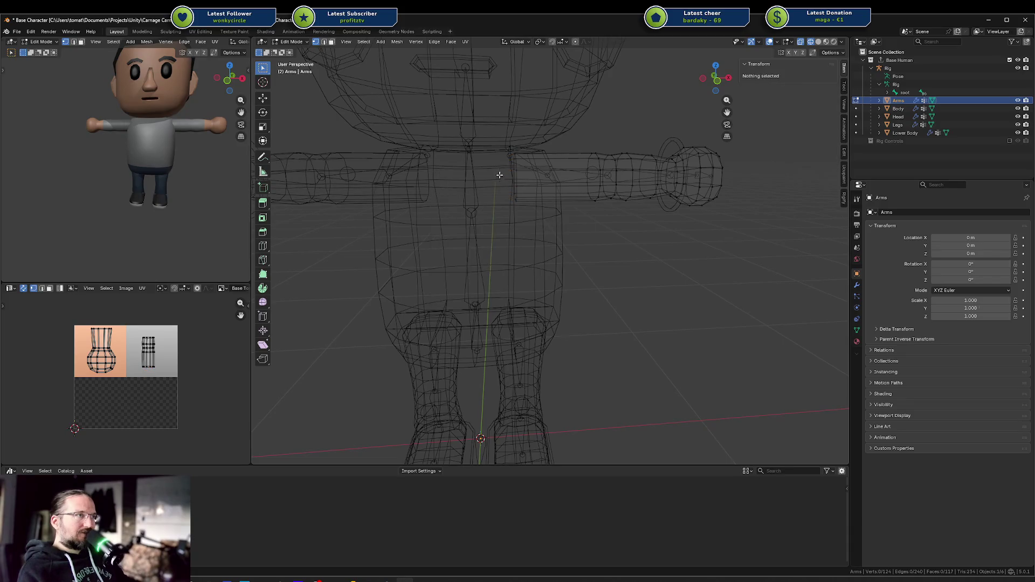
Shift the right arm's shoulder edge loop along X, then return to solid shading.
alt+click(515, 152)
key(g)
key(x)
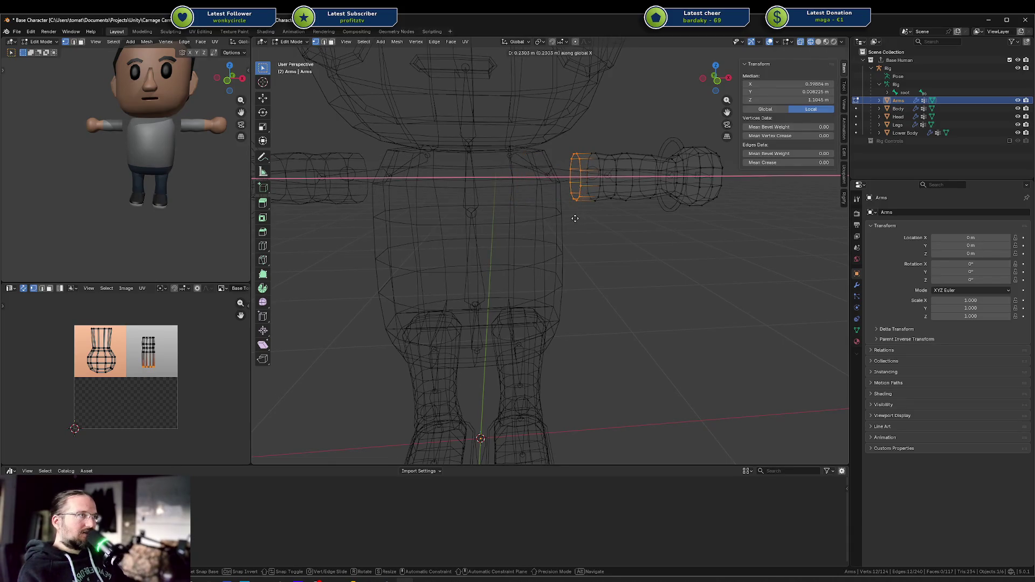
click(575, 218)
key(shift+Tab)
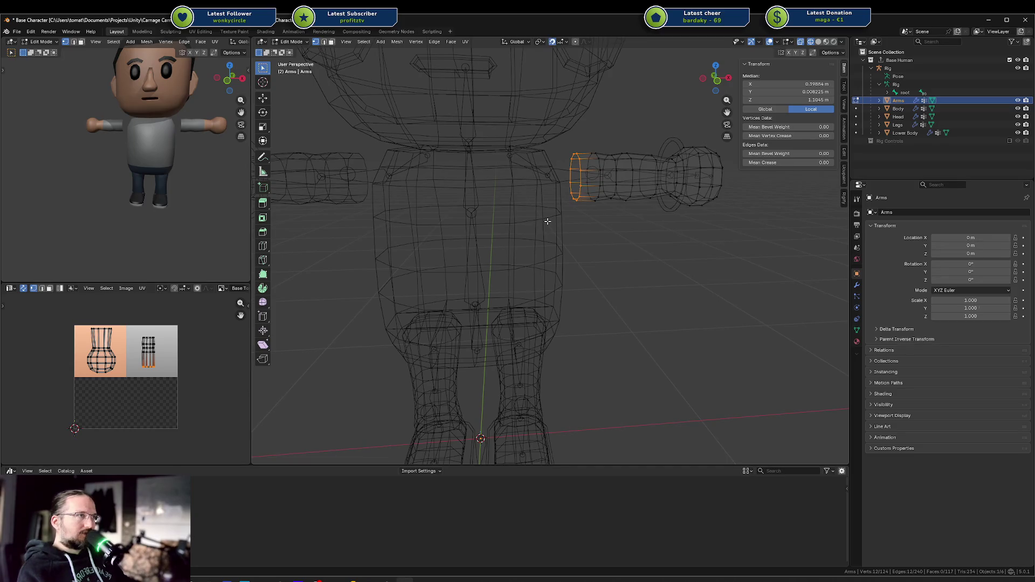
key(shift+z)
Join the Arms into the Body mesh with Ctrl+J and enter Edit Mode on it.
key(Tab)
middle_drag(538, 224, 523, 230)
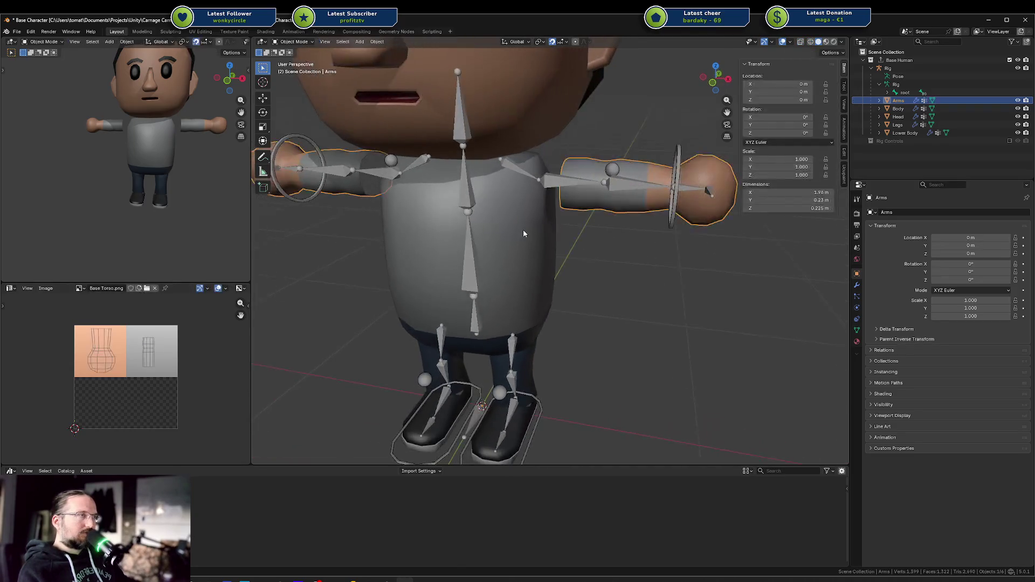
click(547, 216)
shift+click(596, 171)
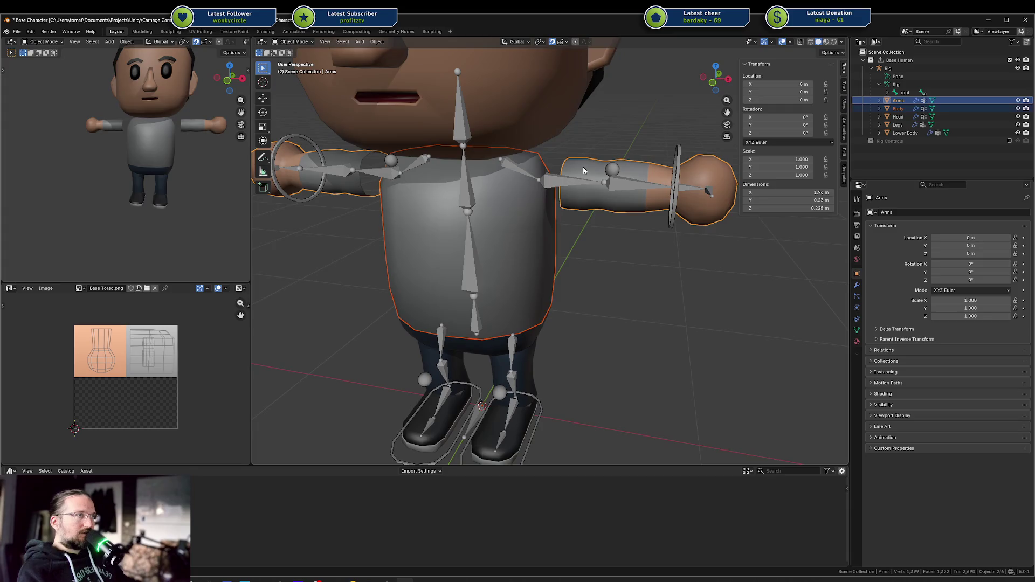
shift+click(517, 213)
key(ctrl+j)
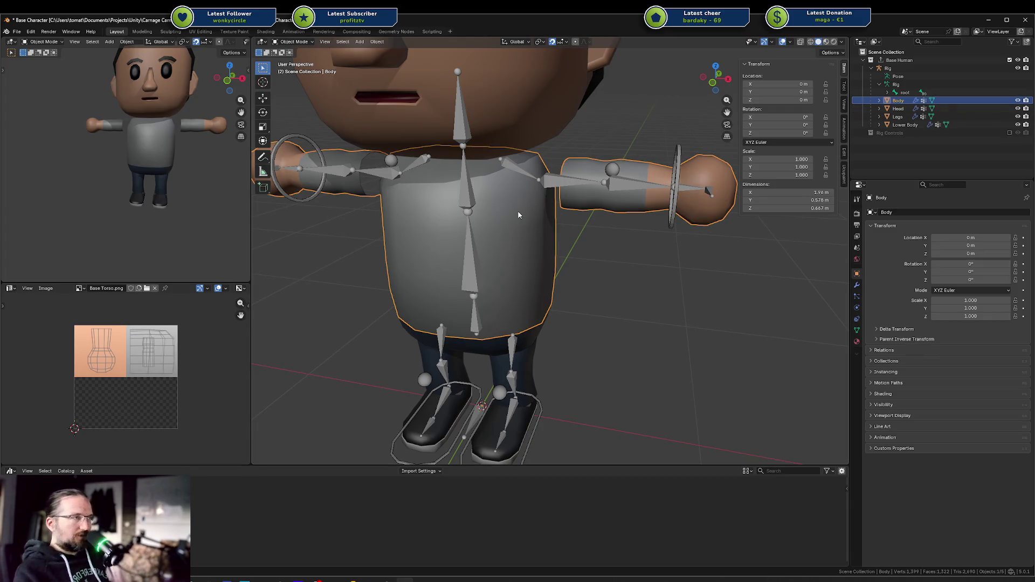
key(Tab)
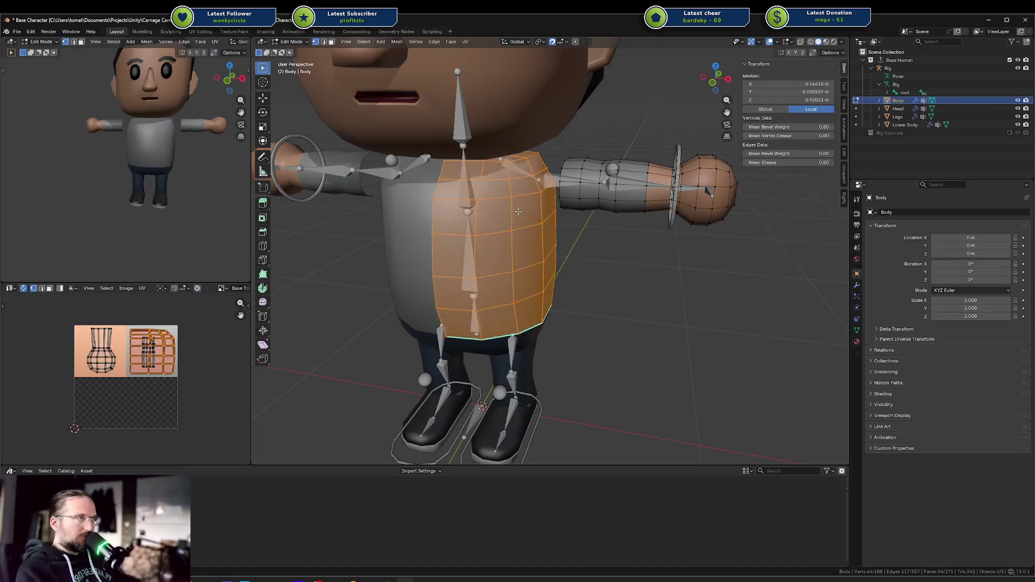
Deselect everything, pick edges at the shoulder gap and fill the first face.
key(alt+a)
mouse_move(518, 215)
middle_down()
mouse_move(423, 202)
mouse_move(577, 173)
mouse_move(569, 264)
mouse_move(582, 237)
mouse_move(683, 246)
mouse_move(674, 223)
mouse_move(688, 215)
mouse_move(601, 228)
mouse_move(626, 197)
middle_up()
click(628, 194)
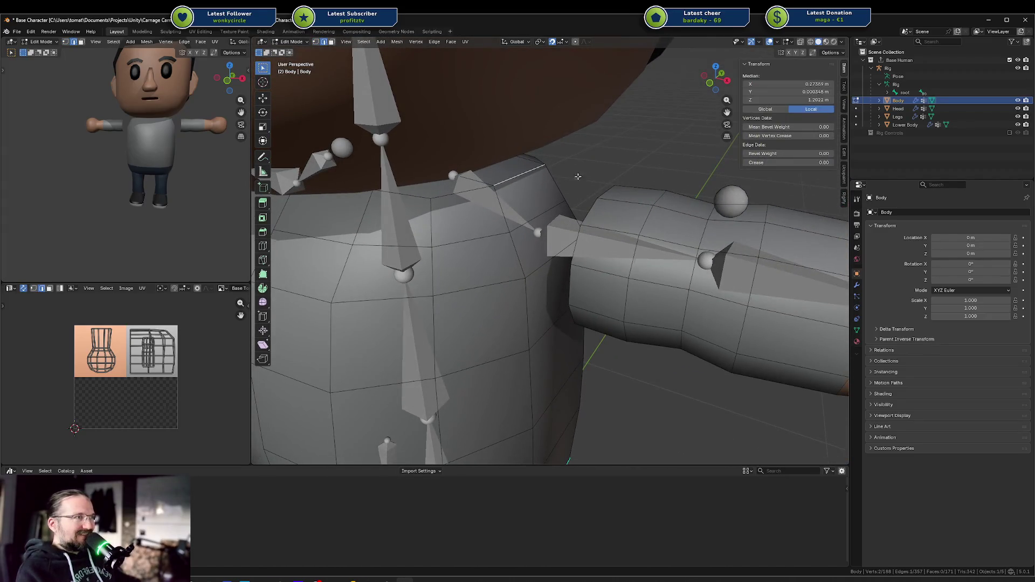
scroll(633, 186, up, 2)
key(f)
scroll(632, 190, down, 2)
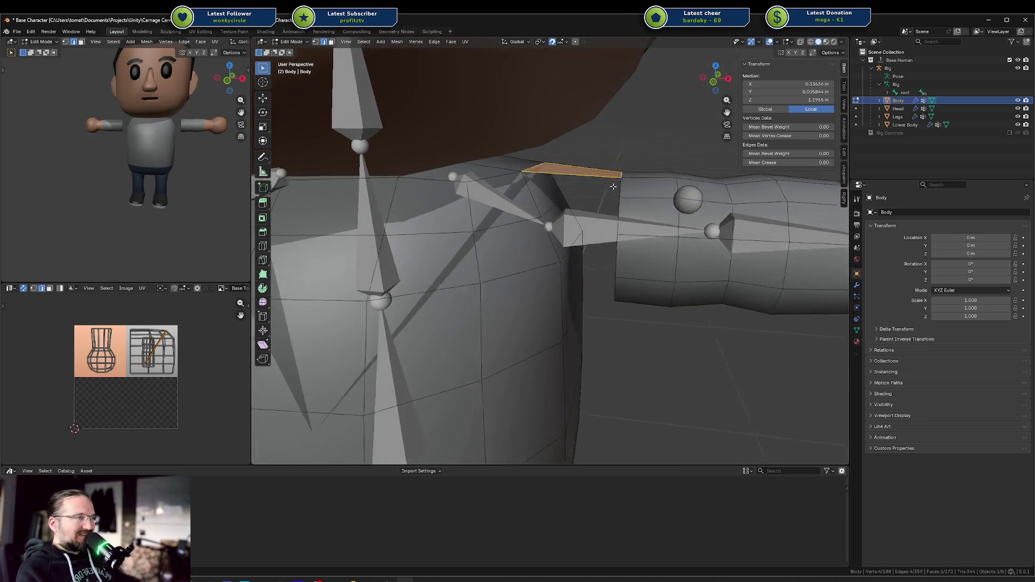
Inspect both shoulders, fill another shoulder face, and select the new quad.
mouse_move(632, 191)
middle_down()
mouse_move(597, 188)
mouse_move(582, 228)
middle_up()
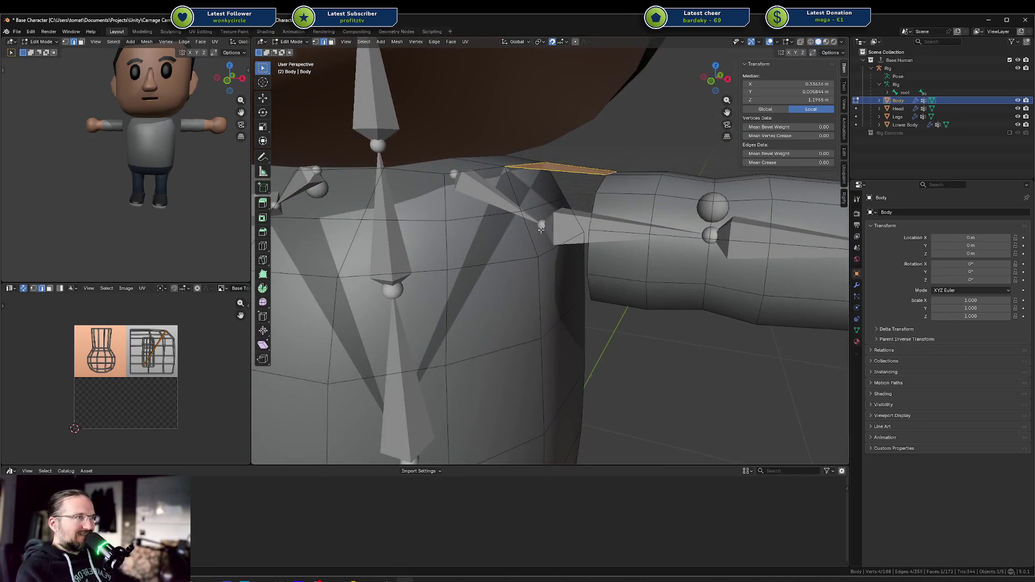
middle_drag(553, 191, 516, 204)
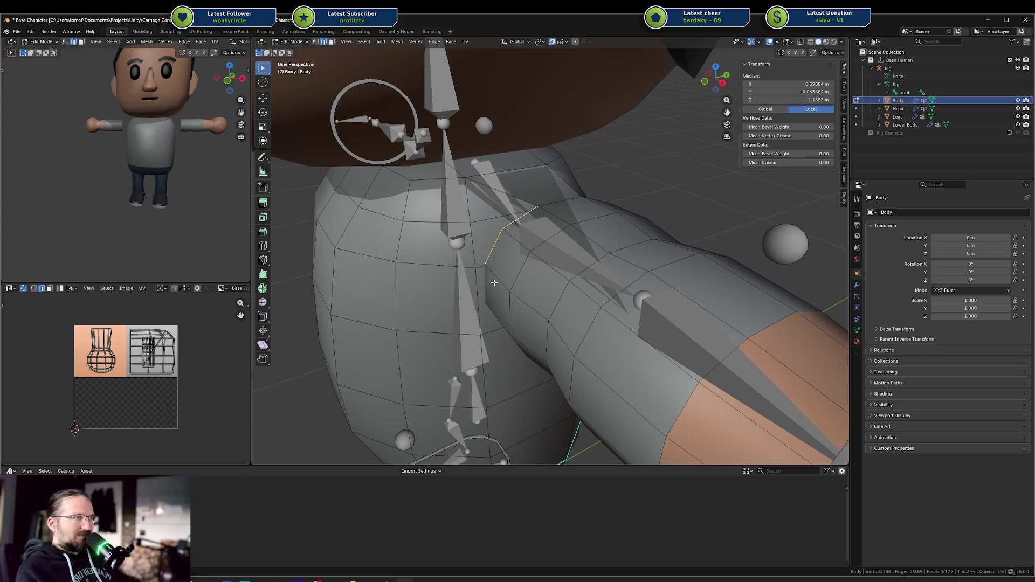
middle_drag(480, 285, 464, 218)
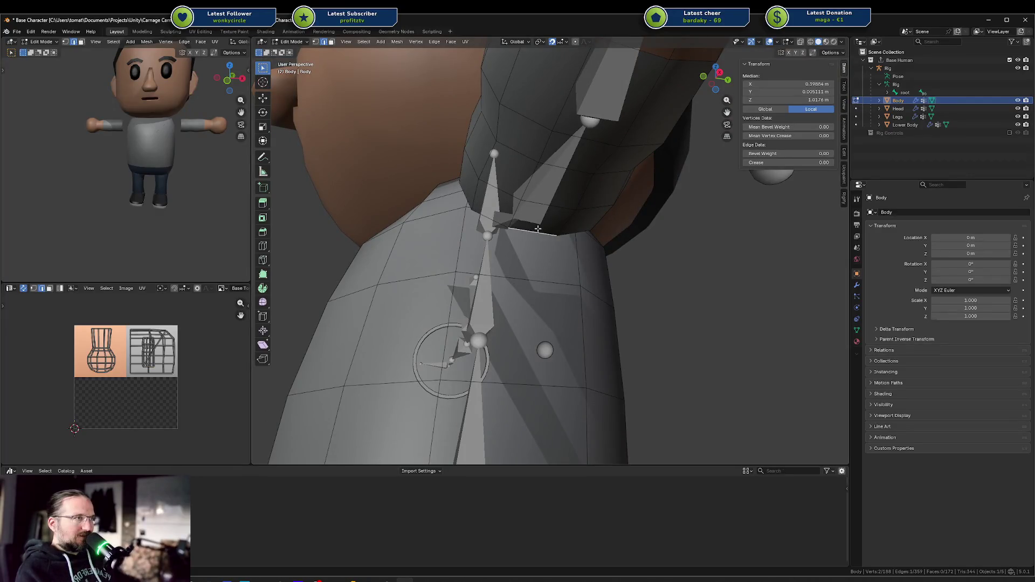
middle_drag(538, 229, 482, 264)
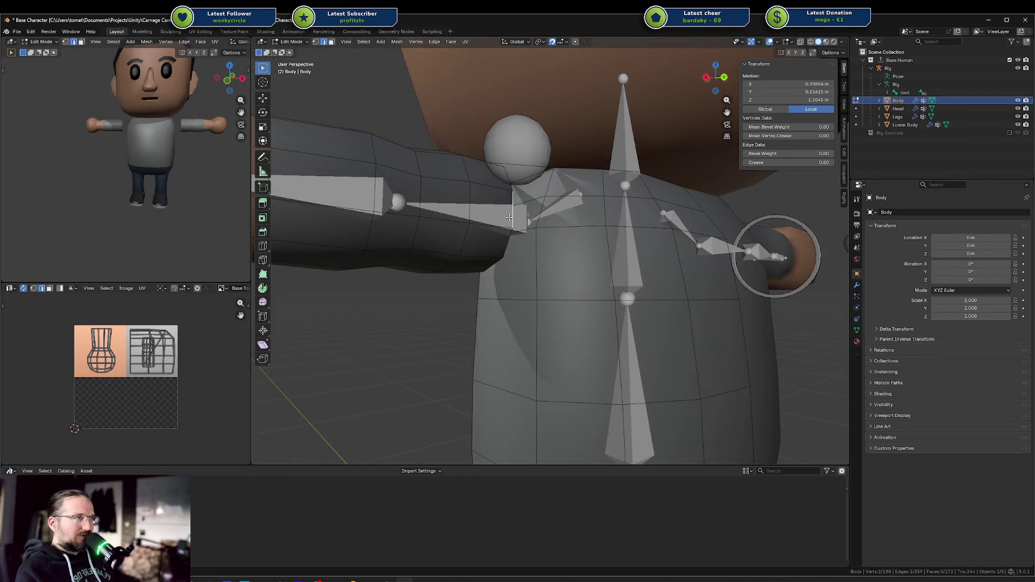
mouse_move(509, 217)
middle_down()
mouse_move(622, 233)
mouse_move(637, 268)
mouse_move(599, 278)
mouse_move(587, 259)
mouse_move(569, 287)
middle_up()
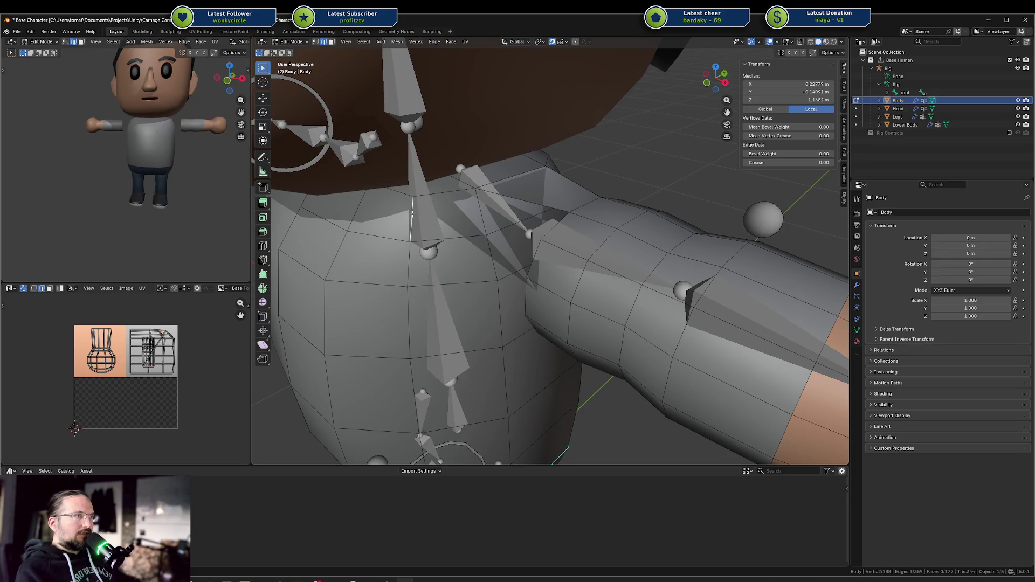
middle_drag(424, 207, 474, 192)
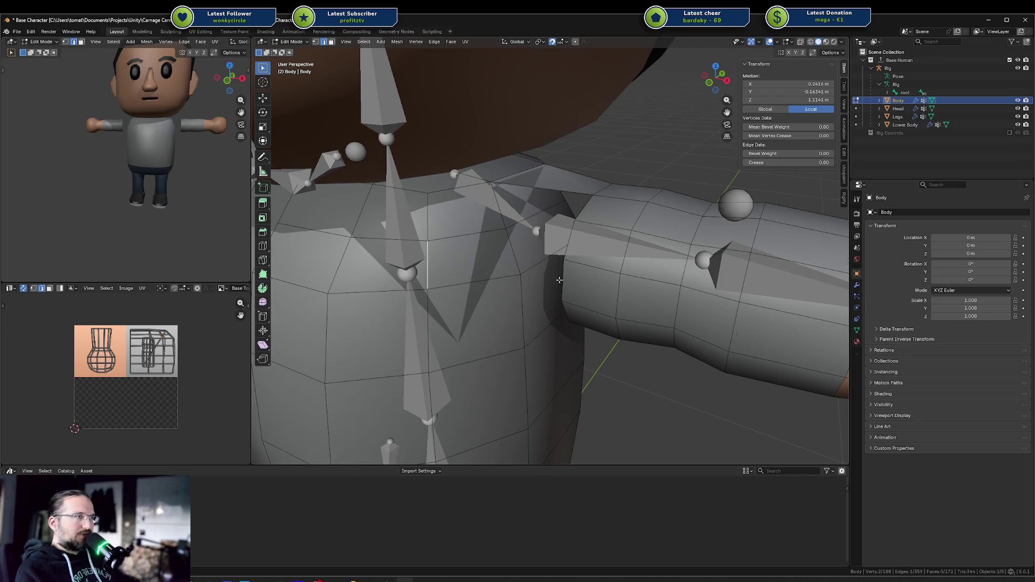
key(f)
mouse_move(562, 280)
middle_down()
mouse_move(601, 278)
mouse_move(561, 264)
middle_up()
click(600, 278)
click(555, 263)
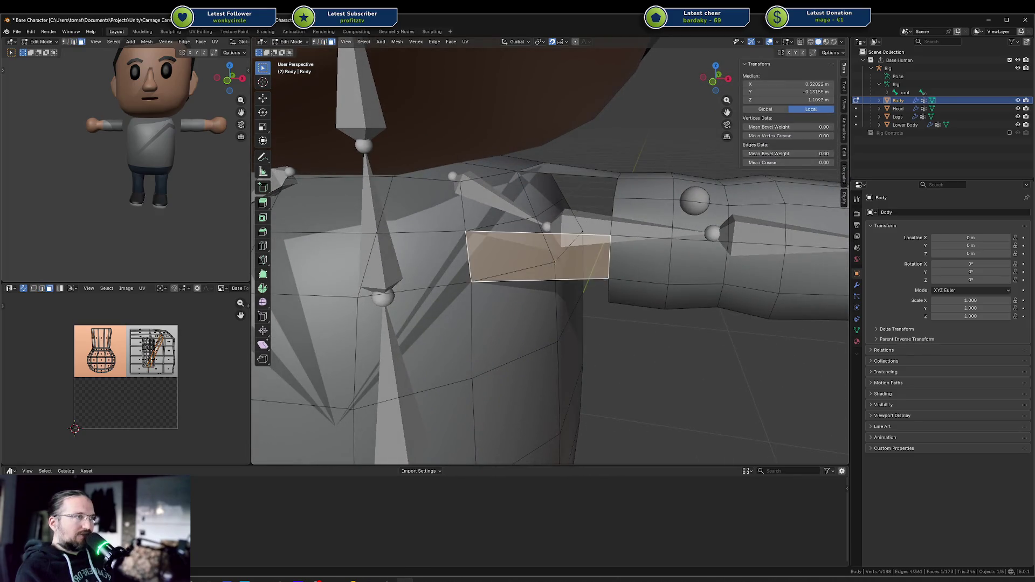
Try Flip Normals on the selected face through F3 search, then undo it.
key(F3)
text(fli)
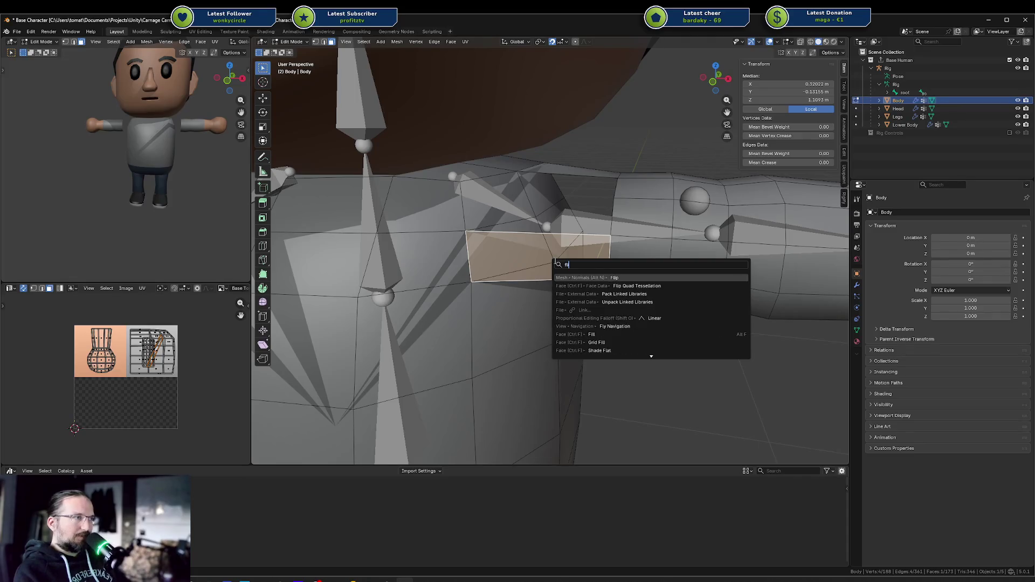
key(Return)
key(ctrl+z)
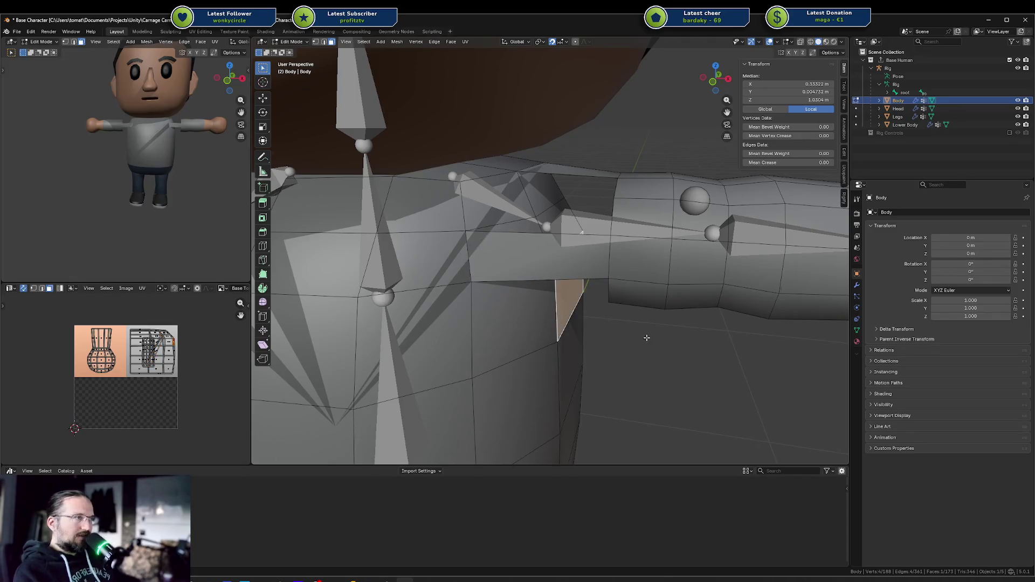
Fill a new face from the quad's bottom edge and flip its normals.
middle_drag(552, 267, 603, 299)
key(2)
click(560, 286)
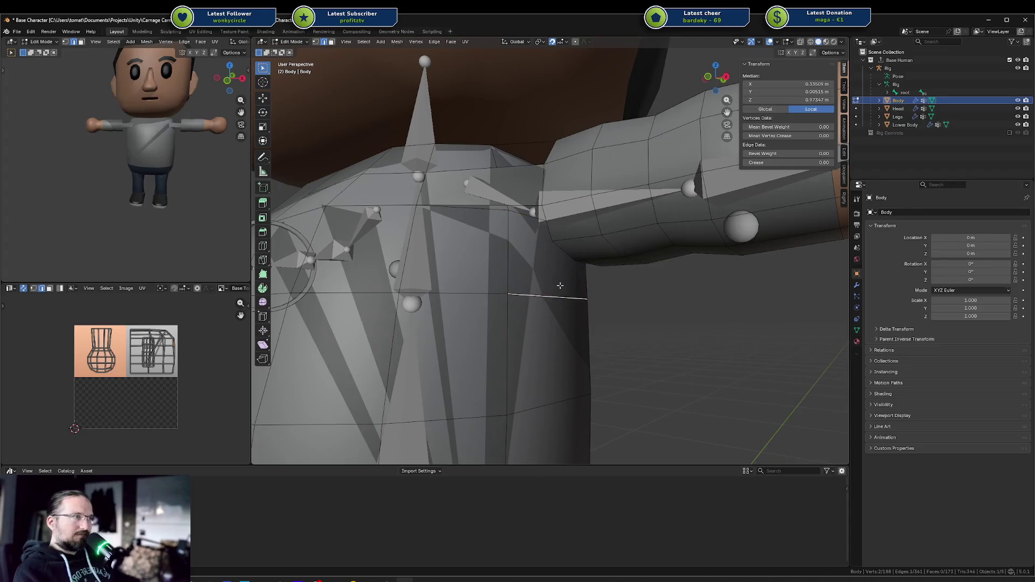
key(f)
mouse_move(588, 266)
middle_down()
mouse_move(519, 308)
mouse_move(504, 292)
middle_up()
click(503, 292)
key(alt+n)
click(503, 292)
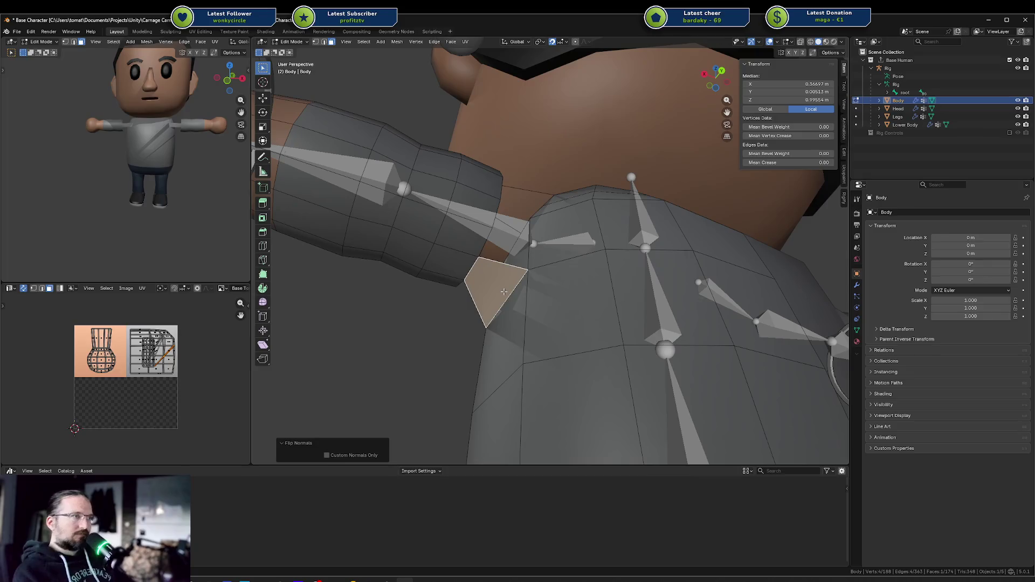
Fill a face between two edges under the shoulder.
mouse_move(624, 219)
middle_down()
mouse_move(580, 236)
mouse_move(581, 195)
middle_up()
key(2)
click(582, 236)
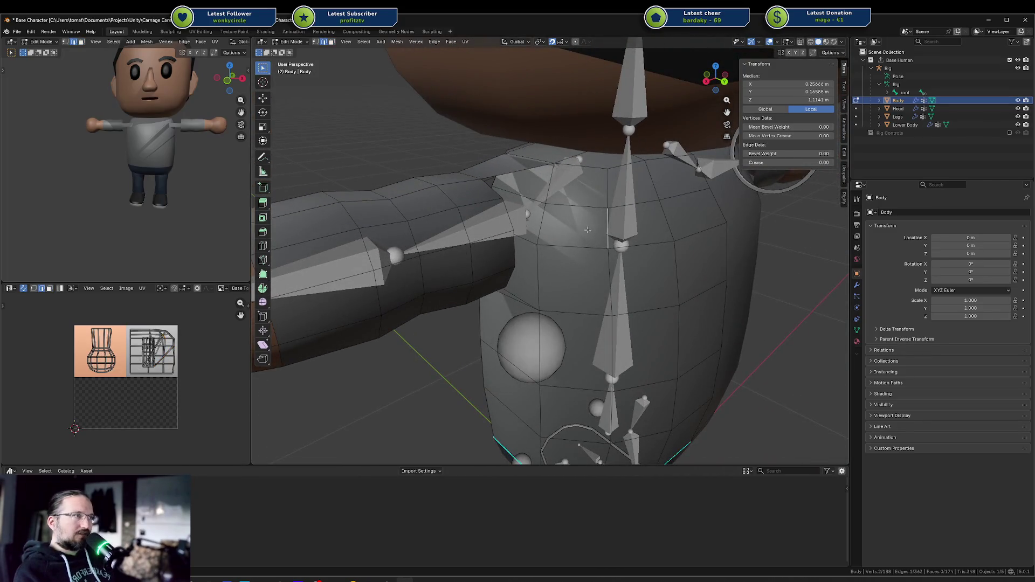
mouse_move(583, 245)
middle_down()
mouse_move(585, 269)
mouse_move(566, 236)
mouse_move(518, 252)
mouse_move(620, 235)
middle_up()
key(f)
scroll(565, 281, down, 6)
middle_drag(565, 281, 658, 301)
scroll(658, 301, up, 8)
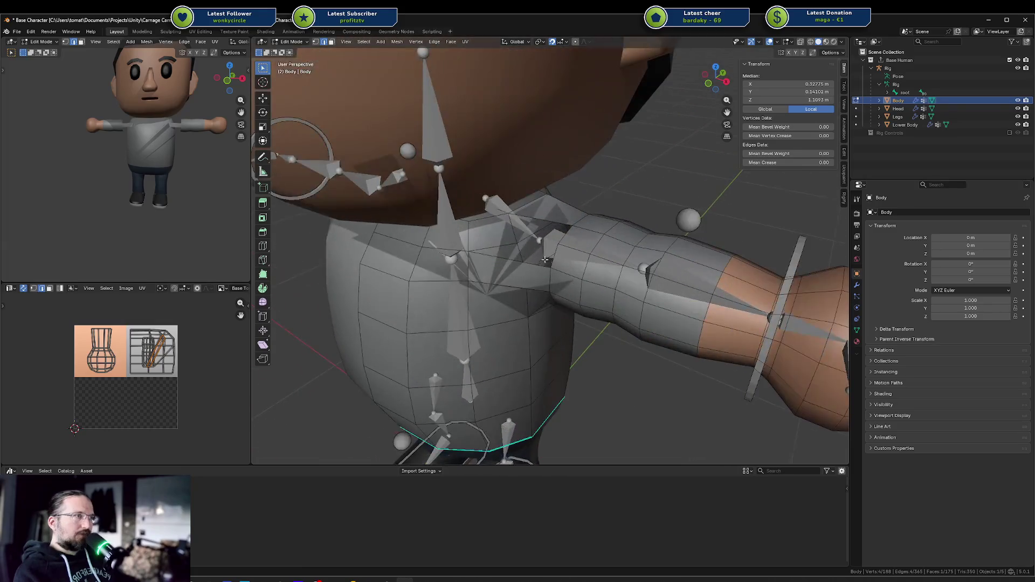
Delete the badly placed shoulder face's vertices and refill the gap from an edge.
click(555, 235)
mouse_move(555, 235)
middle_down()
mouse_move(558, 219)
mouse_move(553, 237)
mouse_move(526, 200)
mouse_move(520, 226)
mouse_move(385, 219)
mouse_move(541, 230)
mouse_move(548, 211)
mouse_move(505, 211)
mouse_move(516, 188)
middle_up()
key(x)
click(552, 234)
key(2)
click(544, 230)
key(f)
Fill two more faces along the shoulder gap, then clear the selection.
key(f)
key(f)
key(f)
key(f)
key(f)
mouse_move(482, 250)
middle_down()
mouse_move(567, 270)
mouse_move(470, 302)
mouse_move(489, 216)
middle_up()
key(f)
key(f)
key(a)
key(alt+a)
Select the arm's vertical edge loop and trial-move it along Y and X, cancelling each time.
alt+click(489, 216)
key(g)
key(y)
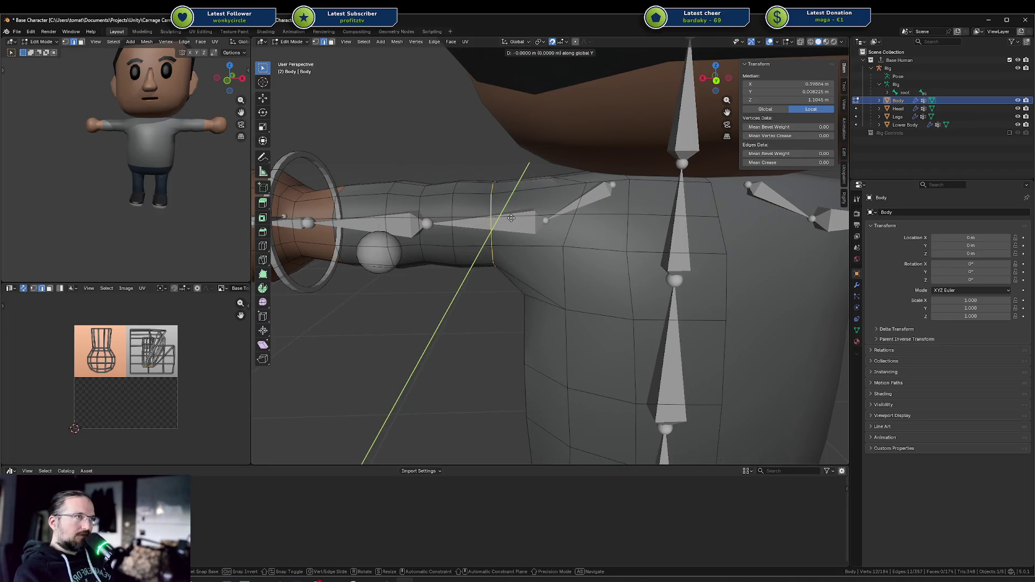
key(x)
right_click(541, 224)
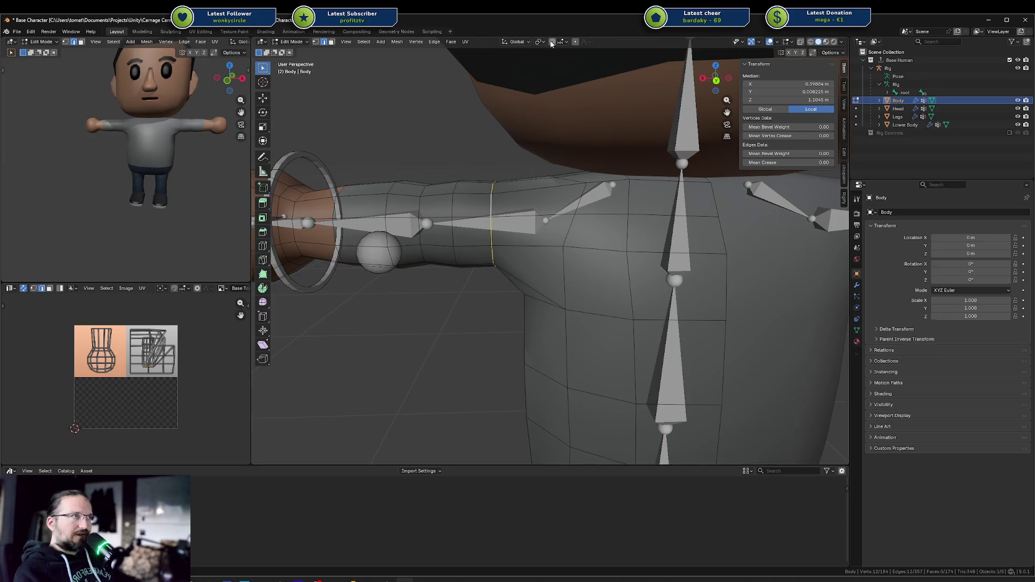
key(g)
key(y)
key(x)
right_click(501, 199)
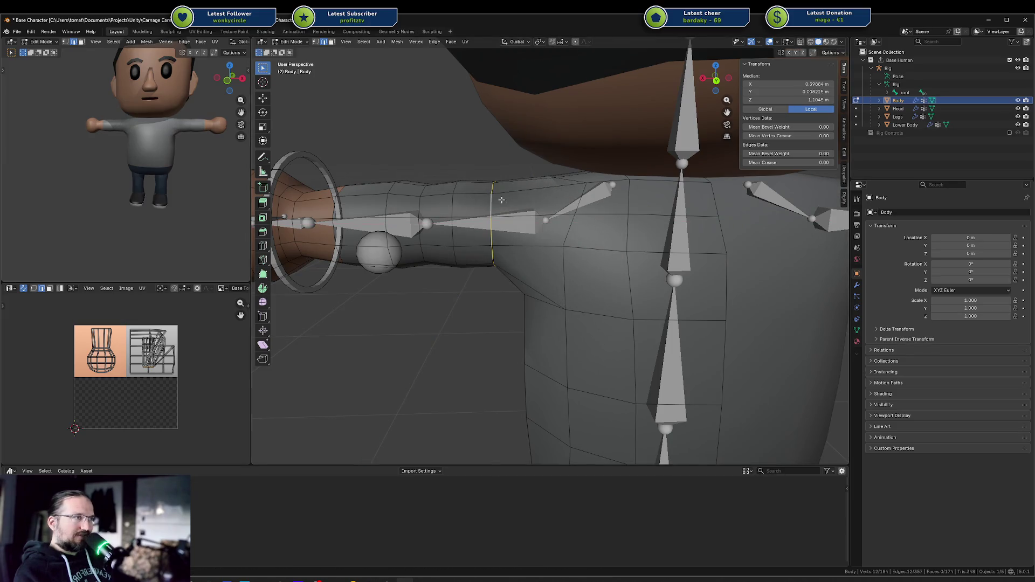
Move the upper-arm edge loop −0.1004 m along X toward the shoulder.
middle_drag(502, 200, 683, 186)
key(g)
key(x)
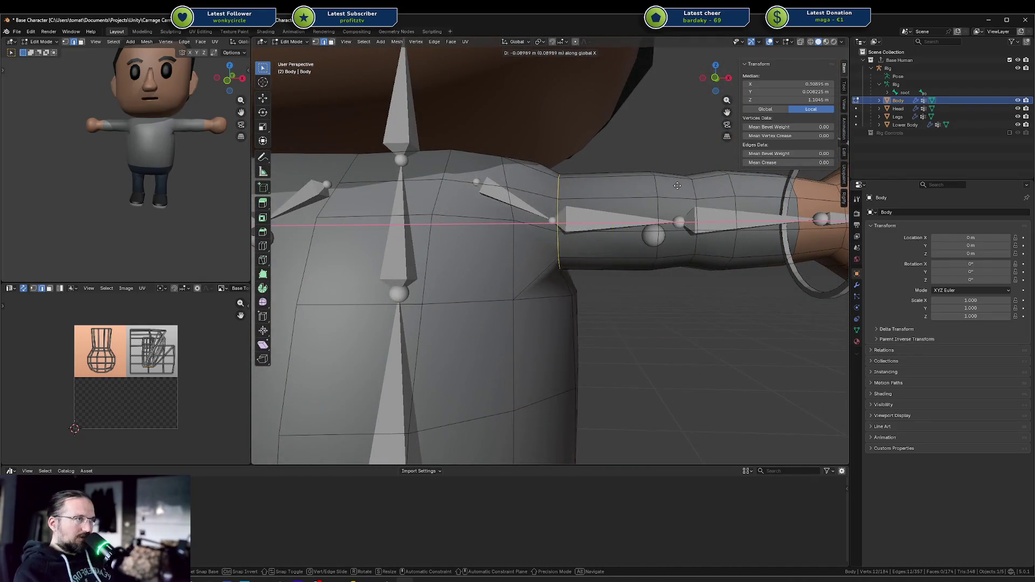
right_click(688, 184)
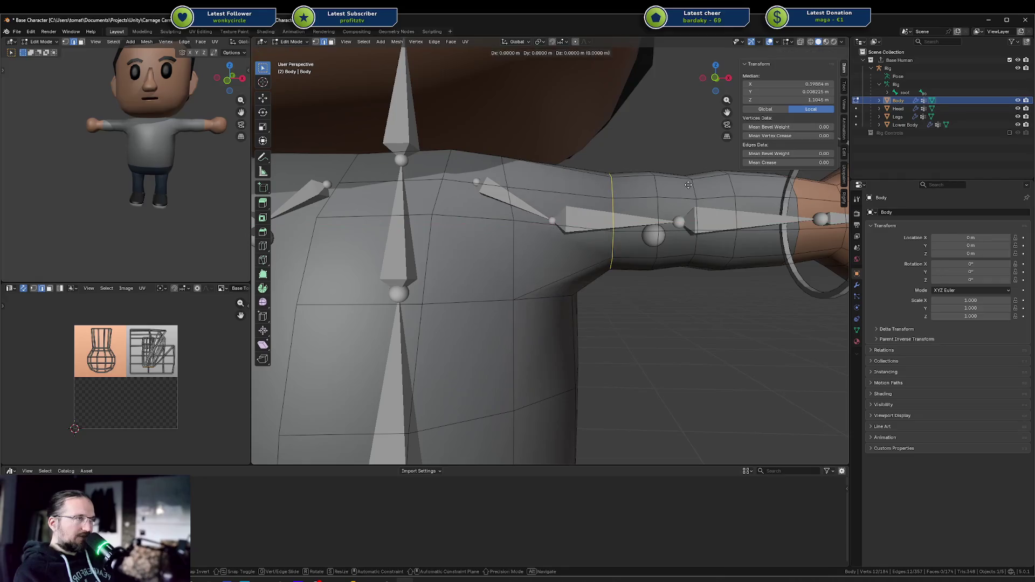
mouse_move(661, 189)
middle_down()
mouse_move(564, 212)
mouse_move(546, 205)
mouse_move(641, 190)
middle_up()
key(g)
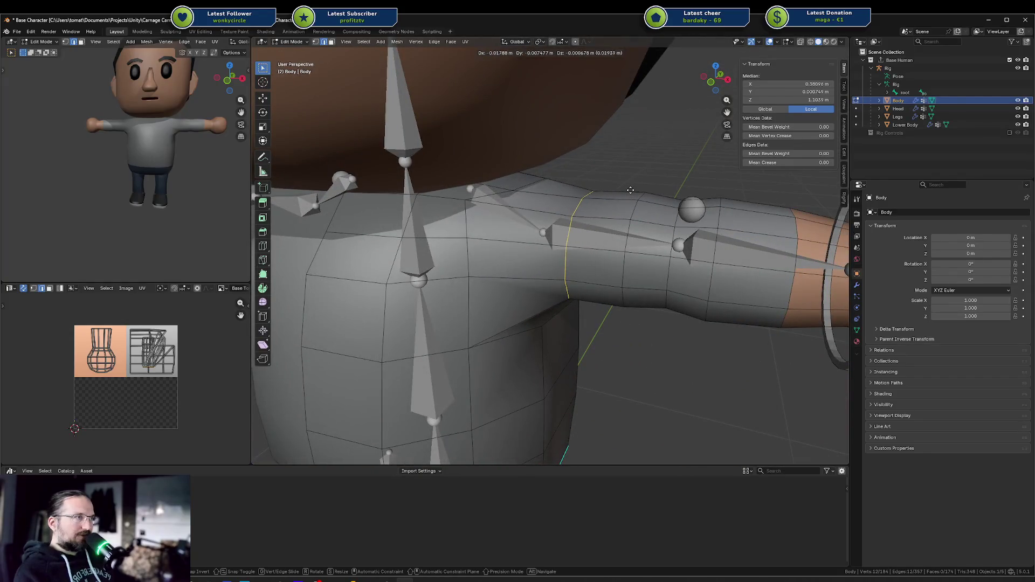
key(x)
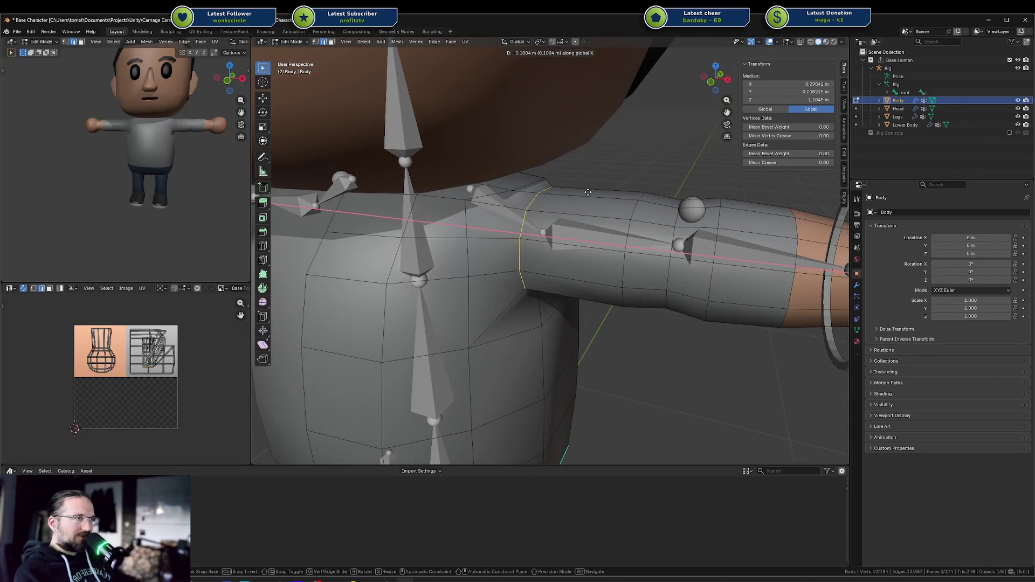
click(587, 192)
Select a shortest edge path across the shoulder and begin edge-sliding it.
mouse_move(587, 192)
middle_down()
mouse_move(577, 135)
mouse_move(587, 178)
mouse_move(582, 147)
mouse_move(561, 178)
mouse_move(553, 259)
mouse_move(550, 249)
middle_up()
click(561, 178)
ctrl+click(553, 259)
key(g)
key(g)
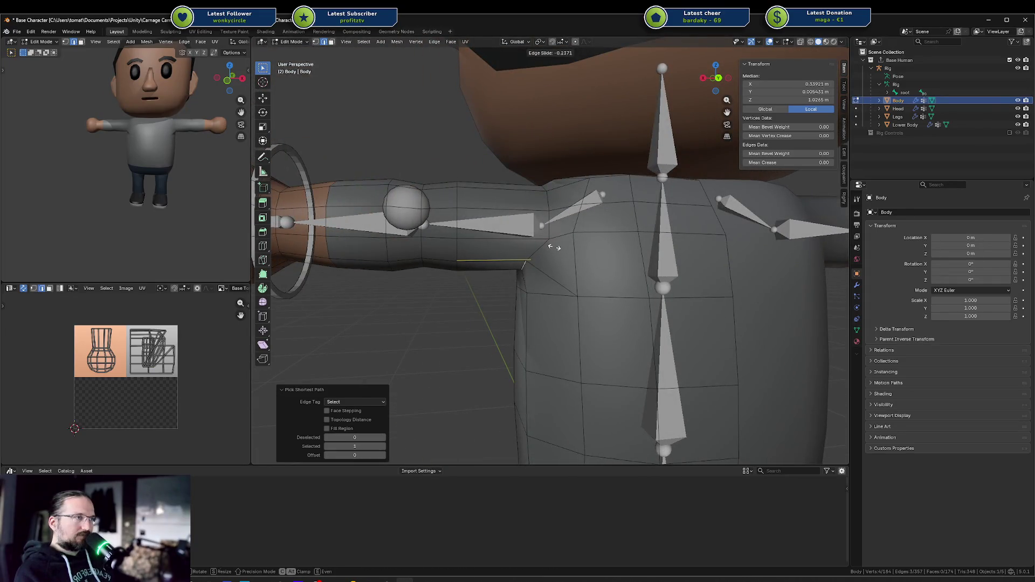
Edge-slide a single shoulder crest edge twice into a new position.
right_click(554, 247)
mouse_move(554, 247)
middle_down()
mouse_move(534, 228)
mouse_move(550, 219)
mouse_move(539, 222)
mouse_move(558, 225)
mouse_move(511, 233)
mouse_move(551, 192)
middle_up()
click(533, 227)
key(g)
key(g)
click(549, 221)
key(g)
key(g)
click(511, 232)
click(518, 216)
key(g)
key(g)
right_click(519, 219)
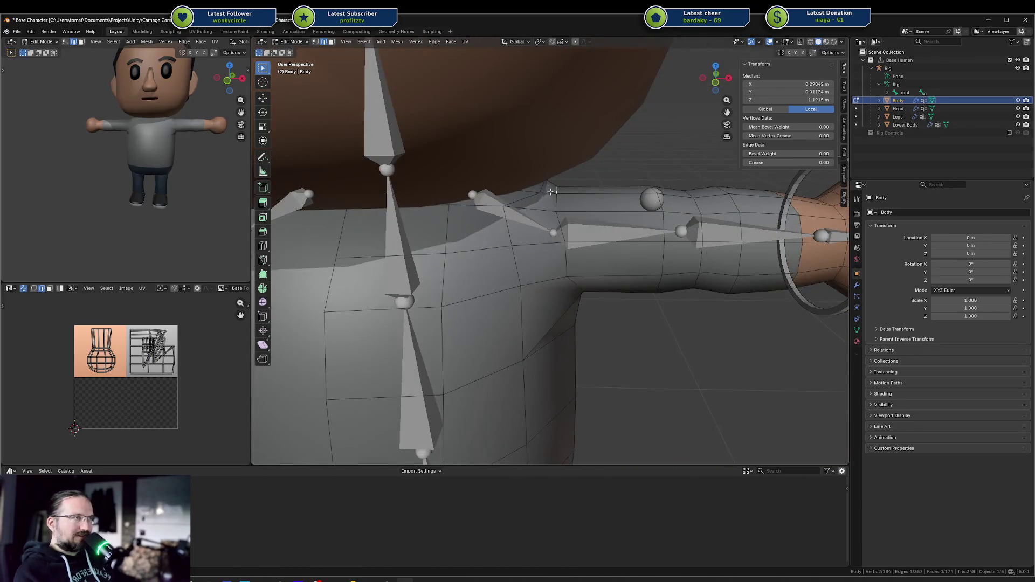
Hide the Head object, then raise the selected shoulder edges along Z and shift them along X.
click(1018, 108)
middle_drag(496, 162, 506, 157)
key(g)
key(g)
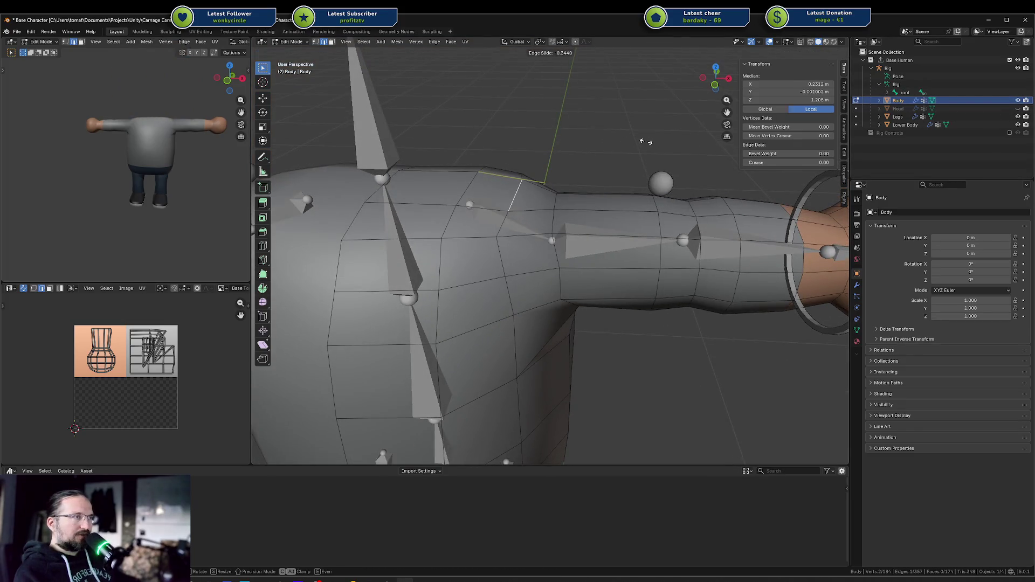
right_click(641, 141)
mouse_move(641, 141)
middle_down()
mouse_move(520, 151)
mouse_move(565, 159)
mouse_move(548, 160)
middle_up()
key(g)
key(z)
click(568, 161)
key(g)
key(x)
click(560, 164)
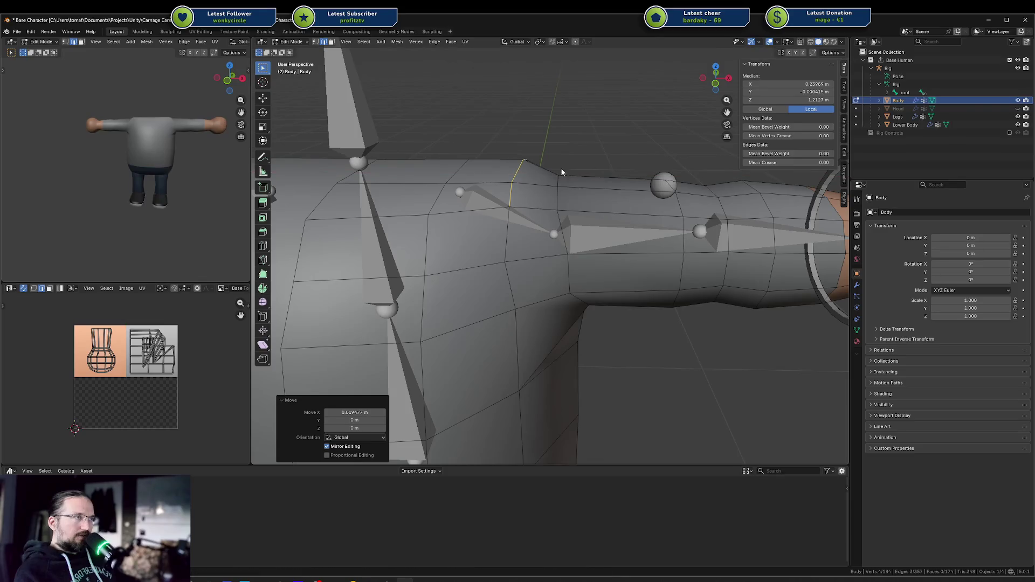
Select a shoulder edge path and reposition it from the front view.
click(560, 180)
middle_drag(560, 180, 509, 208)
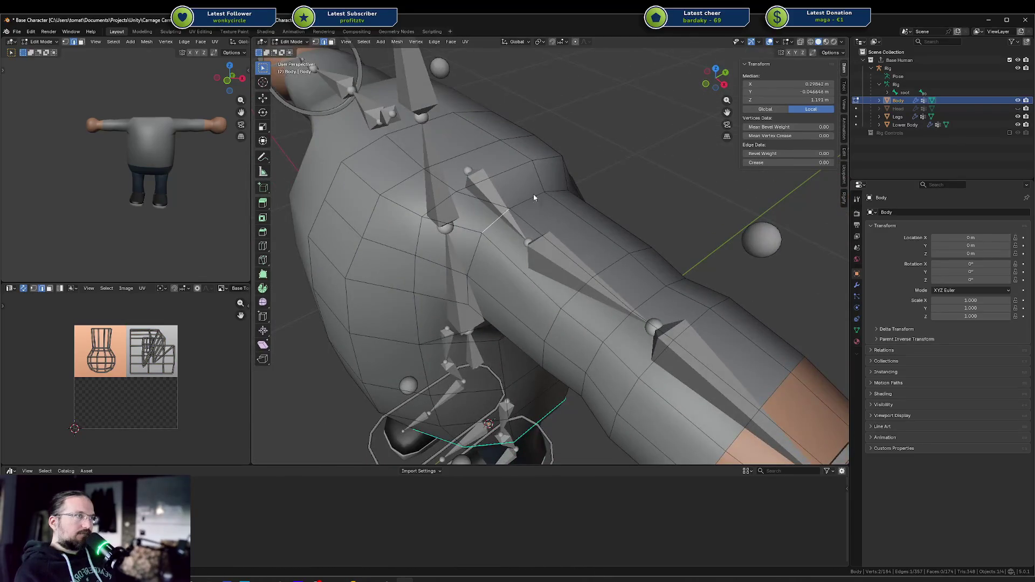
ctrl+click(528, 201)
key(KP_1)
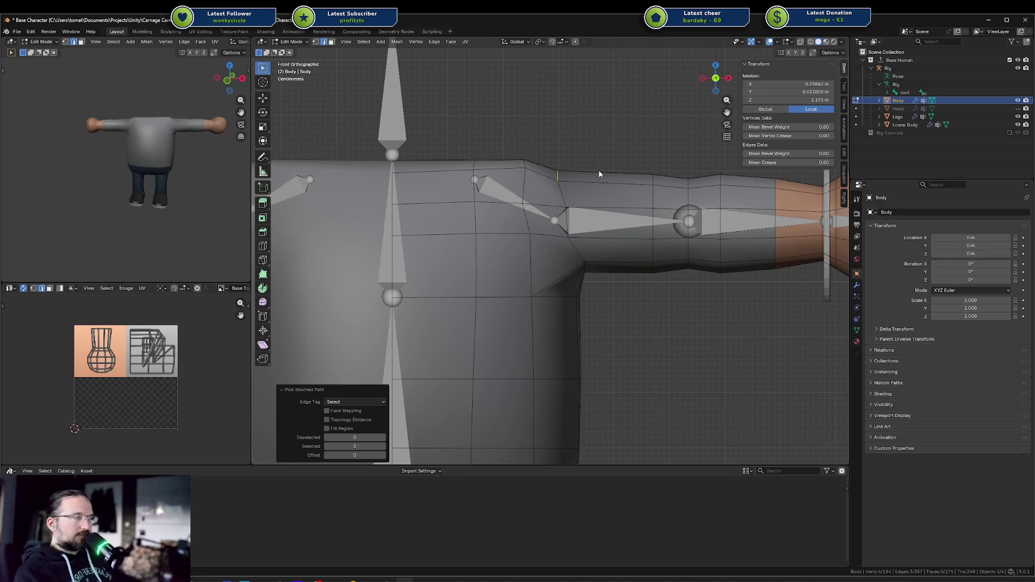
key(g)
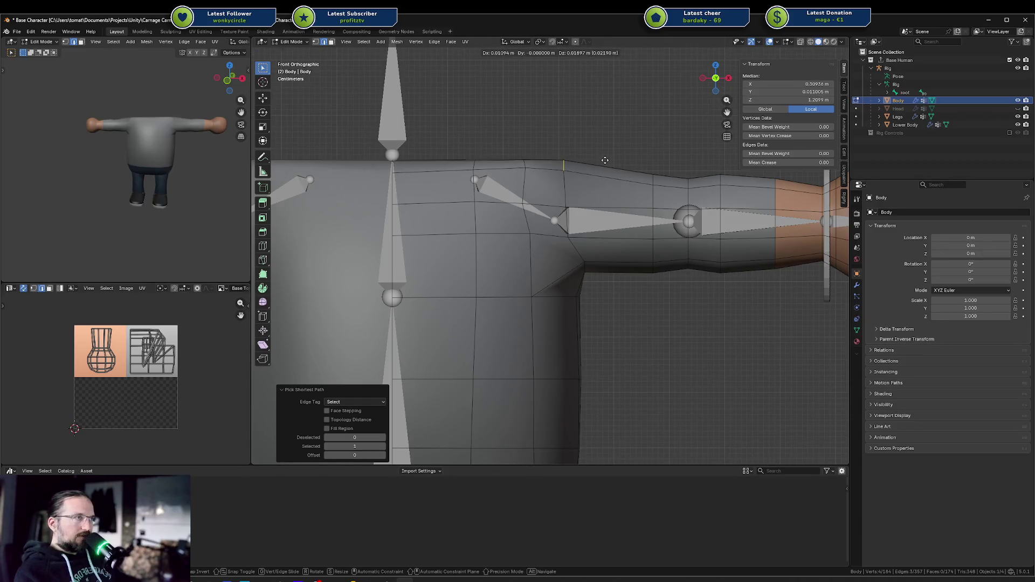
right_click(604, 160)
mouse_move(604, 161)
middle_down()
mouse_move(548, 147)
mouse_move(516, 173)
middle_up()
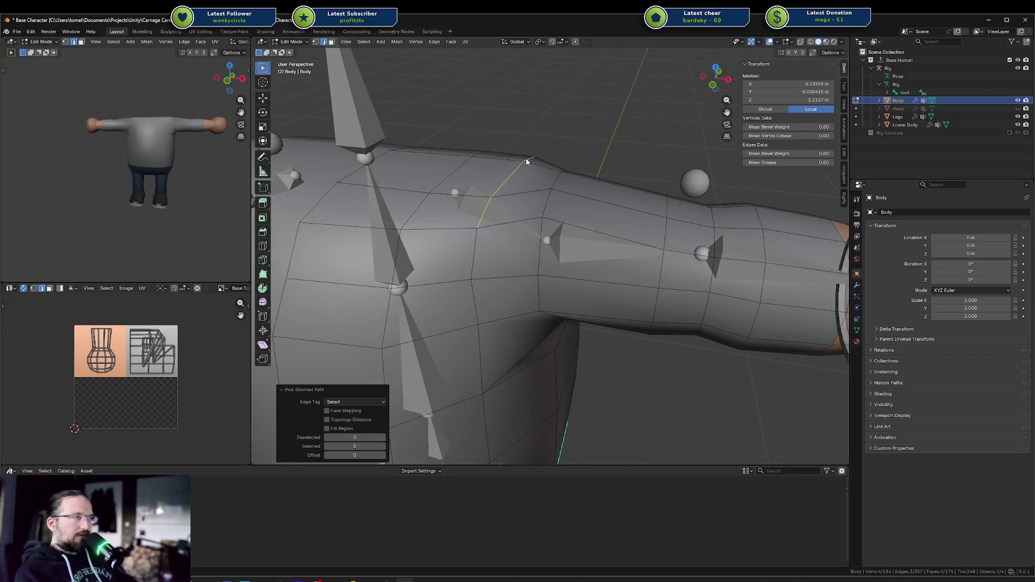
key(KP_1)
key(g)
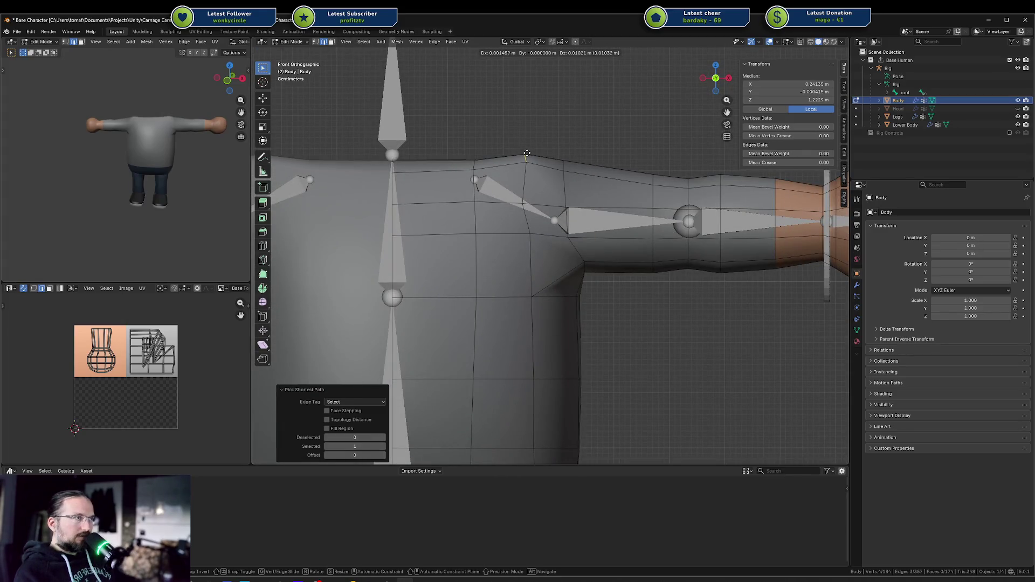
click(527, 153)
Slide an armpit vertex along its edge, then slide it together with a second vertex.
click(523, 203)
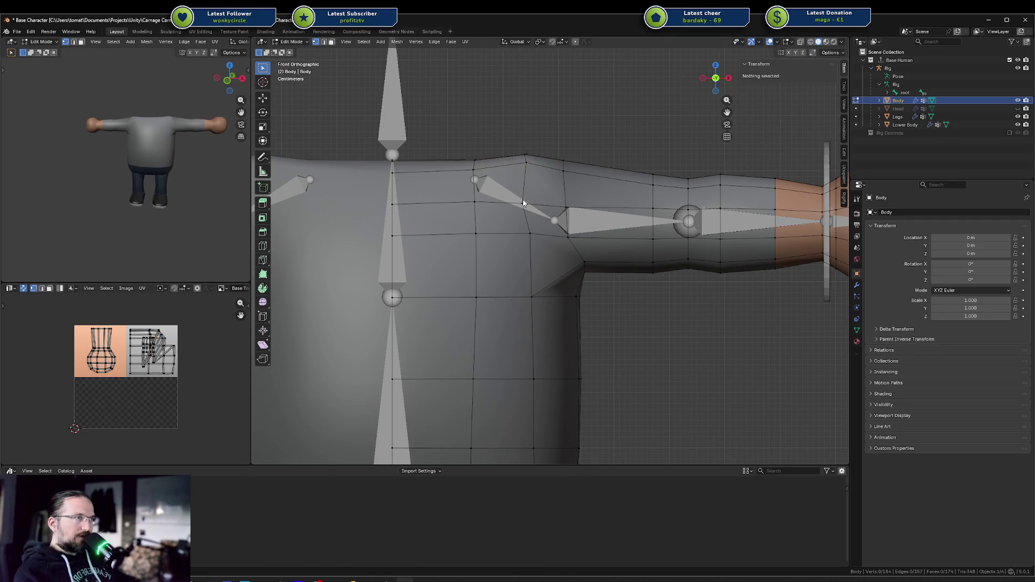
click(532, 211)
key(g)
key(g)
click(543, 209)
middle_drag(543, 209, 388, 212)
shift+click(617, 215)
key(KP_1)
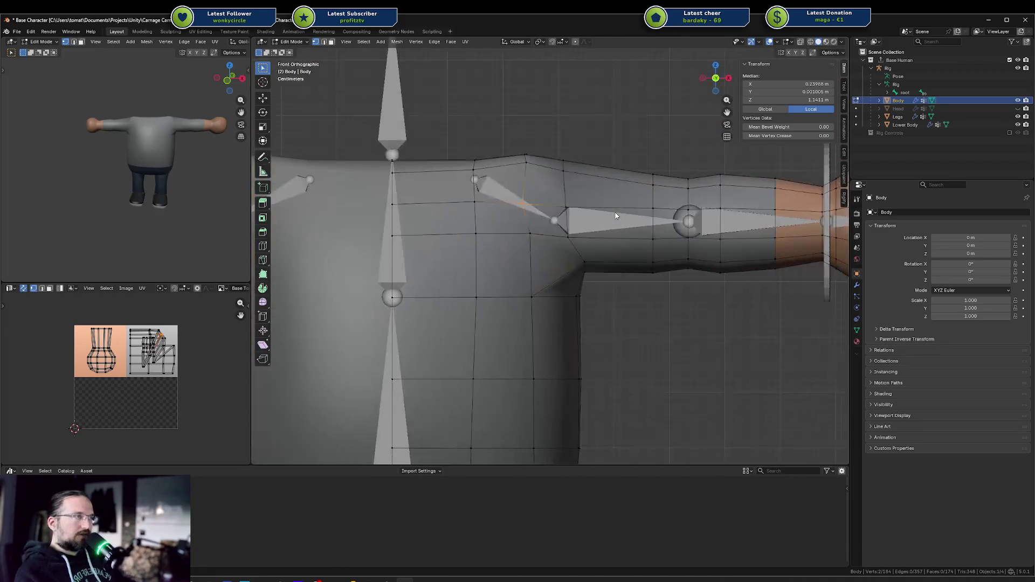
key(g)
key(g)
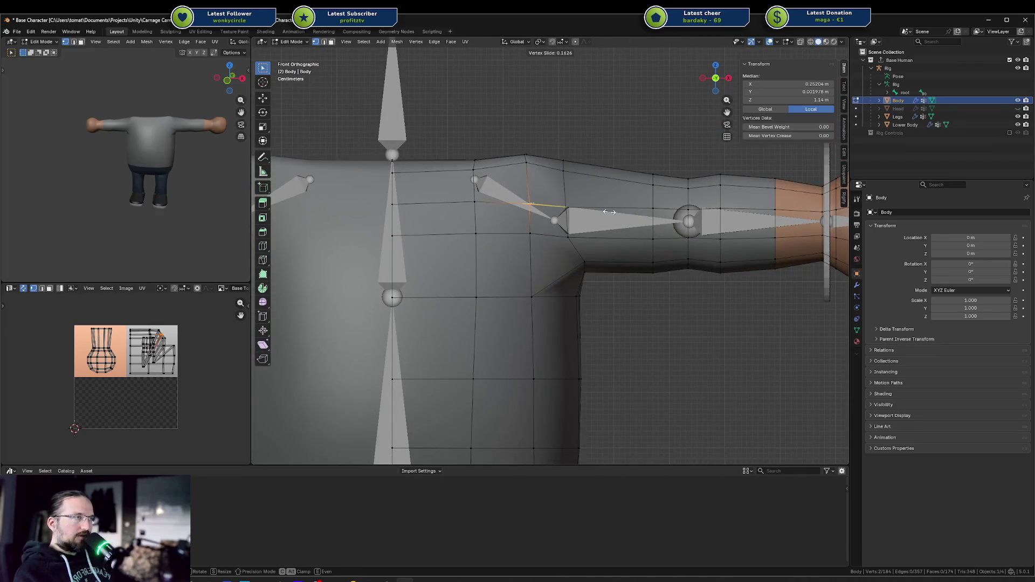
click(607, 212)
Select two armpit vertices and begin vertex-sliding them with Shift+V.
click(582, 269)
middle_drag(582, 270, 434, 251)
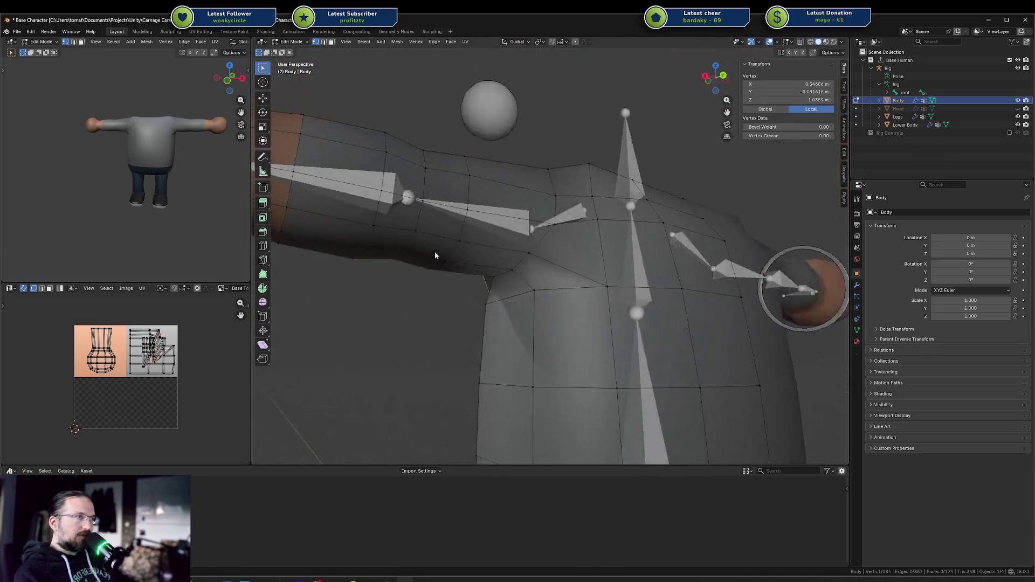
shift+click(526, 252)
key(KP_1)
key(shift+v)
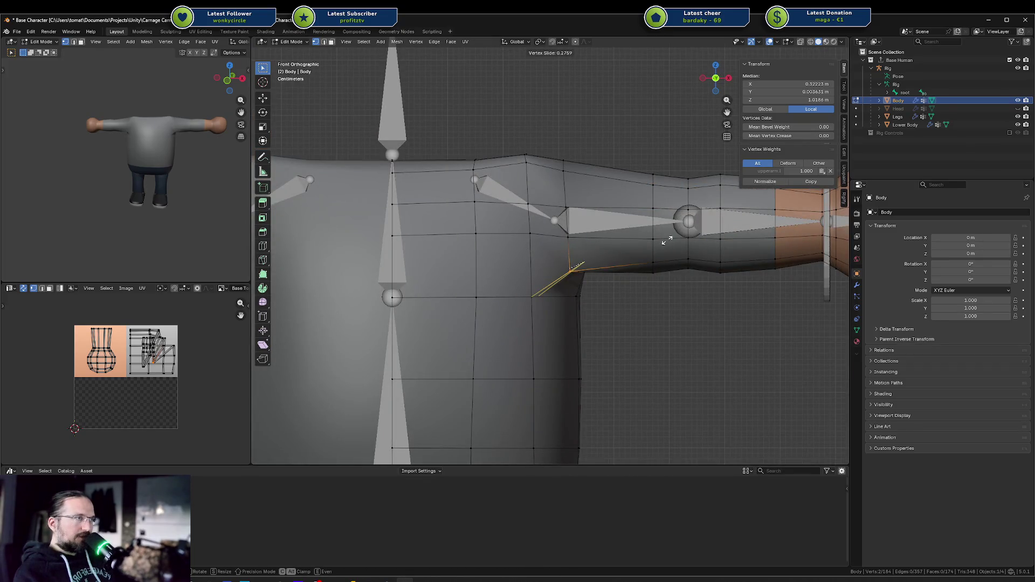
Finish the armpit vertex slide and edge-slide a shoulder edge down under the armpit.
click(665, 240)
mouse_move(666, 241)
middle_down()
mouse_move(565, 224)
mouse_move(491, 263)
mouse_move(513, 292)
mouse_move(542, 298)
mouse_move(540, 273)
mouse_move(521, 274)
mouse_move(547, 293)
mouse_move(553, 323)
middle_up()
key(2)
click(554, 283)
key(g)
key(g)
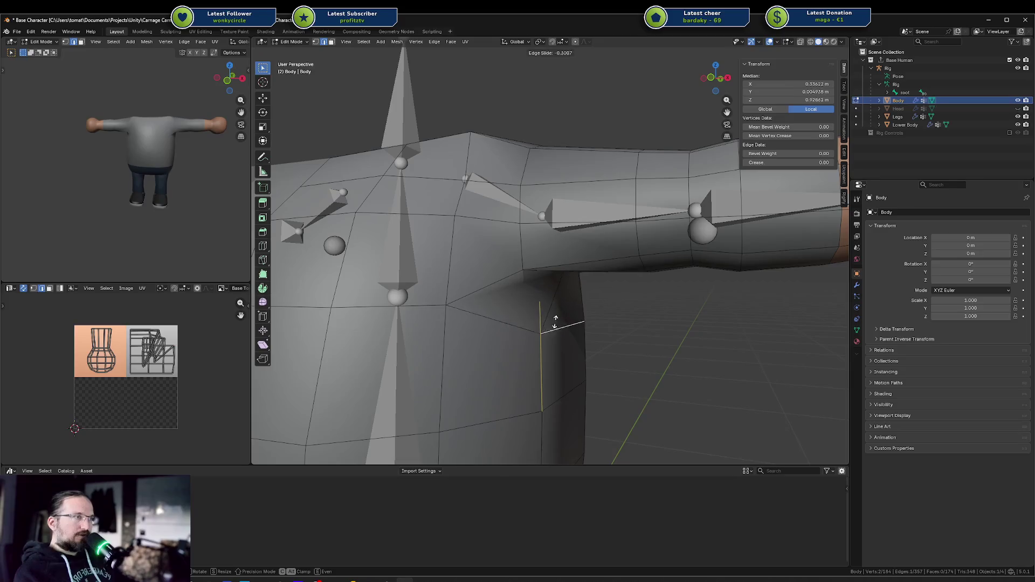
click(557, 330)
key(g)
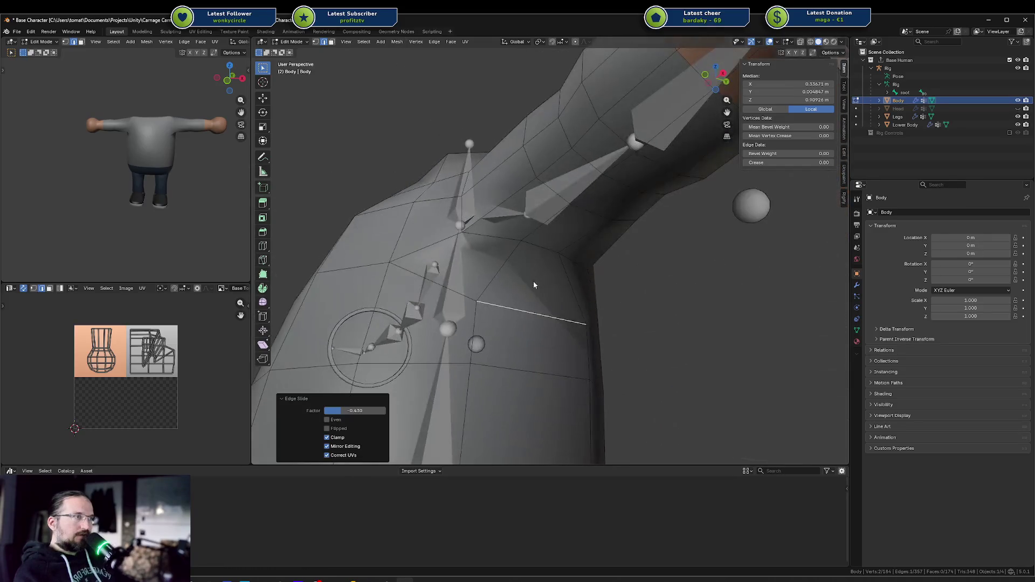
key(g)
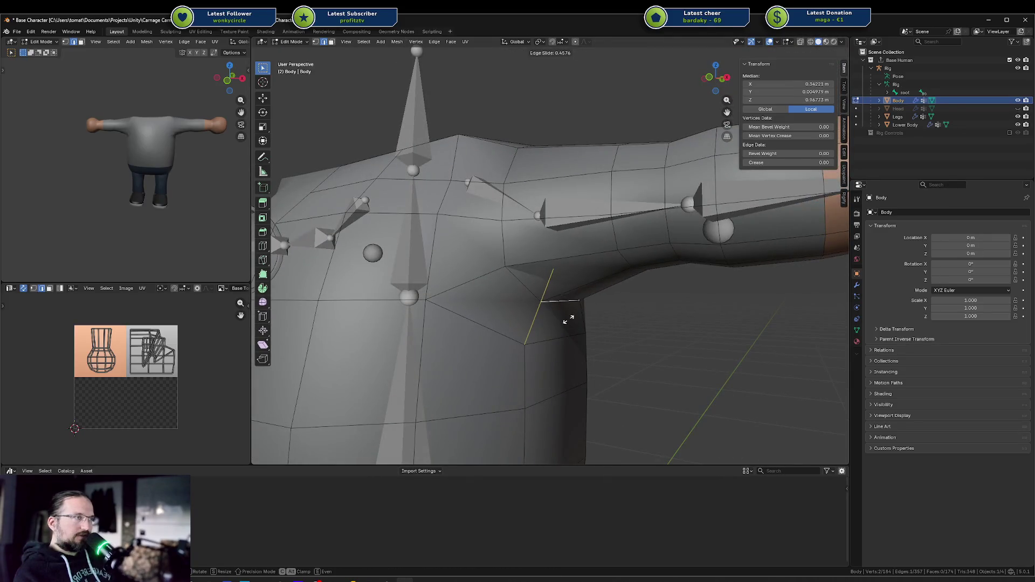
click(567, 327)
Vertex-slide a single armpit vertex, abandoning a previewed torso loop cut.
scroll(600, 303, down, 6)
mouse_move(593, 305)
middle_down()
mouse_move(550, 326)
mouse_move(546, 344)
mouse_move(555, 328)
mouse_move(535, 332)
mouse_move(521, 360)
middle_up()
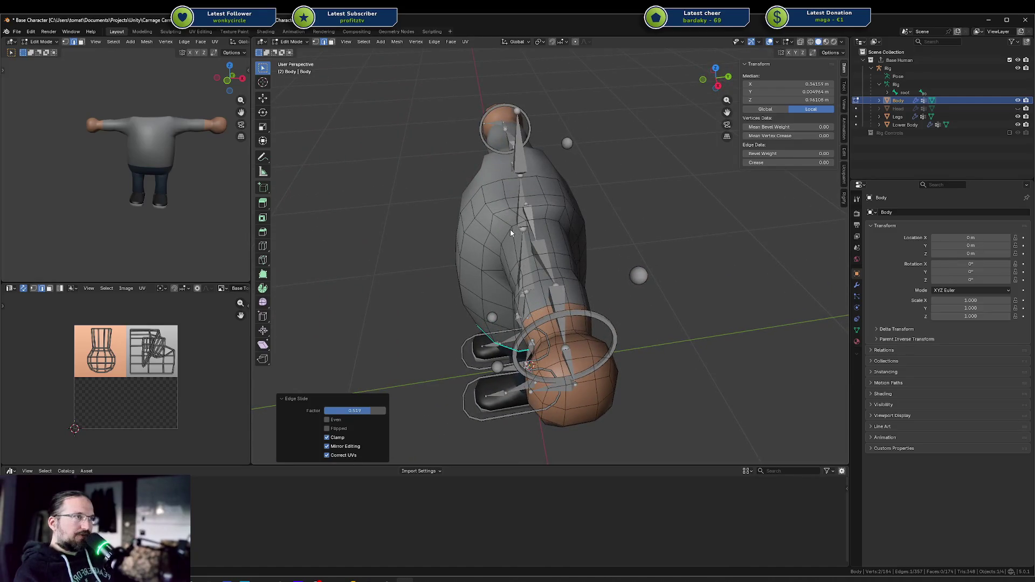
key(ctrl+r)
key(Escape)
mouse_move(505, 225)
middle_down()
mouse_move(536, 176)
mouse_move(549, 274)
mouse_move(474, 285)
mouse_move(465, 304)
mouse_move(493, 279)
mouse_move(469, 269)
mouse_move(469, 281)
mouse_move(506, 269)
middle_up()
click(469, 281)
key(shift+v)
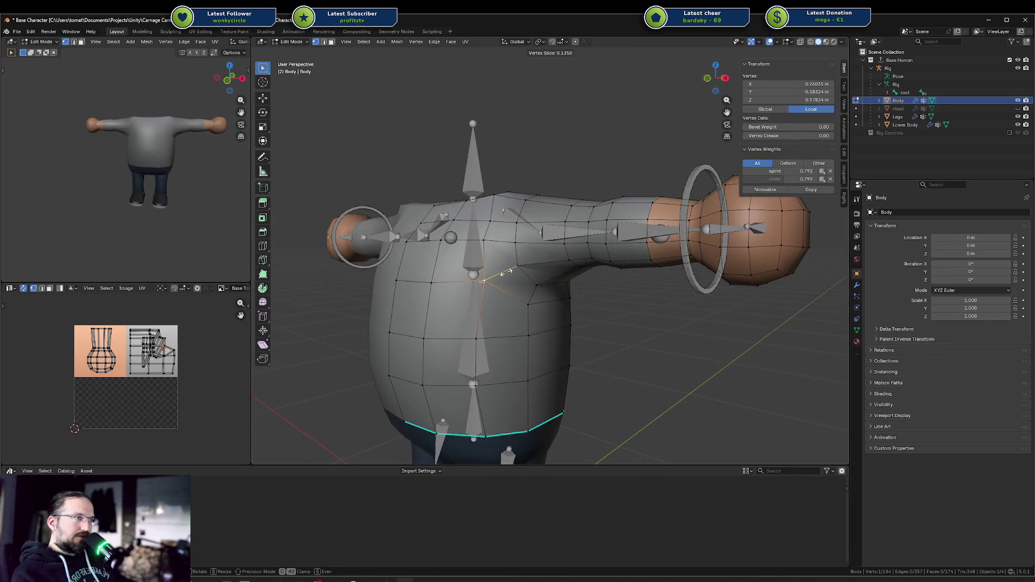
click(506, 271)
Slide the upper-arm edge loop closer to the shoulder.
mouse_move(506, 271)
middle_down()
mouse_move(501, 284)
mouse_move(528, 273)
mouse_move(509, 248)
mouse_move(551, 250)
mouse_move(552, 240)
middle_up()
key(a)
key(alt+a)
key(a)
key(alt+a)
key(2)
alt+click(551, 239)
key(g)
key(g)
click(558, 236)
Select an armpit edge path and move it in the front view.
mouse_move(565, 228)
middle_down()
mouse_move(562, 240)
mouse_move(572, 221)
middle_up()
key(KP_1)
scroll(593, 251, up, 5)
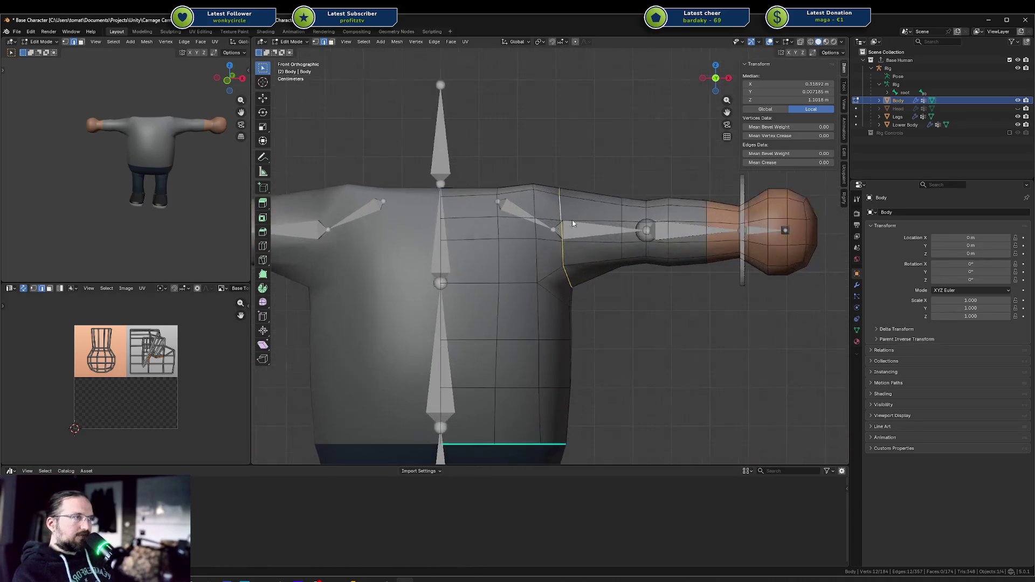
key(a)
mouse_move(591, 257)
middle_down()
mouse_move(508, 234)
mouse_move(536, 246)
middle_up()
click(509, 234)
ctrl+click(537, 246)
key(KP_1)
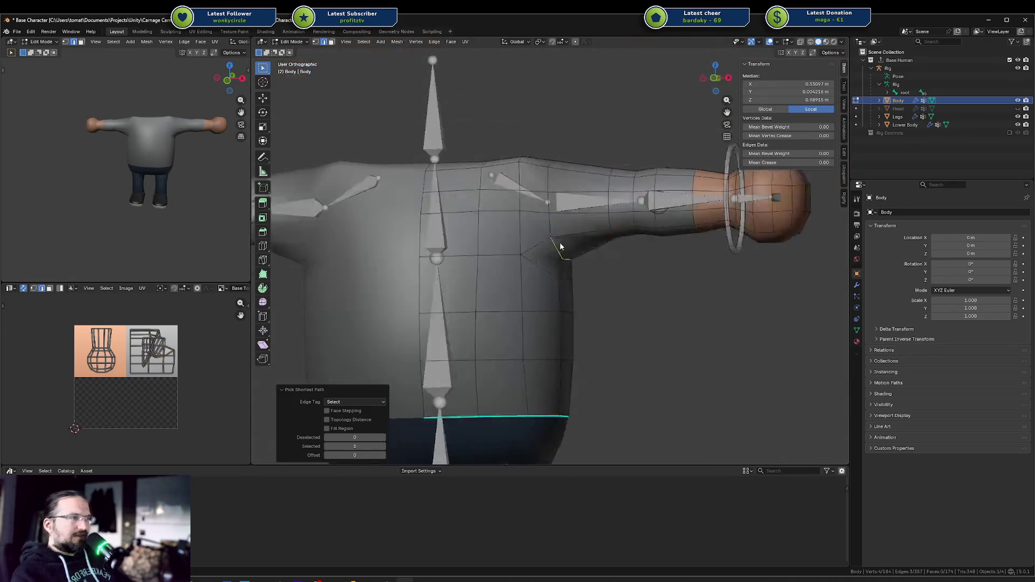
key(g)
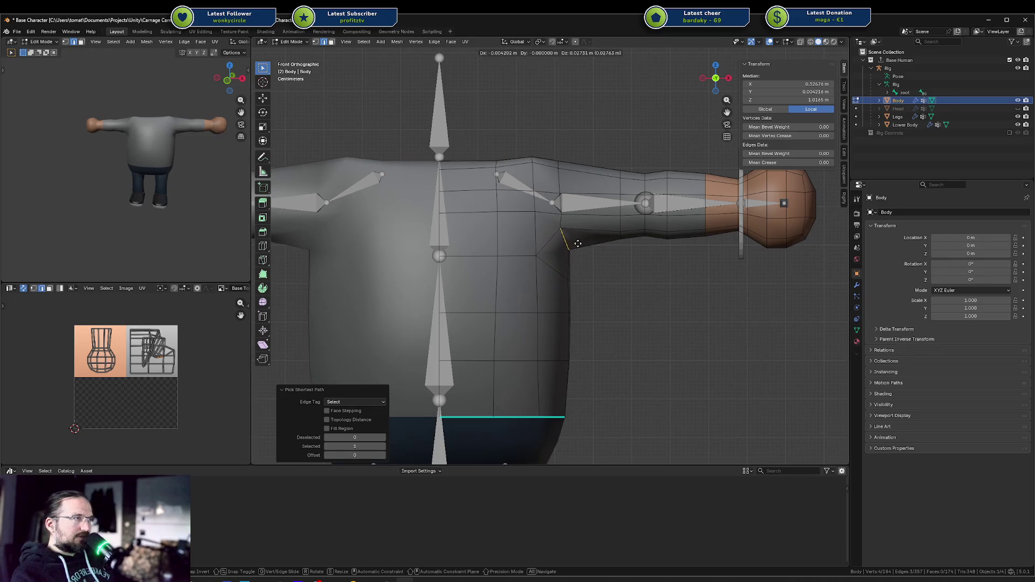
click(579, 244)
Edge-slide an underarm edge by a factor of about 0.756.
middle_drag(579, 244, 529, 277)
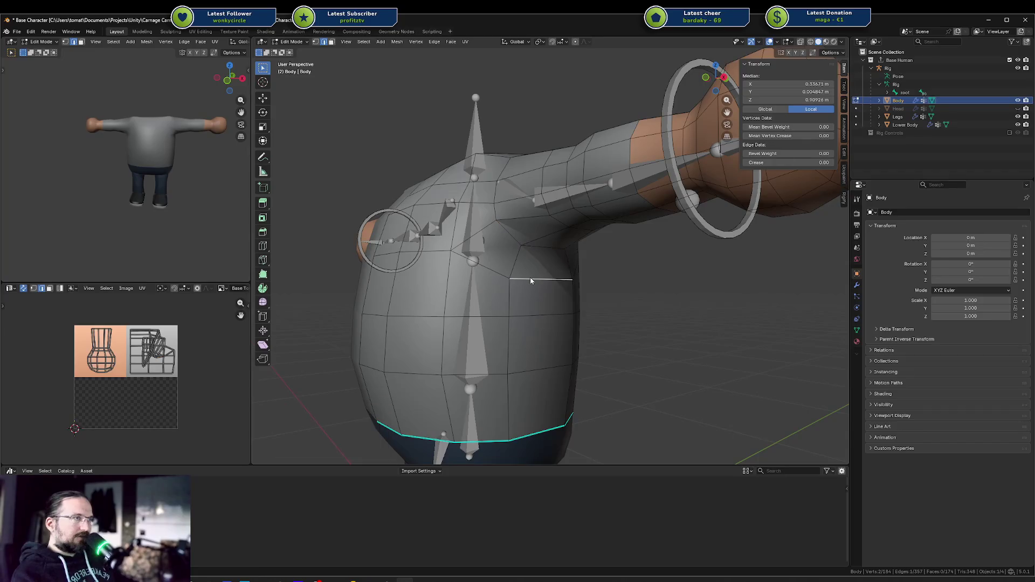
click(530, 278)
key(KP_1)
key(g)
key(g)
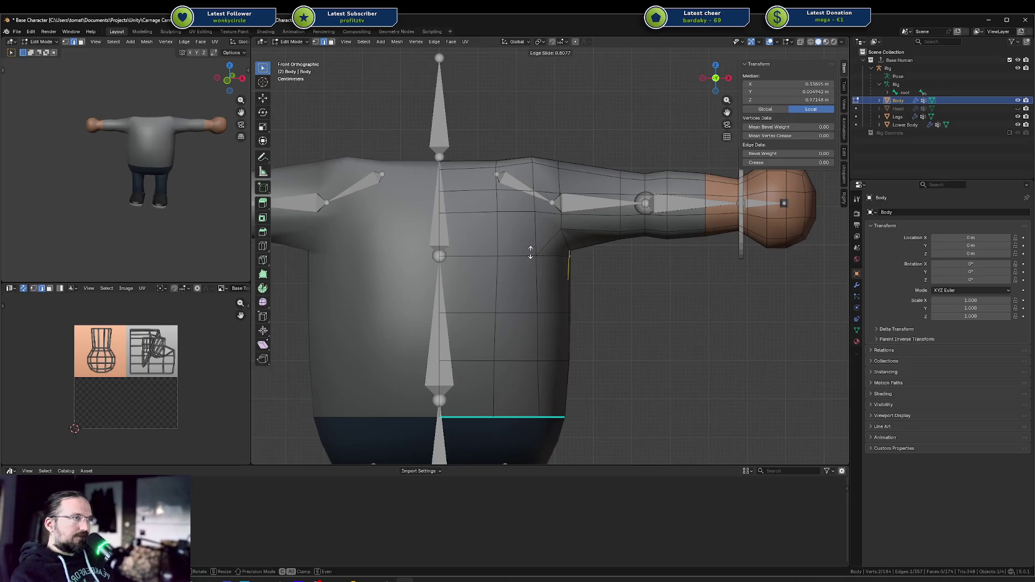
click(531, 254)
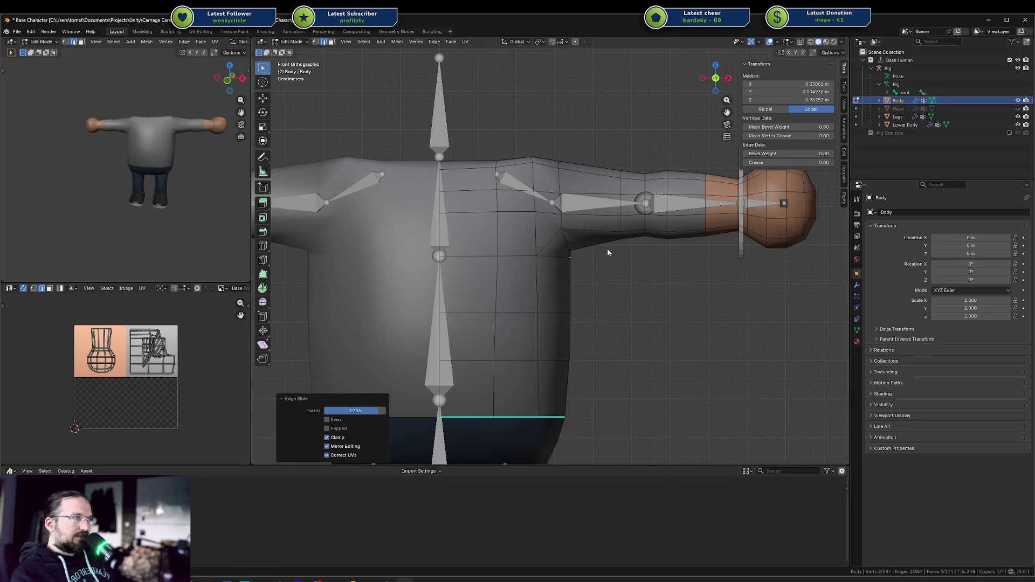
Select the armpit vertex and switch to see-through wireframe shading.
key(1)
click(561, 229)
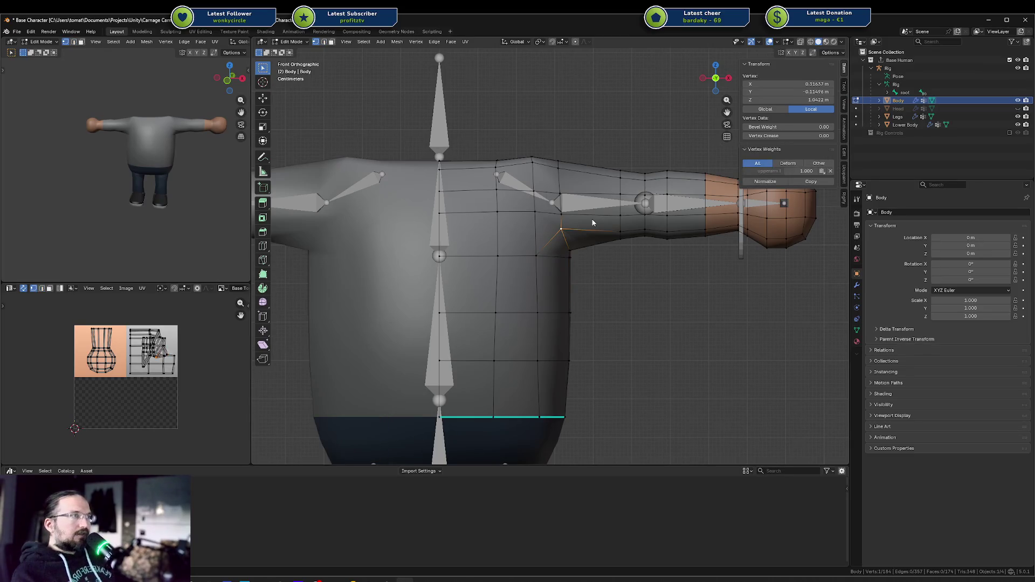
scroll(570, 200, up, 1)
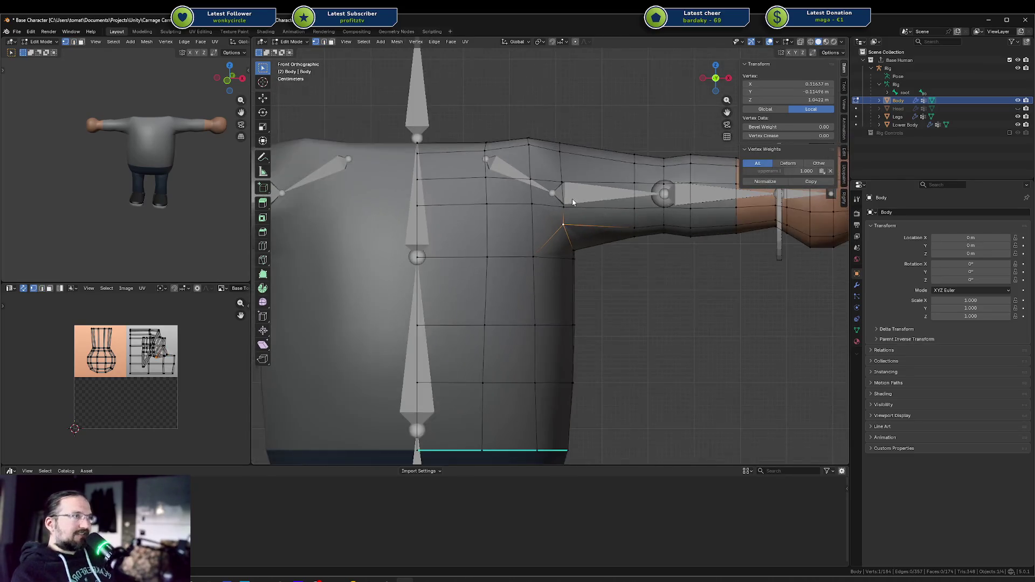
key(shift+z)
key(alt+a)
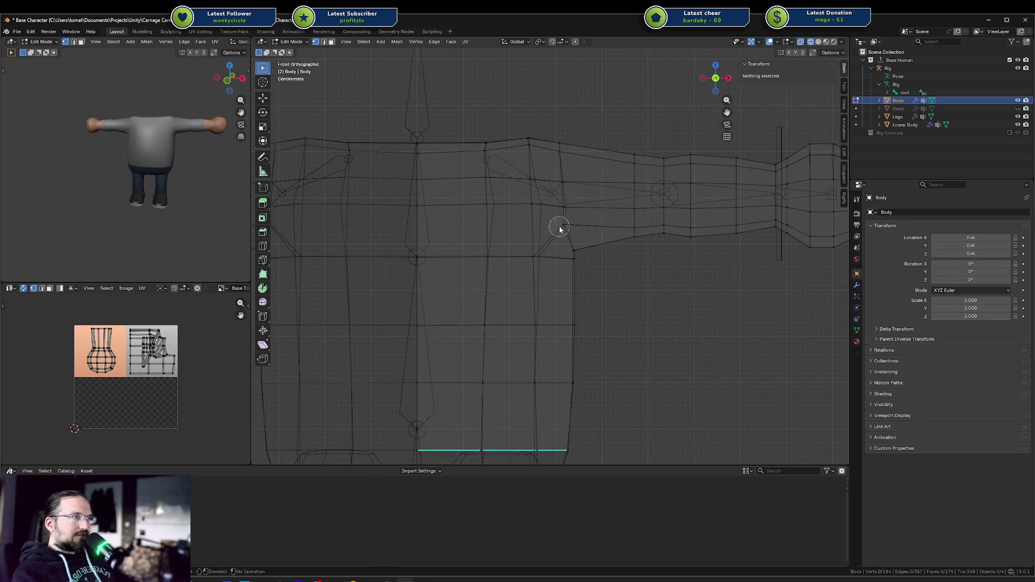
Flatten the armpit vertex to zero X scale and slide it along its edge.
click(563, 225)
key(s)
key(Return)
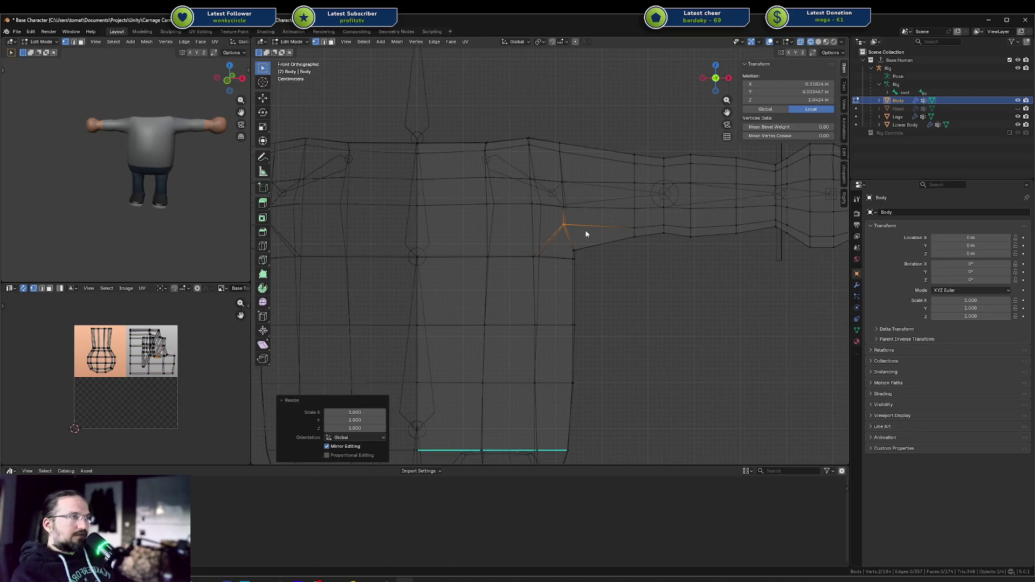
text(sz)
text(x0)
key(Return)
key(g)
key(Escape)
key(g)
key(g)
click(587, 231)
Lower the vertex above the armpit and align it vertically with S X 0.
click(561, 181)
key(g)
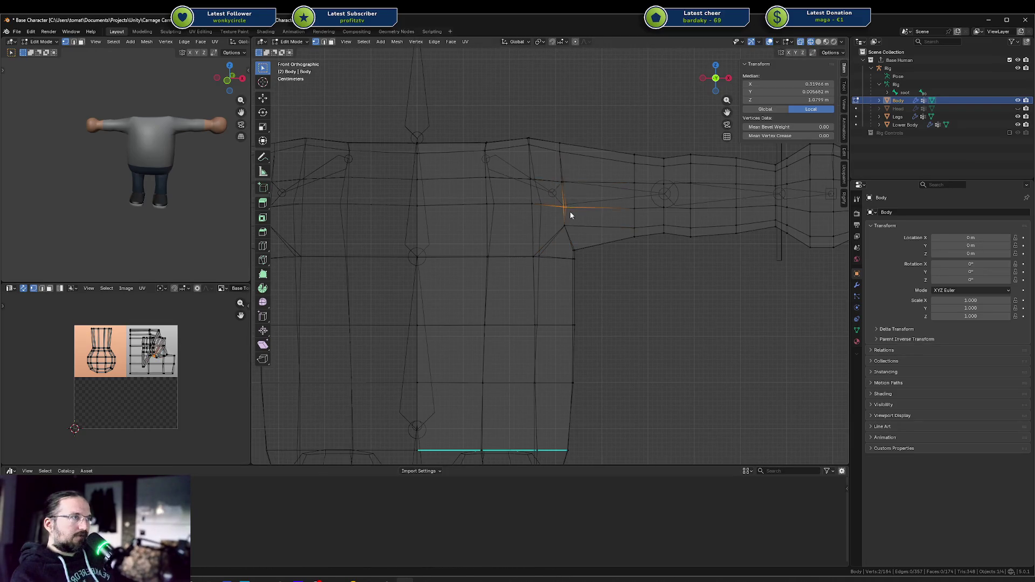
click(576, 208)
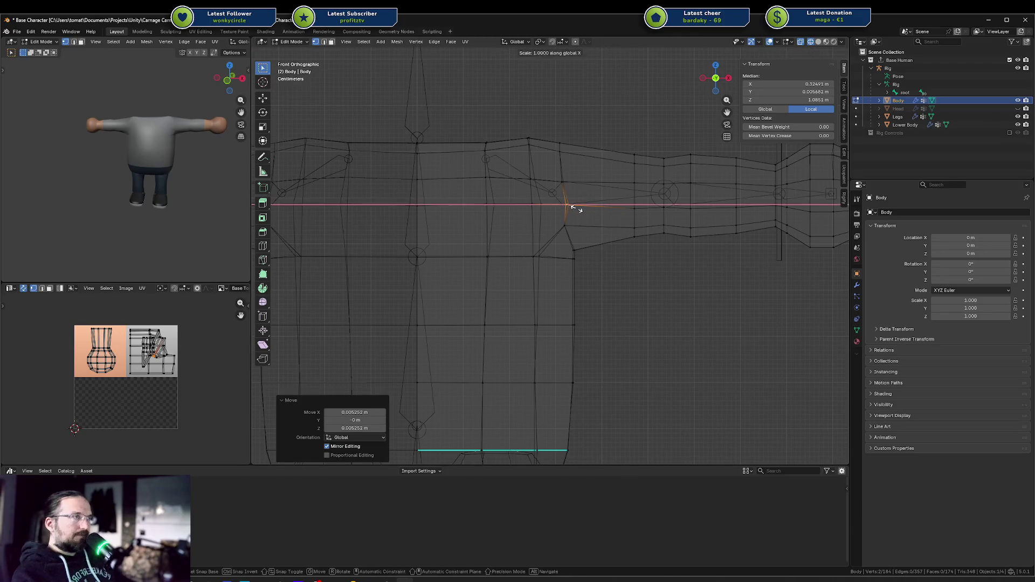
key(g)
click(565, 195)
key(ctrl+z)
key(ctrl+z)
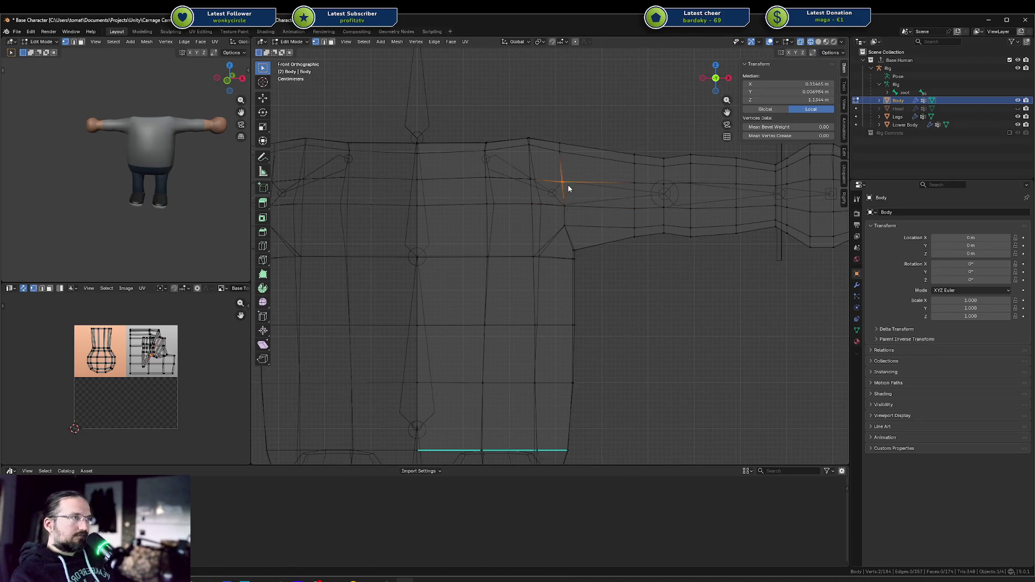
text(sx0)
key(Return)
key(g)
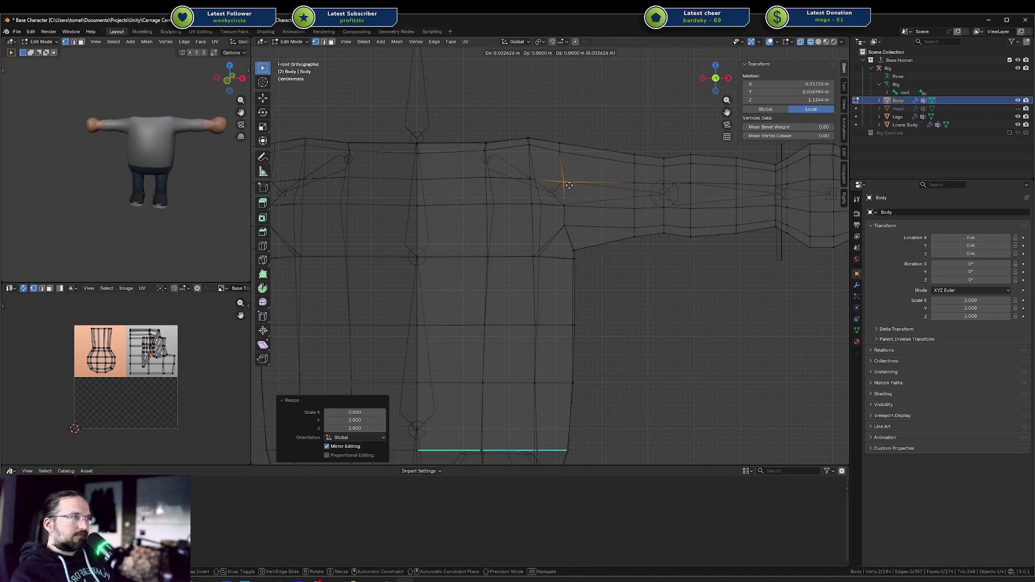
click(570, 184)
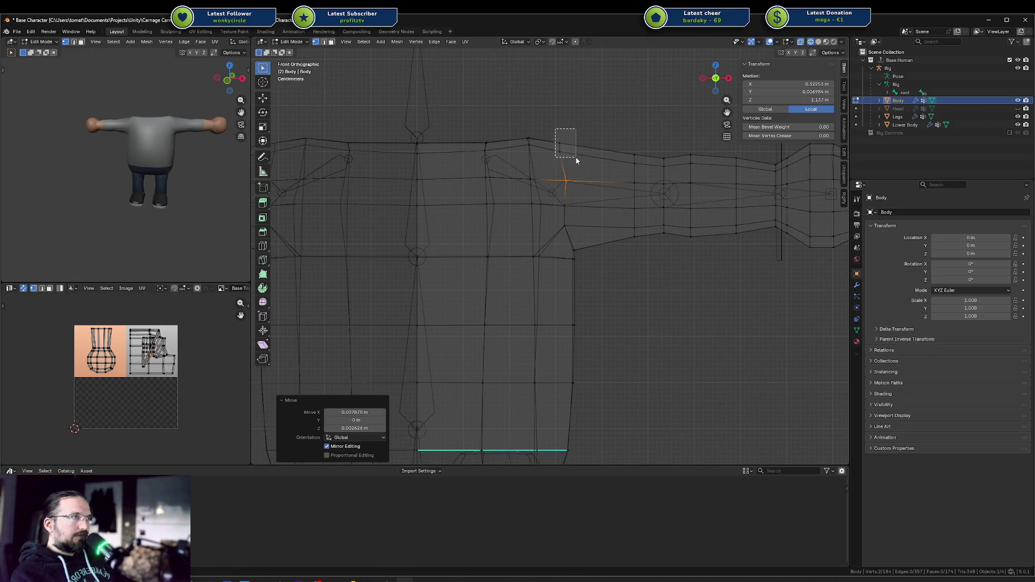
Reposition the upper arm vertices and two vertices on the underside of the arm.
shift+drag(576, 160, 576, 160)
key(g)
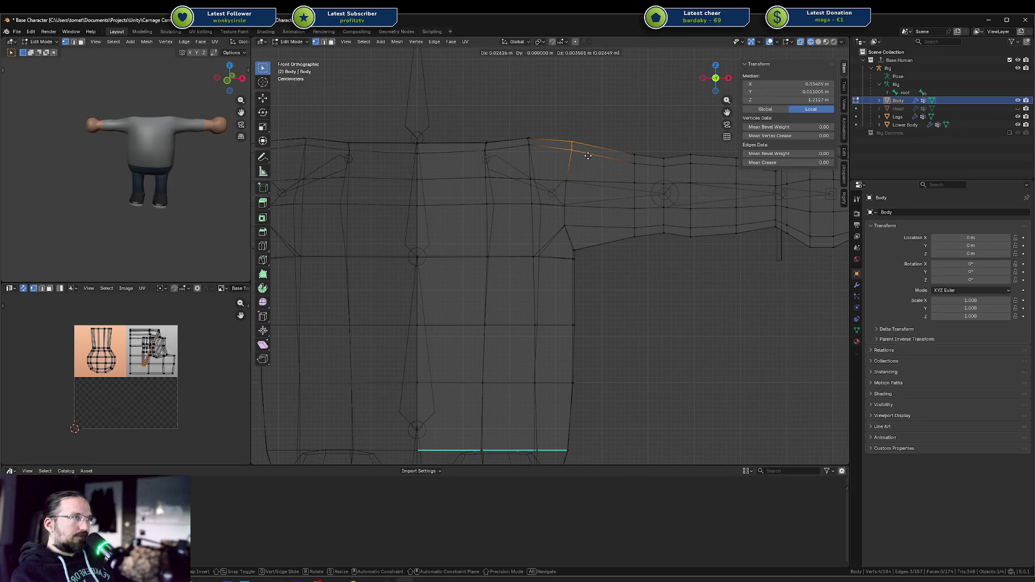
click(587, 156)
drag(553, 218, 579, 238)
key(g)
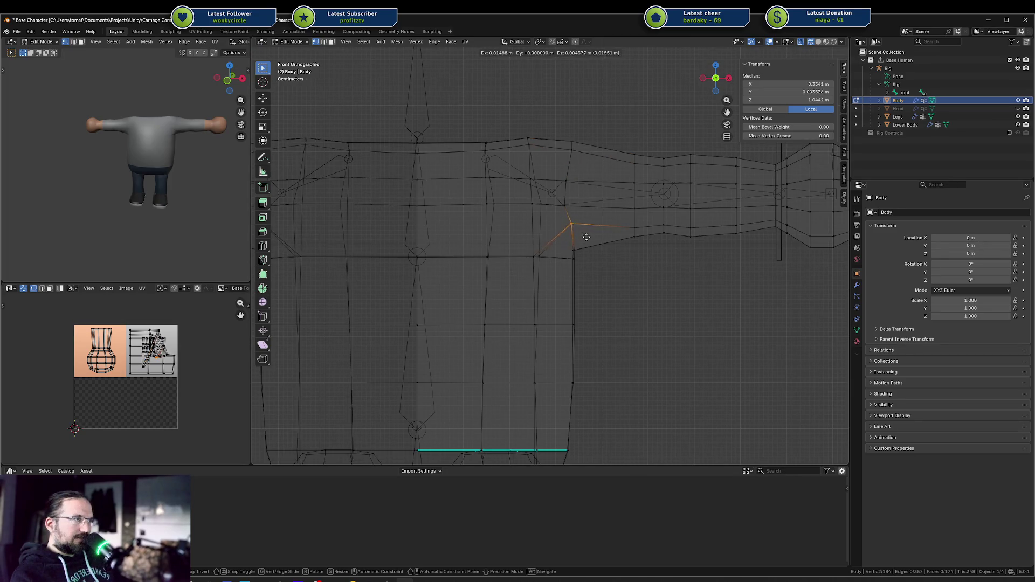
click(583, 238)
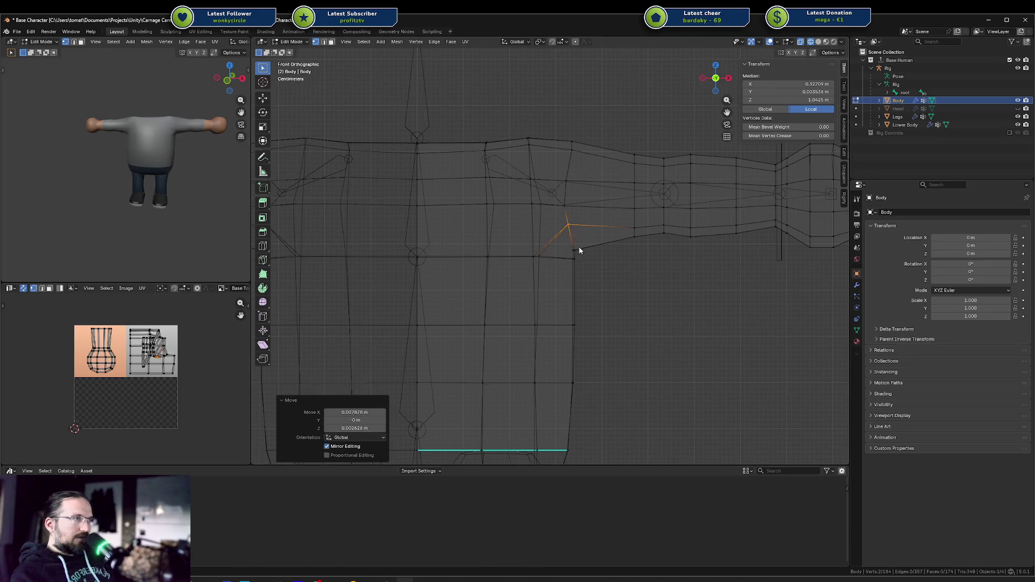
drag(583, 254, 583, 254)
key(g)
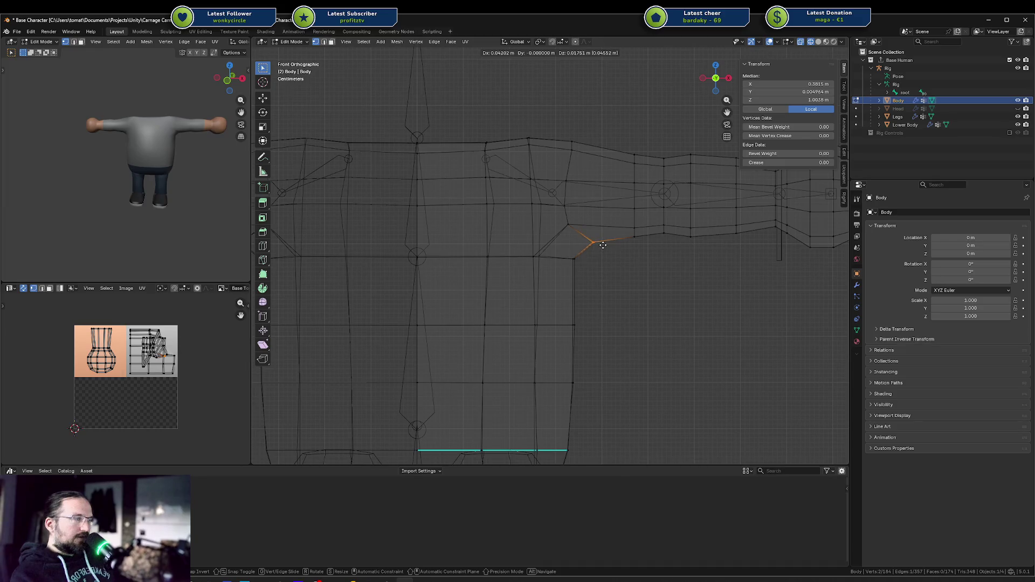
click(598, 243)
Adjust the vertices near the armpit, raising one and shifting two at the arm joint.
click(571, 220)
key(g)
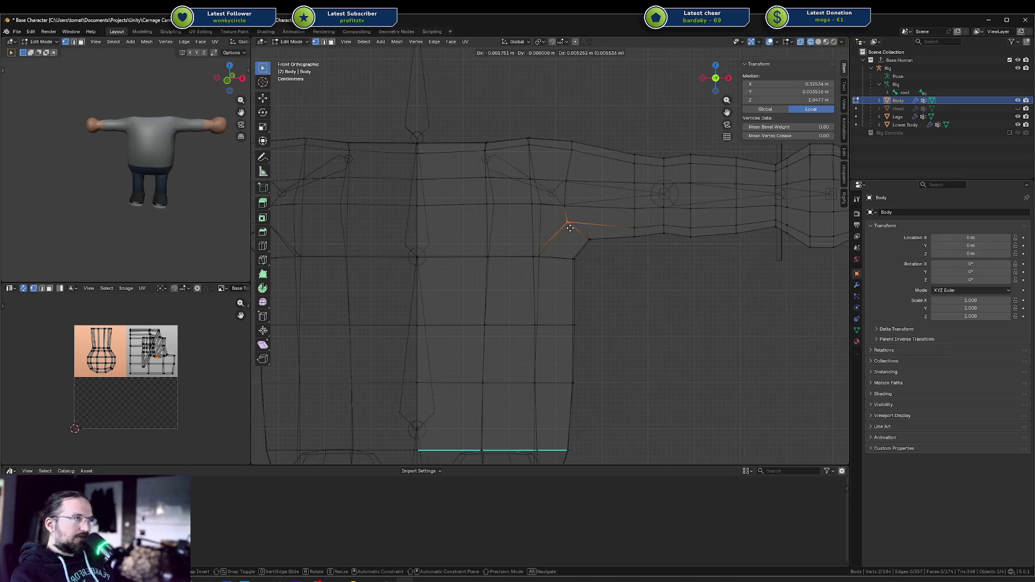
click(569, 227)
click(565, 205)
key(g)
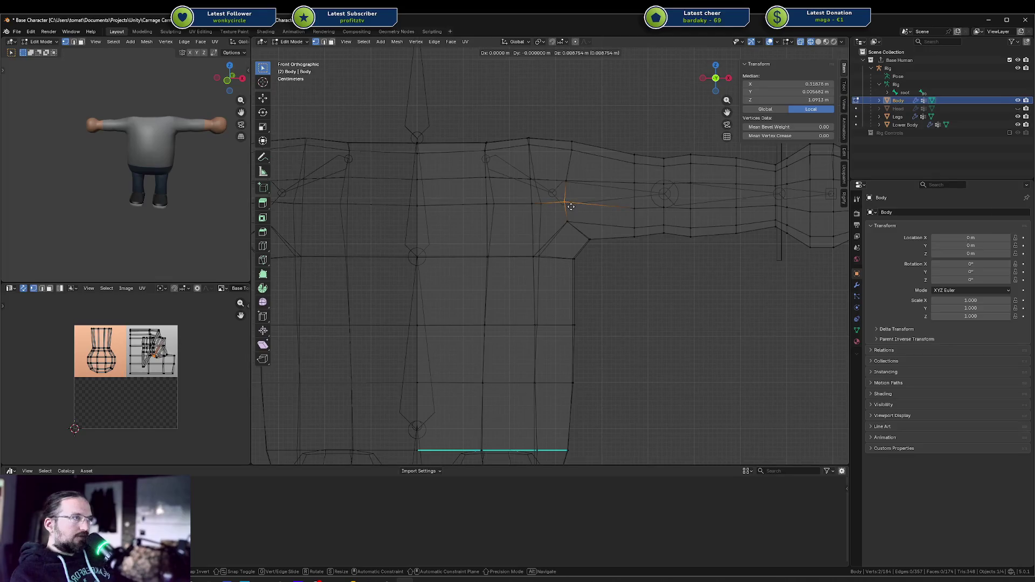
click(571, 207)
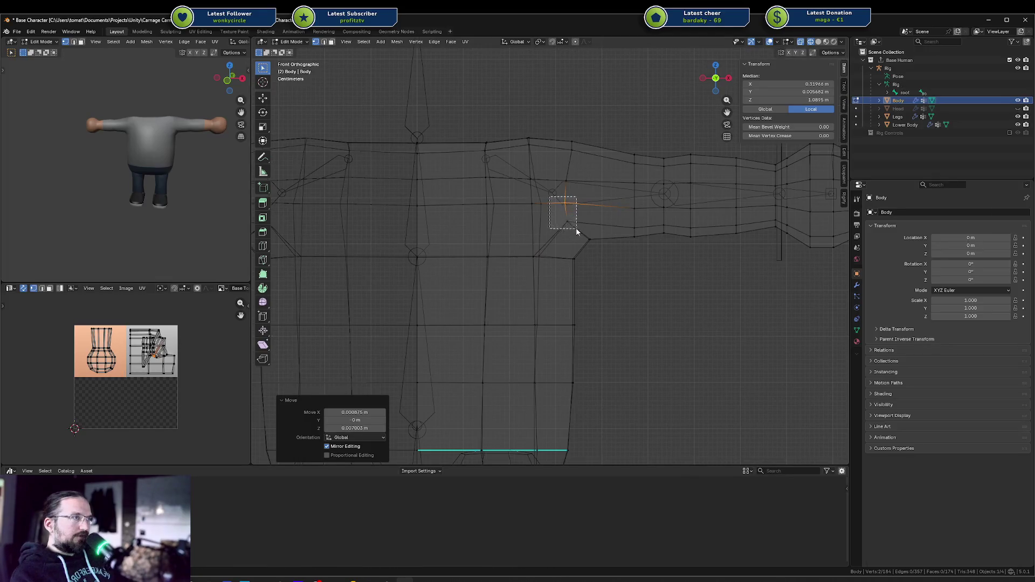
drag(576, 228, 575, 228)
key(g)
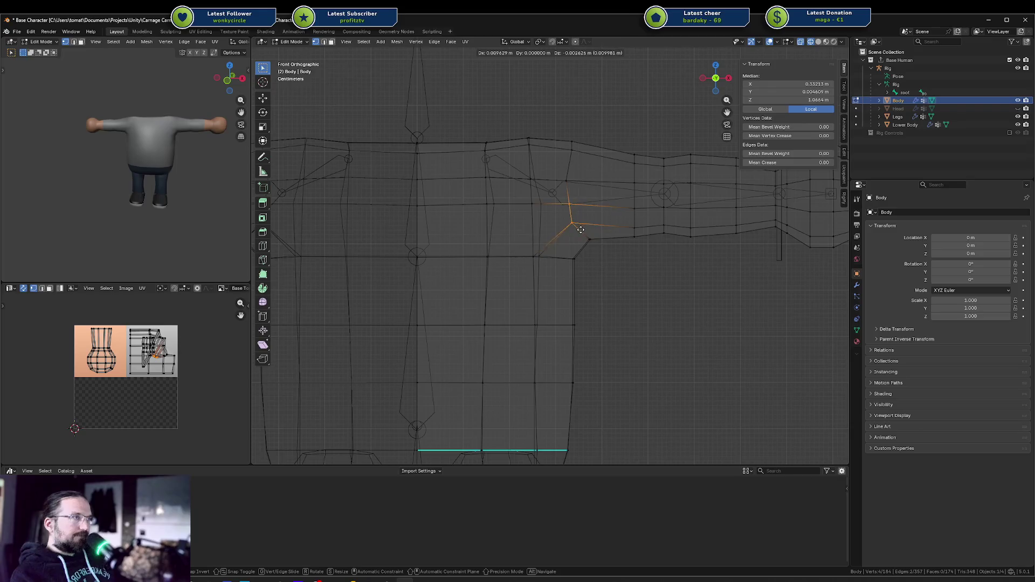
click(577, 230)
Move the top shoulder vertices slightly left into better position.
drag(571, 140, 585, 200)
key(g)
click(579, 157)
key(g)
click(581, 192)
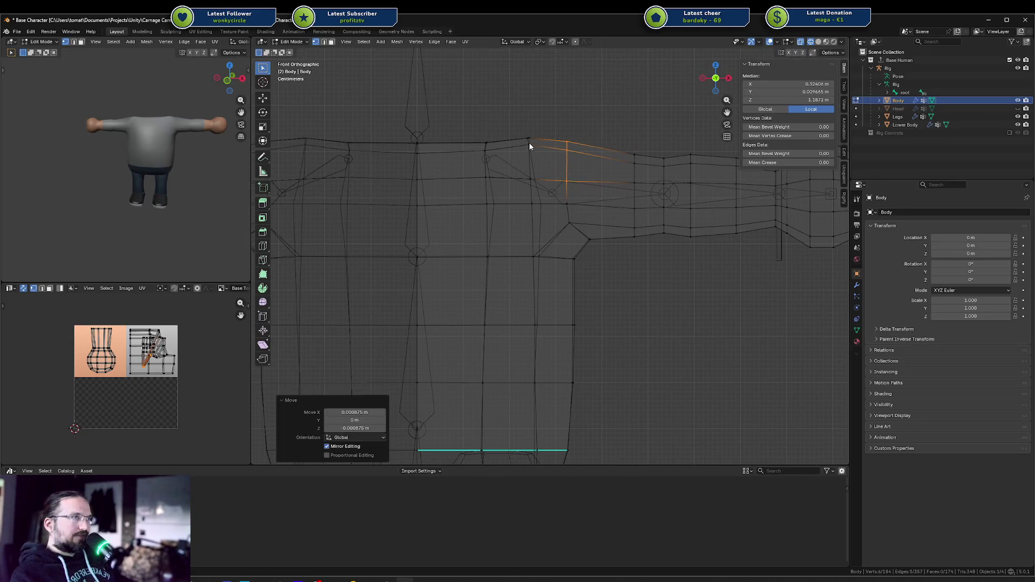
key(g)
drag(543, 163, 541, 141)
click(542, 154)
Flatten the top shoulder vertices to zero X width and reposition the vertex below them.
click(523, 132)
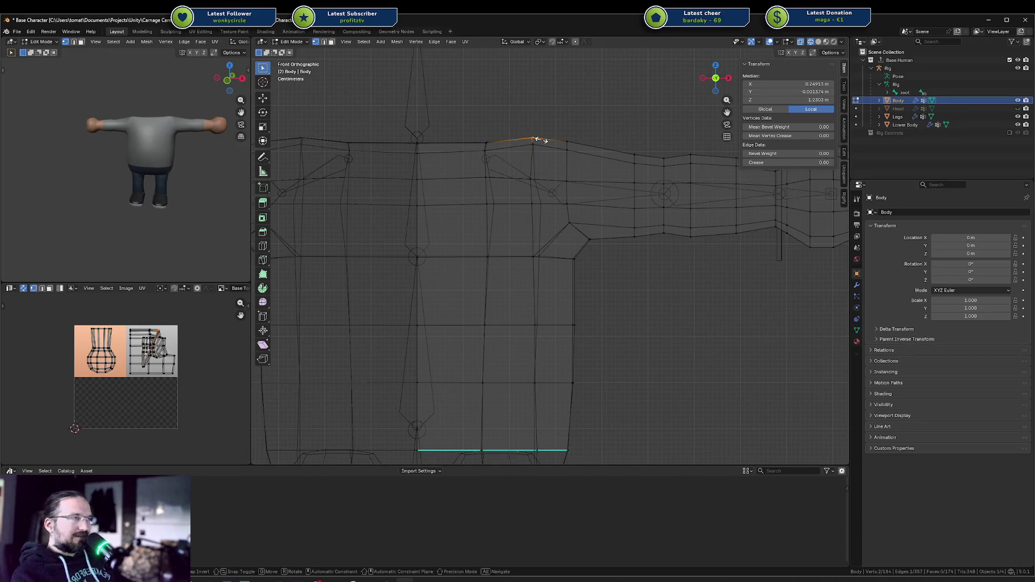
key(s)
key(x)
key(0)
key(Return)
click(538, 152)
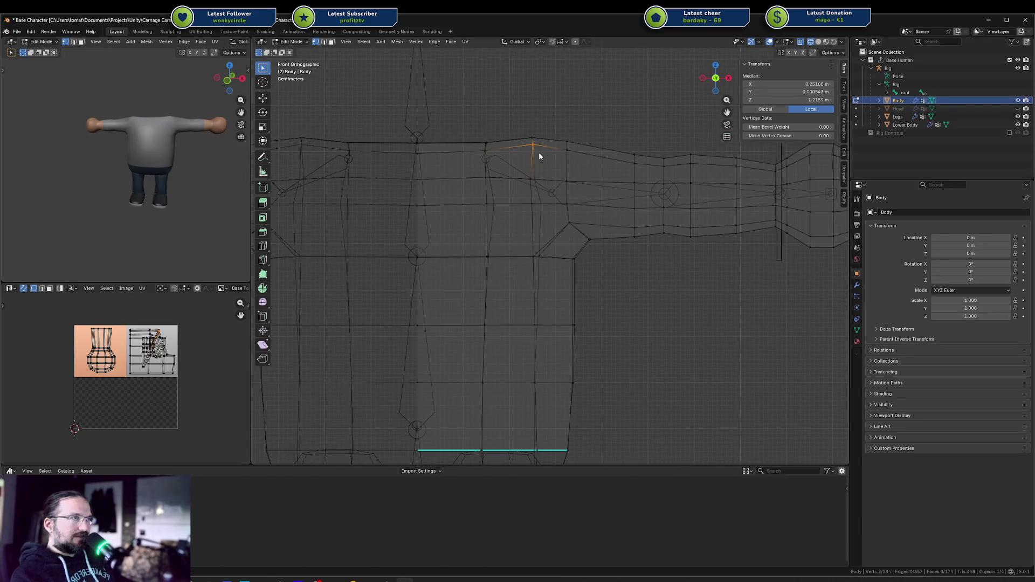
key(g)
key(x)
right_click(539, 152)
key(g)
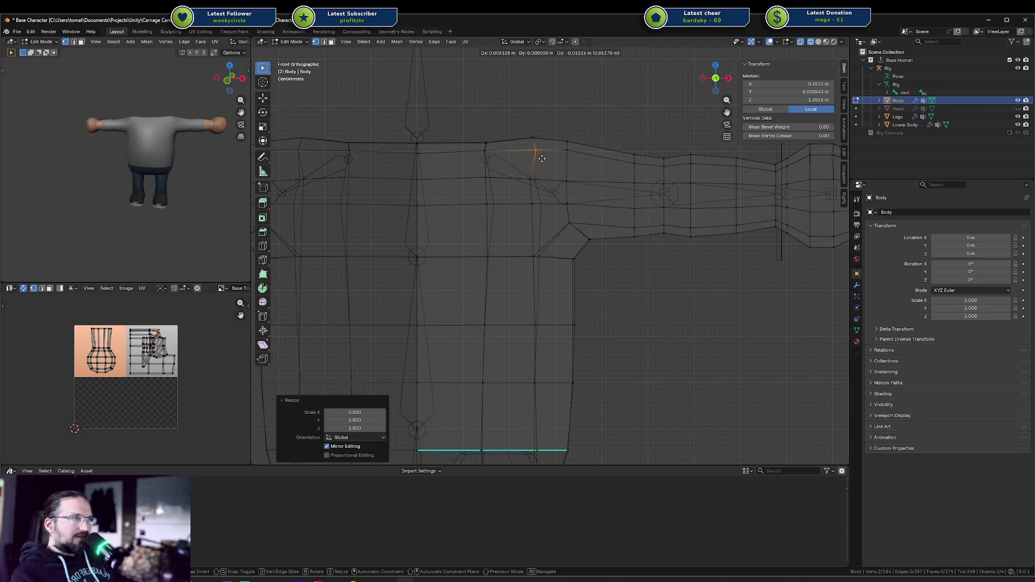
click(538, 161)
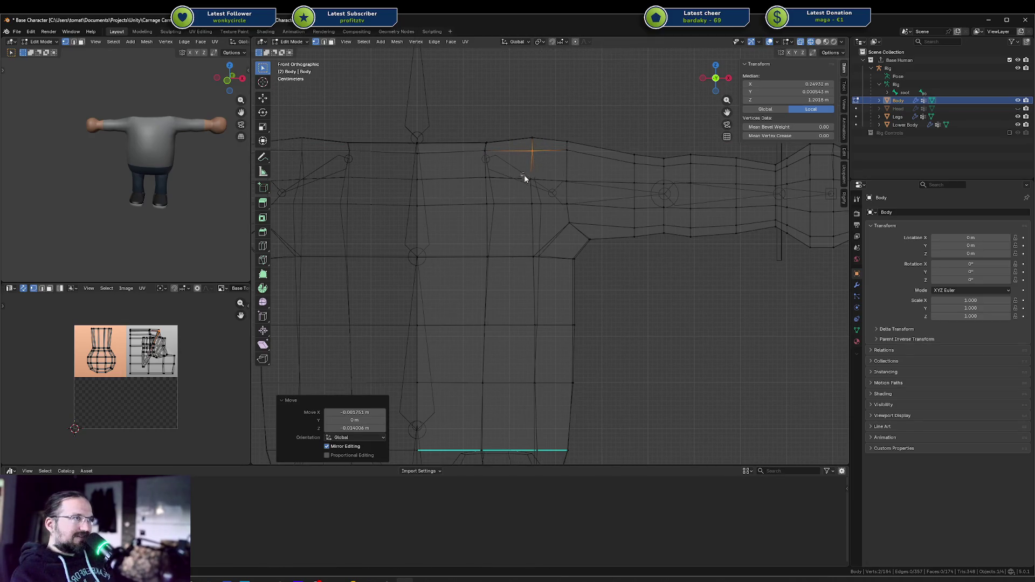
Align the next two lower shoulder vertices into the vertical line with S X 0.
click(541, 182)
key(s)
key(x)
key(0)
key(Return)
click(541, 207)
key(s)
key(x)
key(0)
key(Return)
key(g)
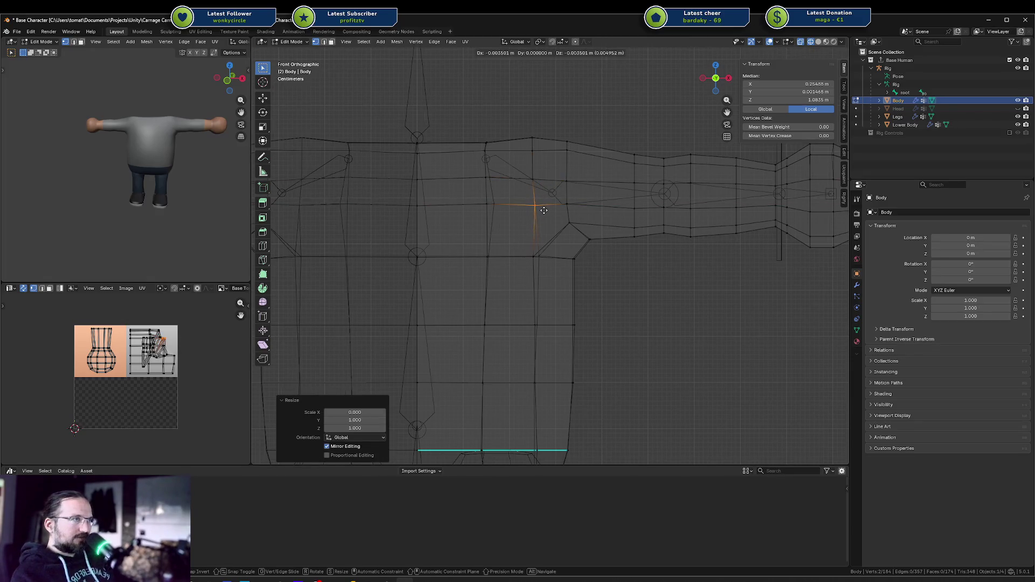
click(543, 211)
Flatten the next torso-loop vertex to zero X scale.
click(486, 204)
key(s)
key(x)
key(0)
key(Return)
key(g)
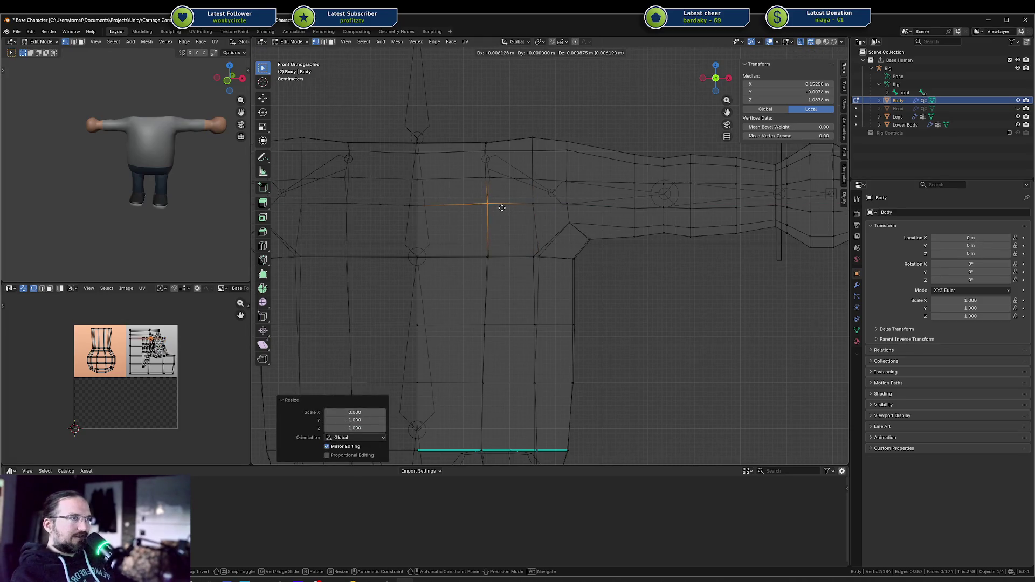
right_click(501, 208)
Flatten the torso vertex above it and shift it sideways along X.
click(483, 176)
key(s)
key(0)
key(Return)
key(g)
key(x)
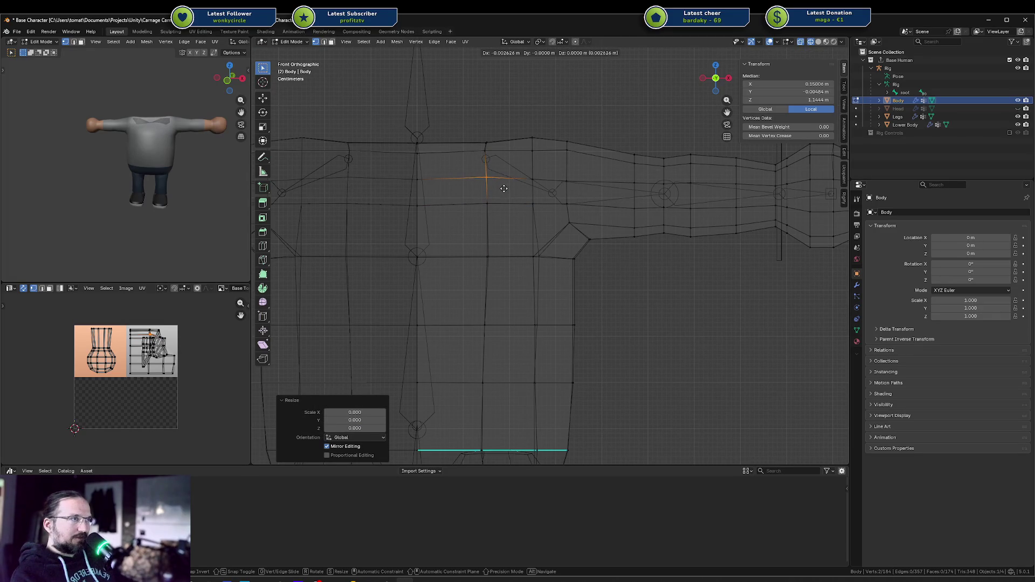
click(504, 192)
Align the vertex below the armpit vertically with S X 0 and nudge it sideways.
drag(544, 263, 549, 258)
key(s)
key(x)
key(0)
key(Return)
key(g)
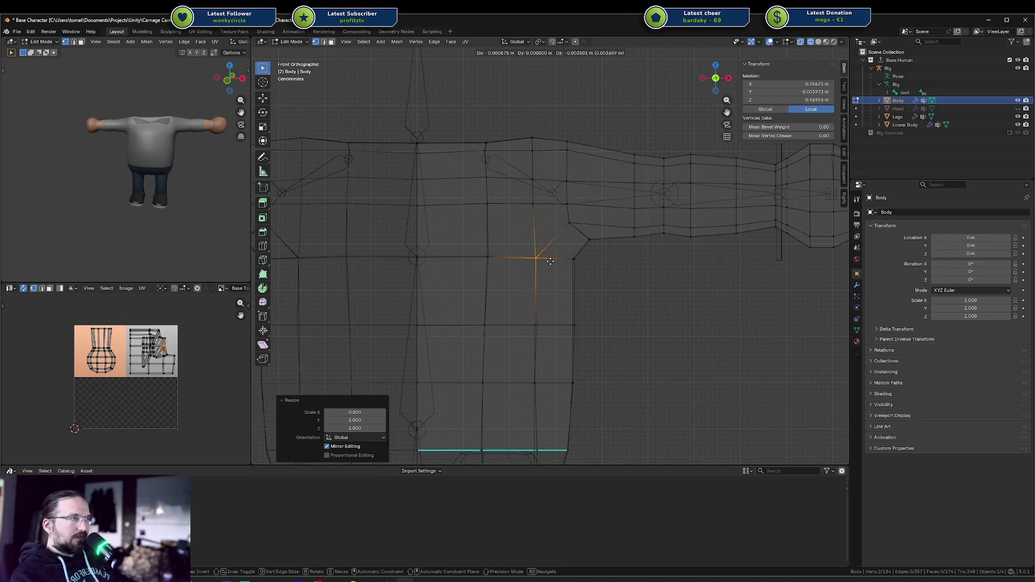
click(549, 260)
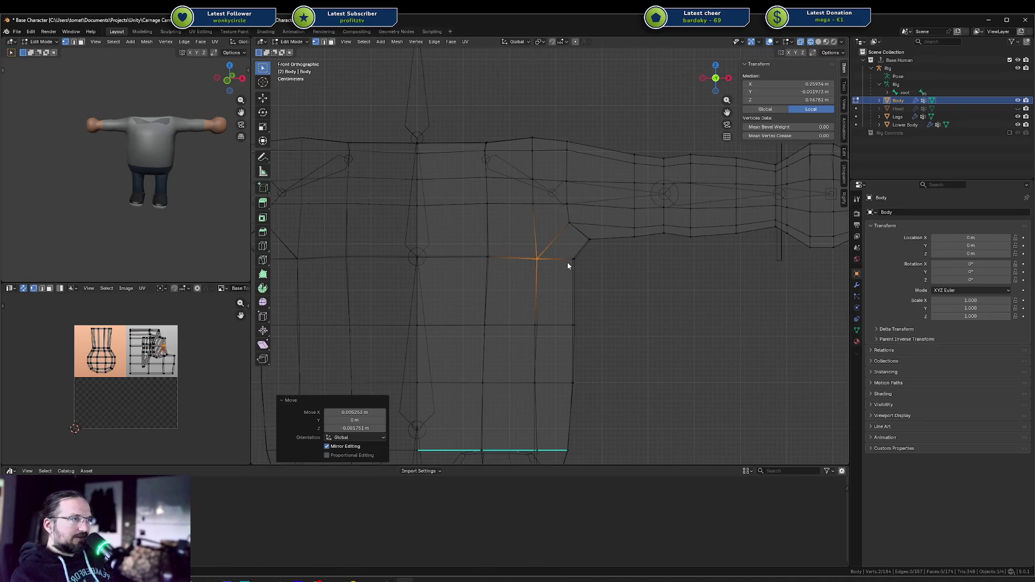
key(g)
click(566, 261)
Return to solid shading, inspect the shoulder, clear the selection and pick a shoulder vertex.
key(shift+z)
mouse_move(566, 261)
middle_down()
mouse_move(591, 263)
mouse_move(583, 280)
mouse_move(485, 258)
mouse_move(505, 208)
mouse_move(674, 218)
mouse_move(632, 214)
middle_up()
scroll(585, 277, down, 3)
key(a)
key(alt+a)
click(519, 209)
In front X-ray view, flatten the two selected underarm vertices into a vertical line.
key(a)
key(ctrl+z)
key(ctrl+z)
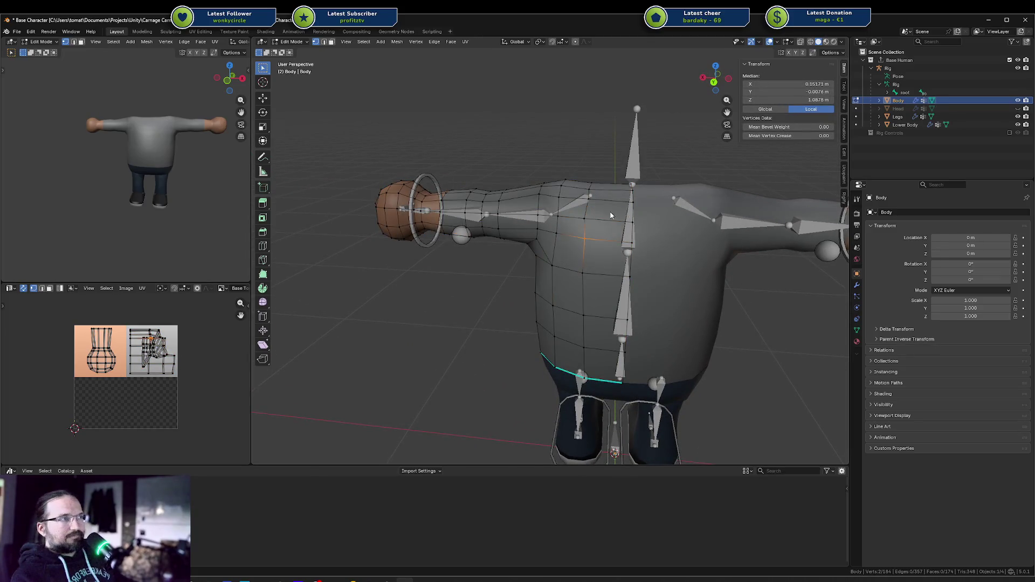
key(KP_9)
key(KP_1)
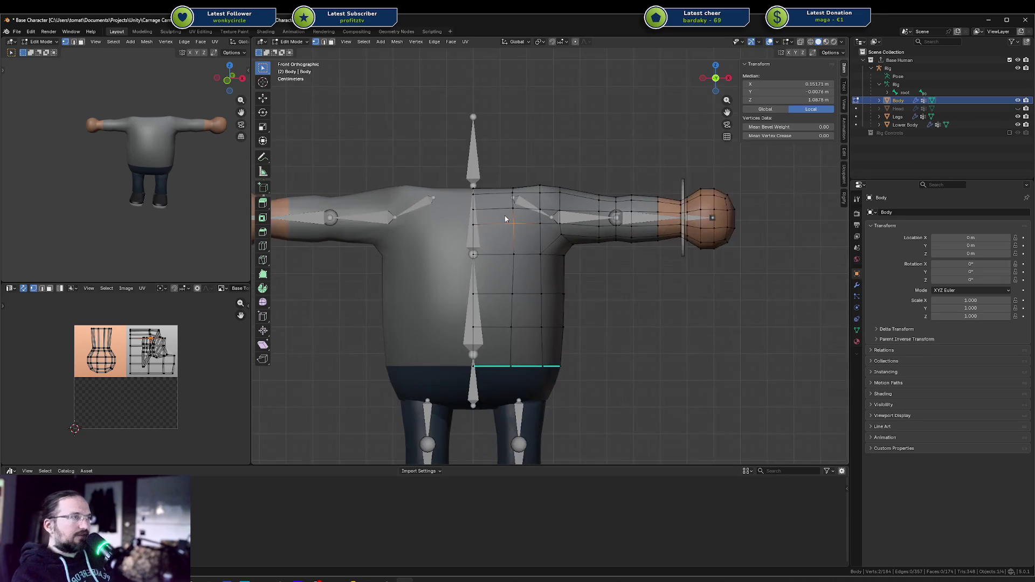
key(alt+z)
scroll(505, 218, up, 3)
key(g)
key(x)
key(0)
key(Return)
Orbit and view the reworked underarm from both front and back sides.
key(alt+z)
mouse_move(522, 186)
middle_down()
mouse_move(563, 188)
mouse_move(399, 211)
mouse_move(618, 183)
middle_up()
scroll(399, 210, down, 4)
scroll(543, 226, up, 5)
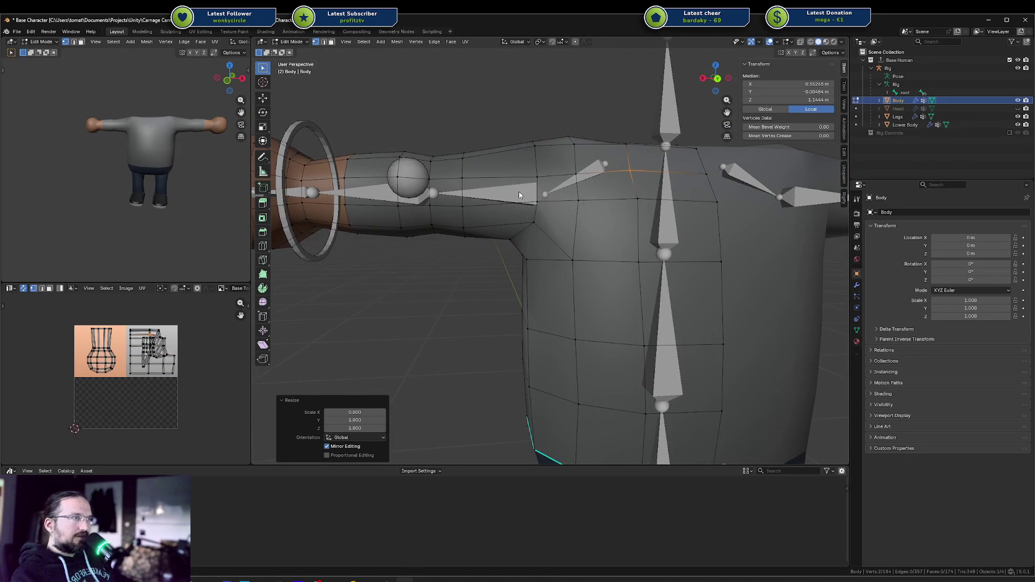
click(555, 211)
key(KP_9)
scroll(558, 211, down, 4)
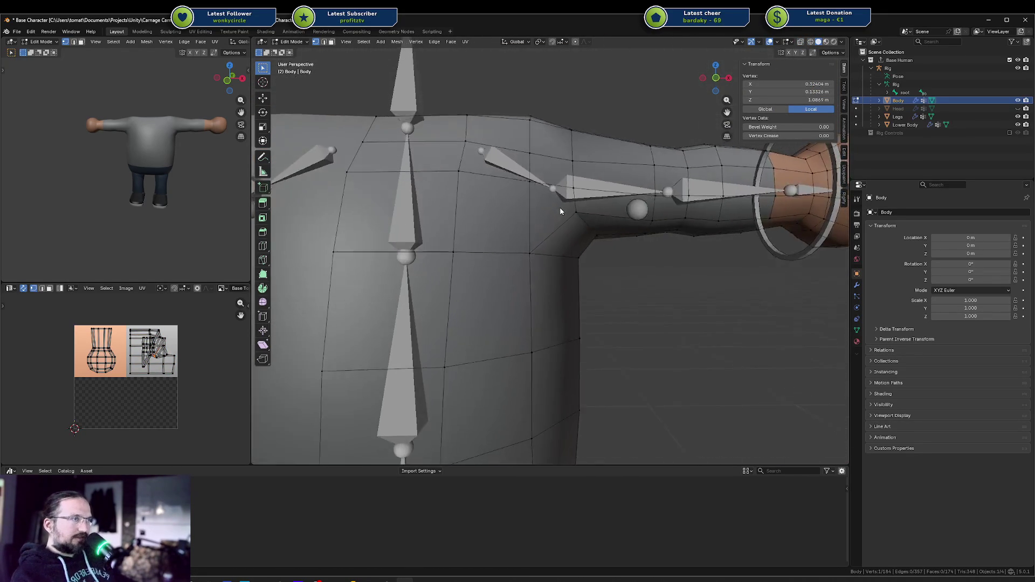
key(KP_1)
Switch to flat front wireframe, deselect all and box-select the vertical shoulder edge loop.
key(KP_5)
key(a)
key(alt+a)
scroll(578, 226, up, 2)
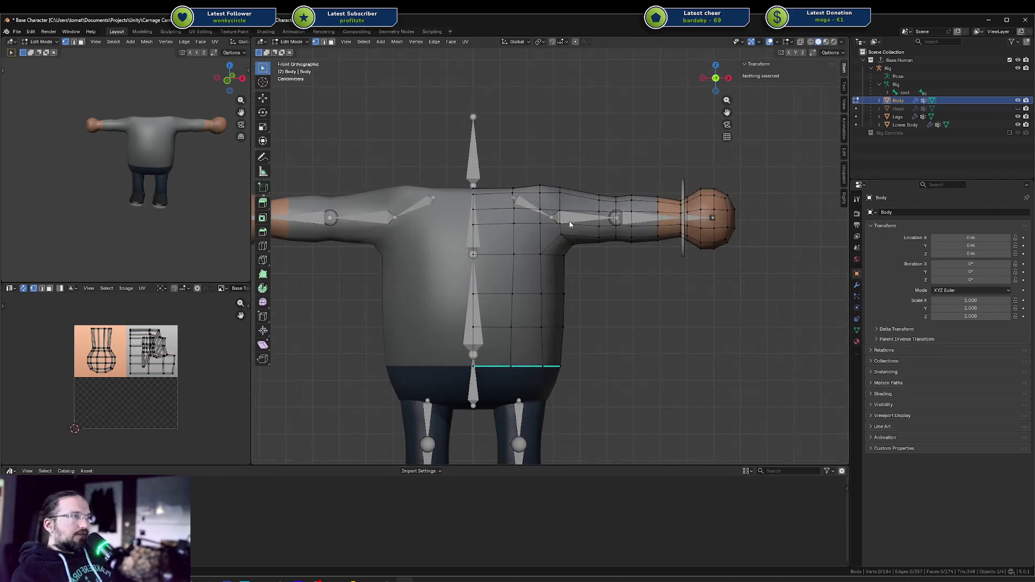
key(shift+z)
key(shift+z)
key(shift+z)
scroll(561, 161, up, 2)
drag(567, 171, 594, 229)
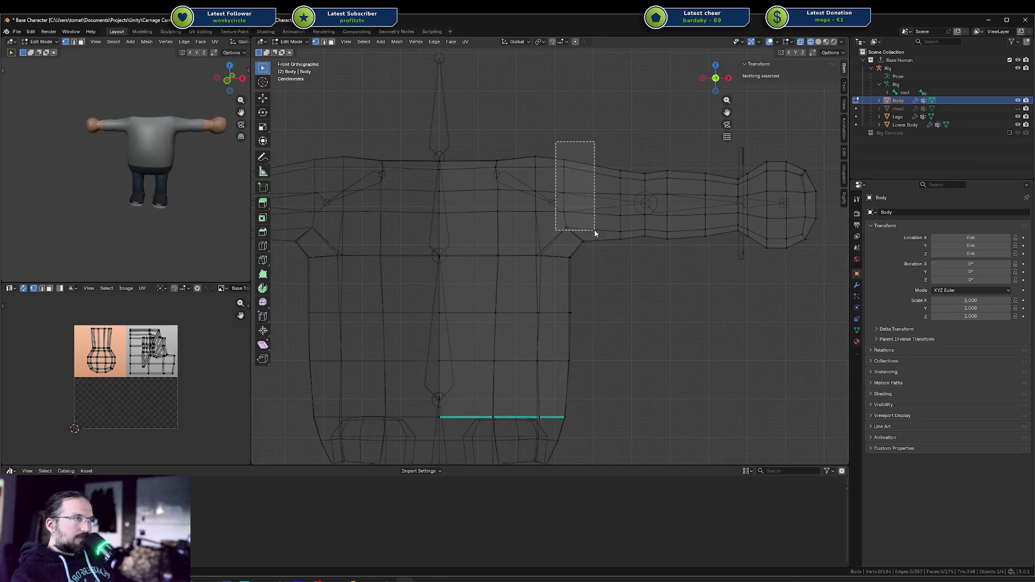
Nudge the shoulder loop right and shift the top shoulder edge slightly down.
key(g)
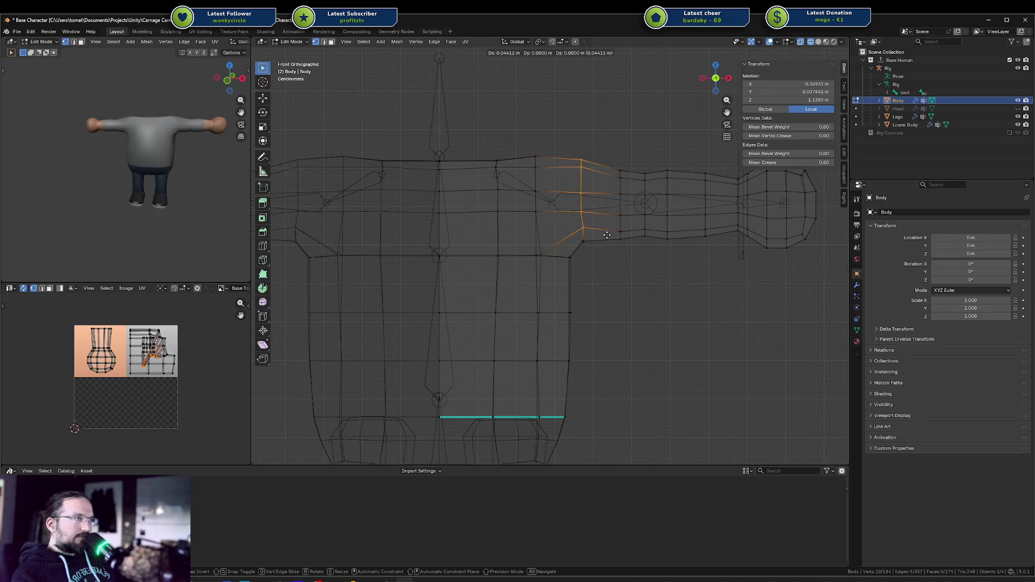
click(607, 236)
mouse_move(562, 146)
mouse_down()
mouse_move(599, 186)
mouse_move(542, 174)
mouse_up()
key(g)
click(598, 187)
key(g)
click(543, 175)
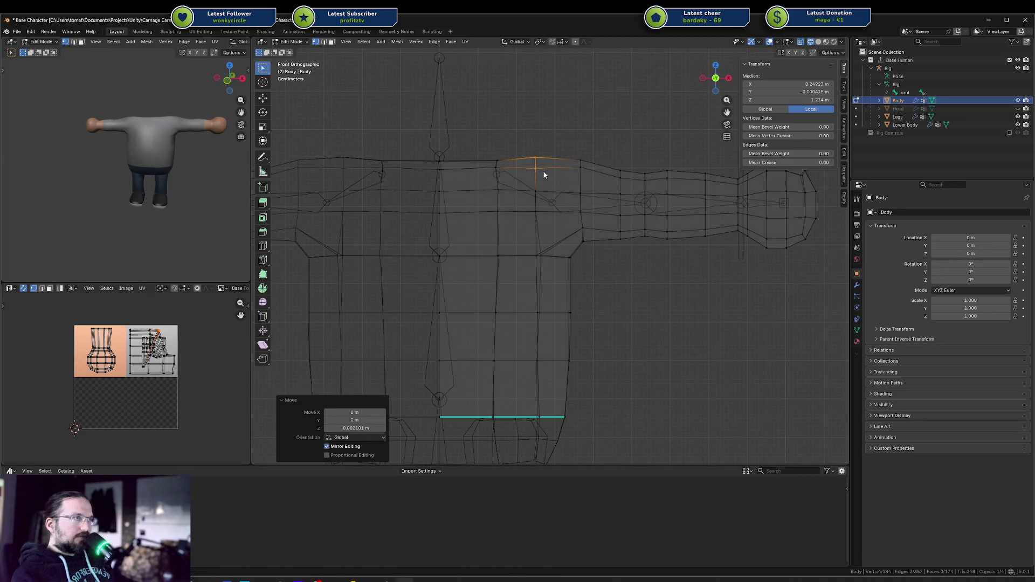
Flatten the armpit vertex along X with S X 0, then check it in solid shading from the front.
click(541, 254)
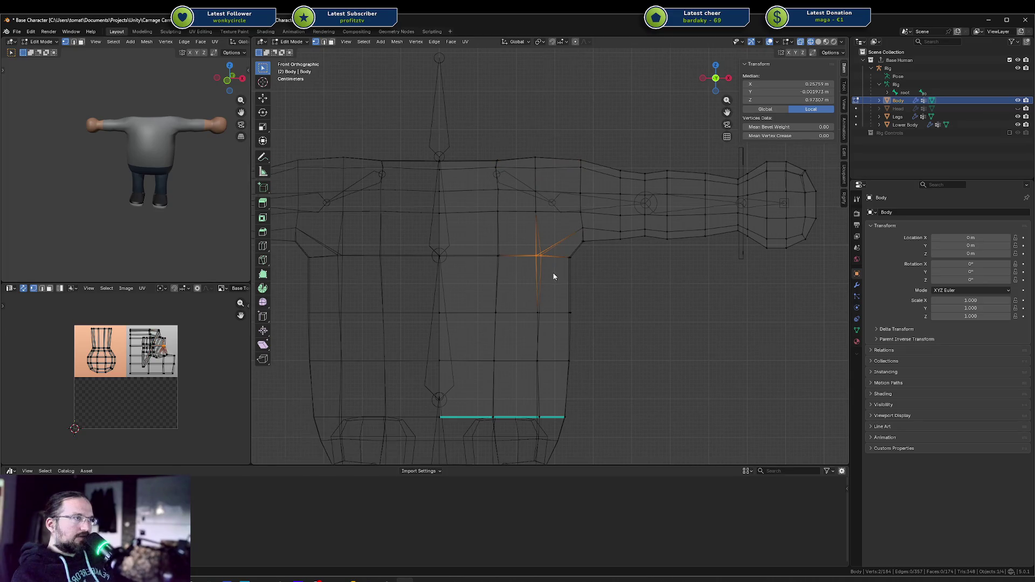
text(sx)
text(0)
key(Return)
mouse_move(551, 272)
middle_down()
mouse_move(379, 274)
mouse_move(440, 260)
middle_up()
key(shift+z)
middle_drag(520, 259, 560, 265)
key(KP_1)
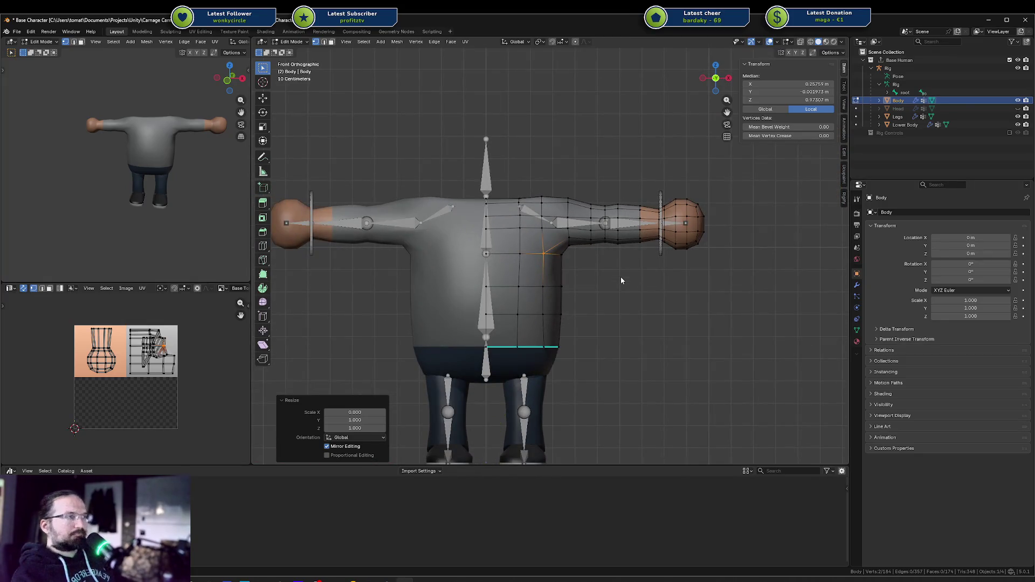
Clear the vertex selection and return to wireframe display.
click(618, 281)
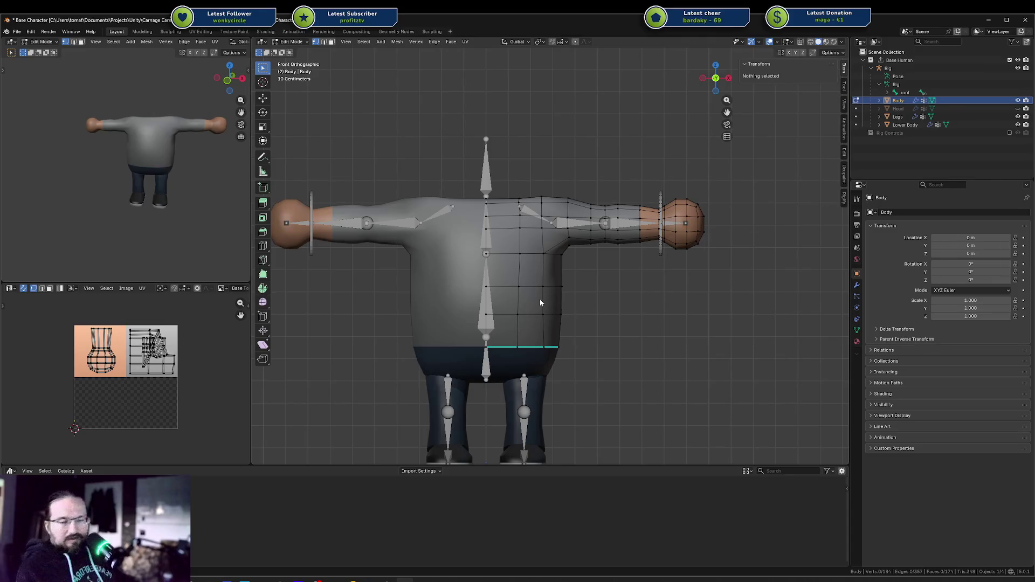
key(shift+z)
key(l)
click(562, 189)
scroll(562, 186, up, 6)
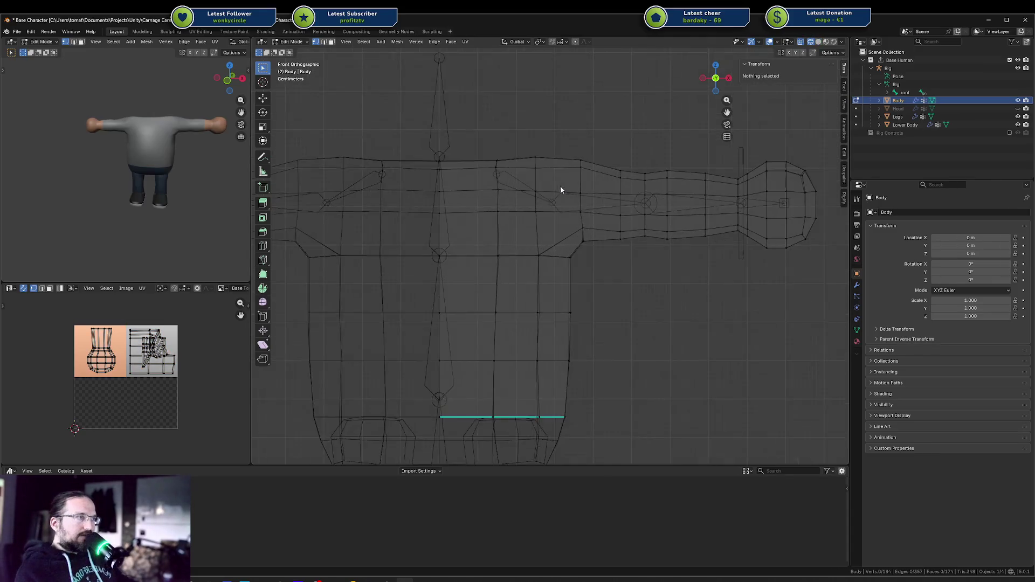
Shift a column of shoulder vertices outward along the X axis.
drag(589, 80, 645, 247)
key(g)
key(x)
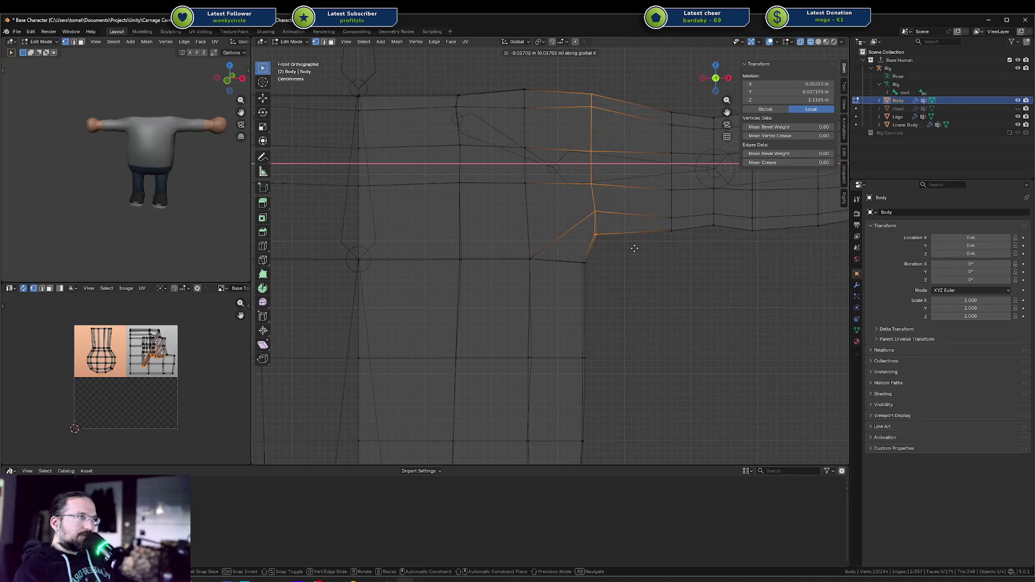
click(638, 246)
shift+middle_drag(600, 111, 574, 155)
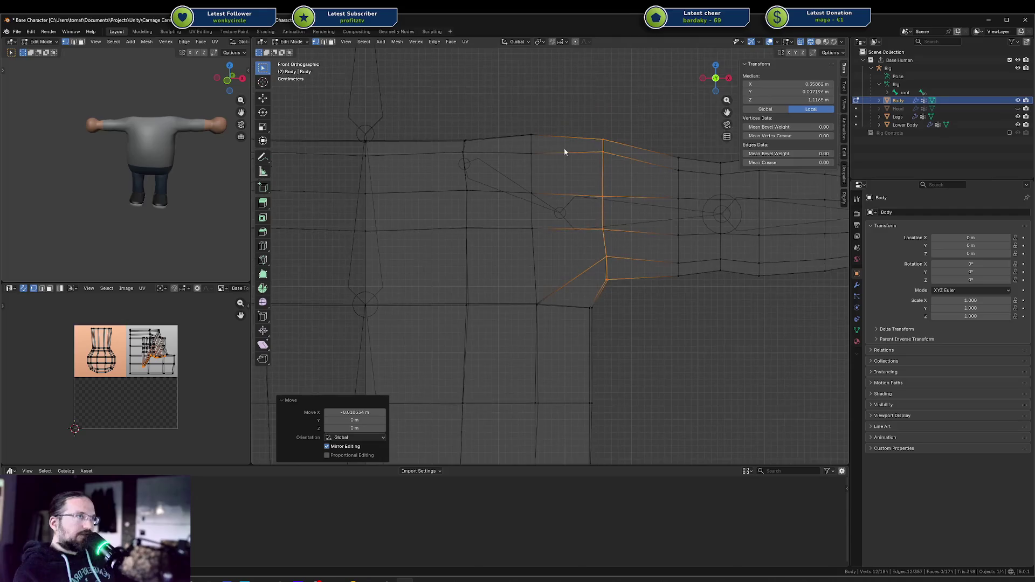
scroll(480, 121, down, 2)
shift+middle_drag(647, 150, 635, 148)
Try moving three forearm vertex columns vertically, then cancel the move.
key(alt+a)
drag(608, 169, 702, 281)
key(g)
key(z)
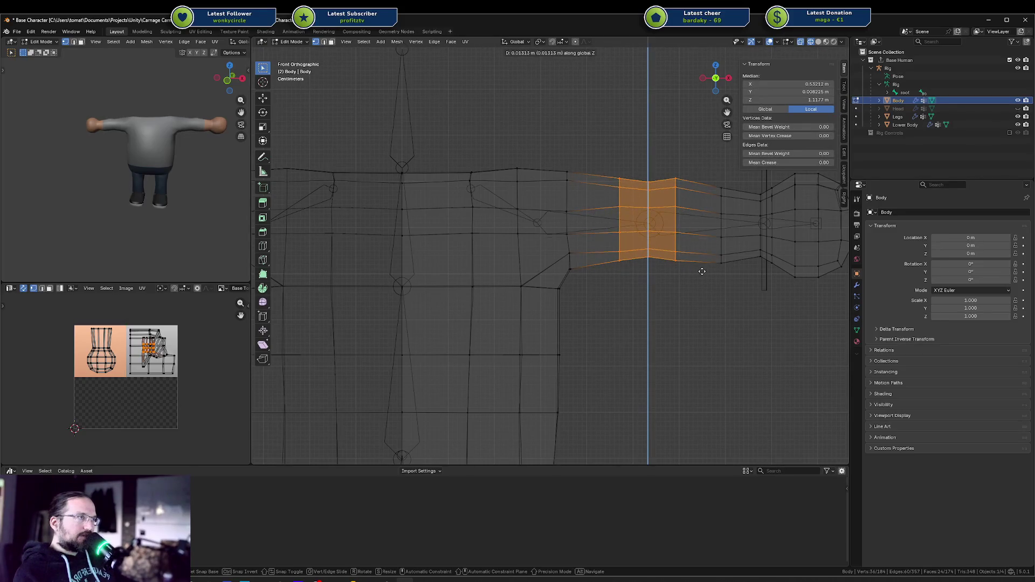
right_click(700, 268)
scroll(663, 184, down, 4)
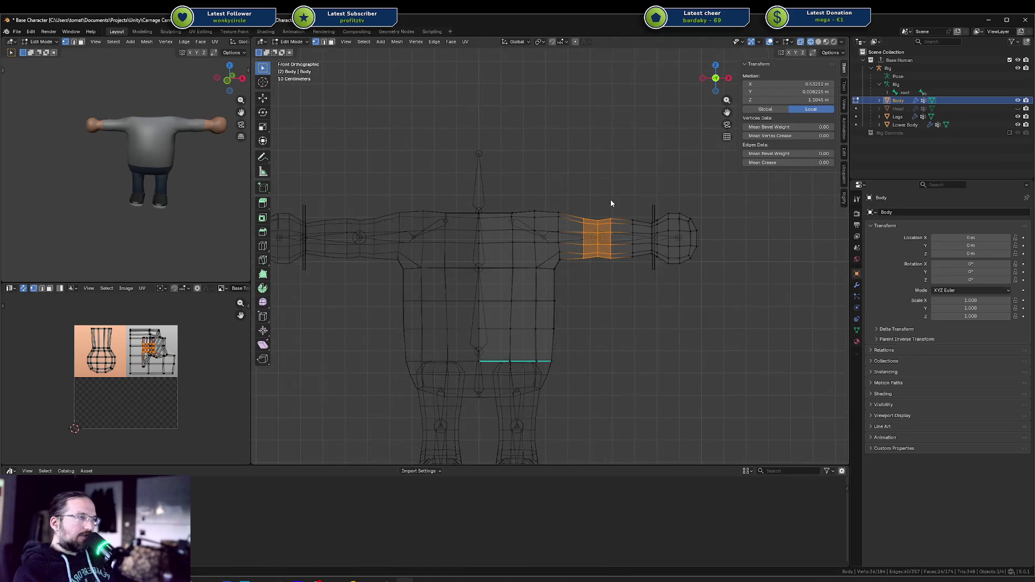
scroll(609, 204, up, 3)
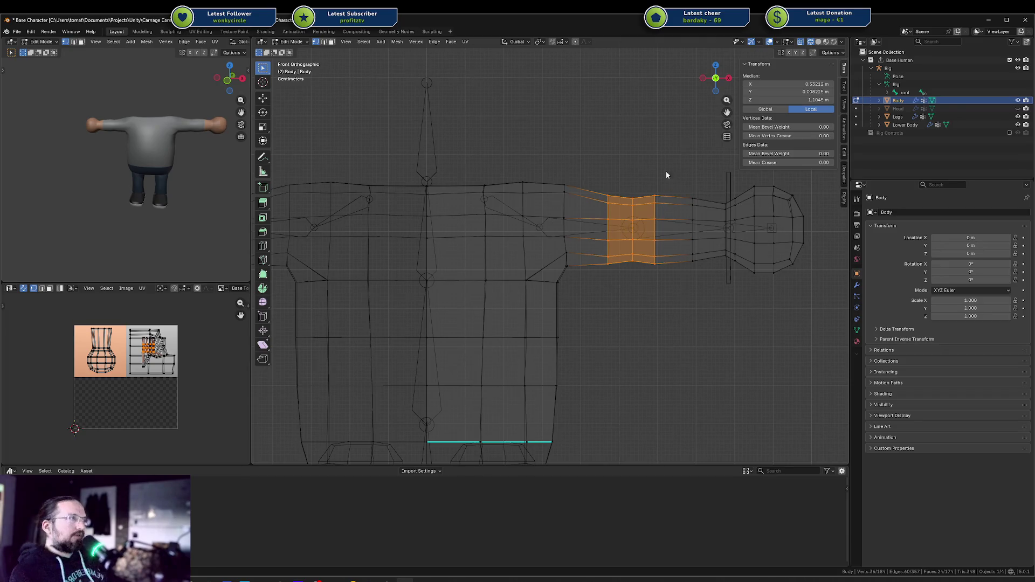
Raise the whole arm and hand vertices 0.0147 m along Z.
mouse_move(603, 152)
mouse_down()
mouse_move(746, 274)
mouse_move(825, 314)
mouse_up()
key(g)
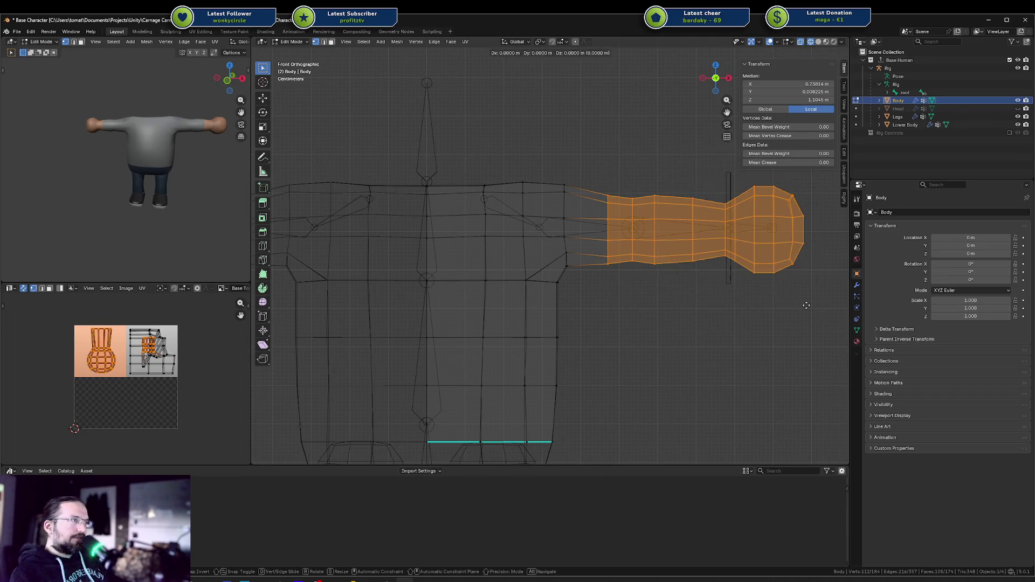
key(z)
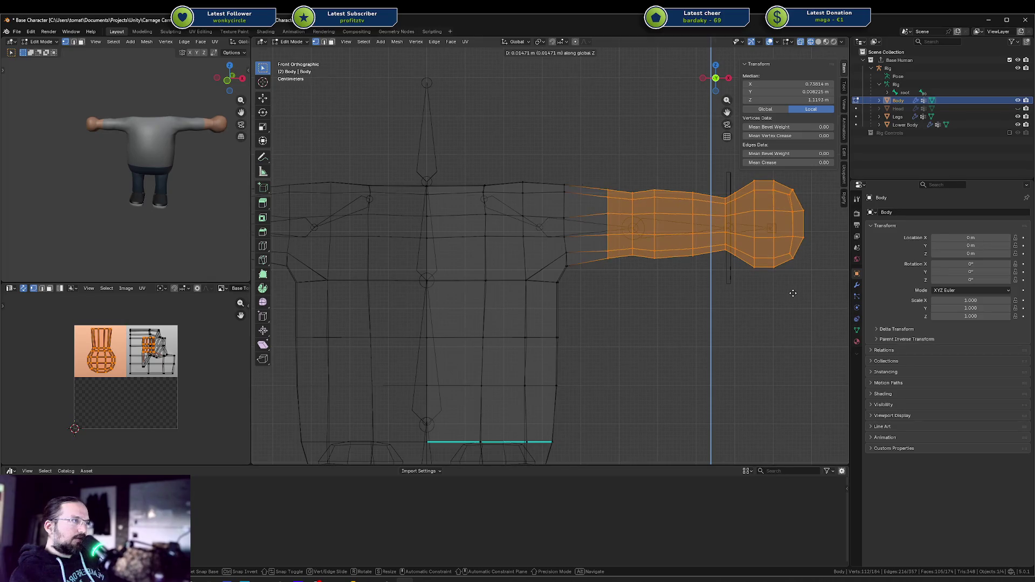
click(792, 294)
Return to Object Mode and select the rig.
key(Tab)
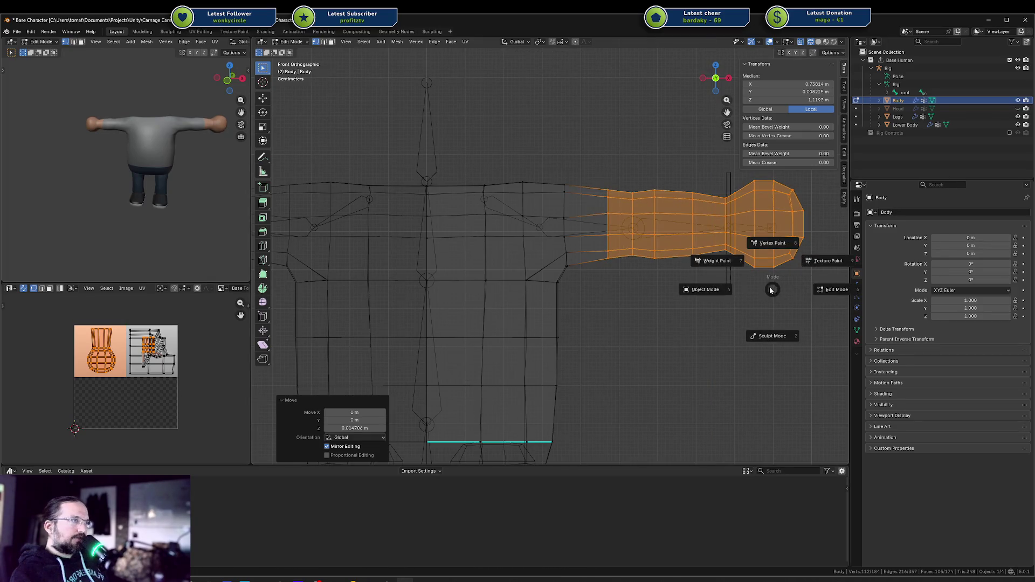
click(727, 292)
click(727, 227)
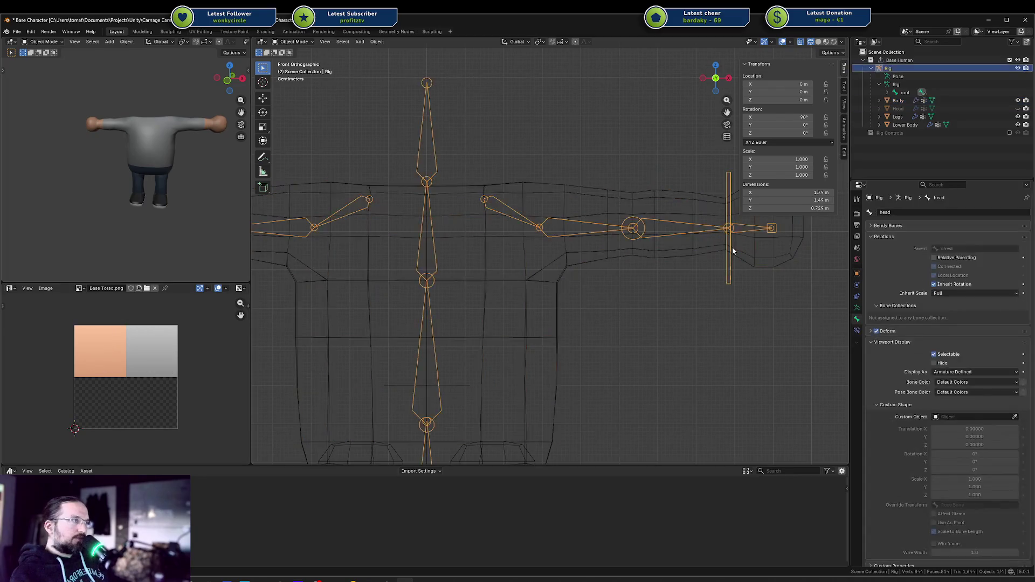
In the rig's Edit Mode, raise the right arm bones vertically along Z.
key(Tab)
key(a)
key(alt+a)
mouse_move(636, 224)
middle_down()
mouse_move(630, 217)
mouse_move(630, 239)
middle_up()
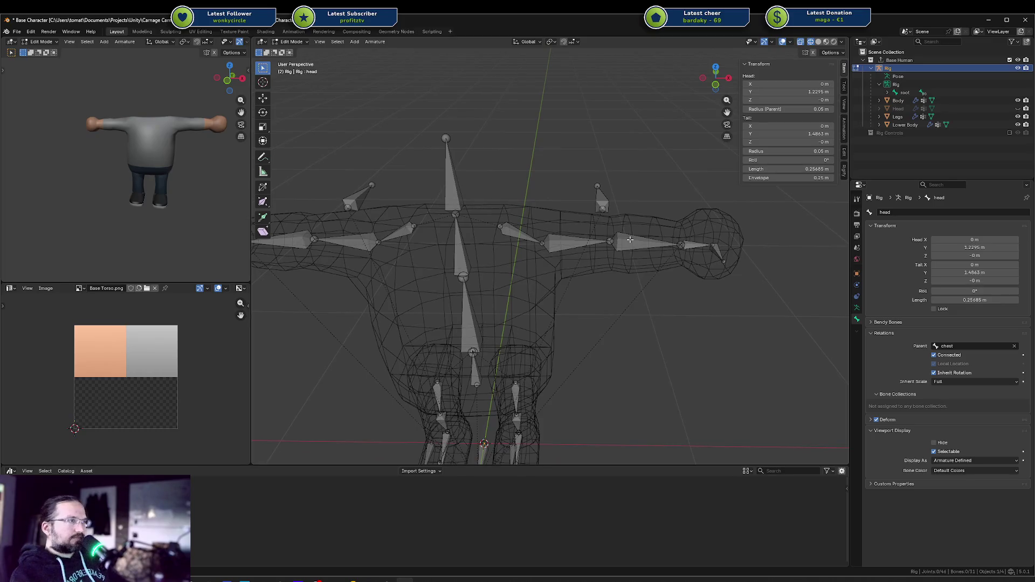
key(KP_1)
drag(542, 185, 747, 286)
scroll(690, 258, up, 3)
key(g)
key(z)
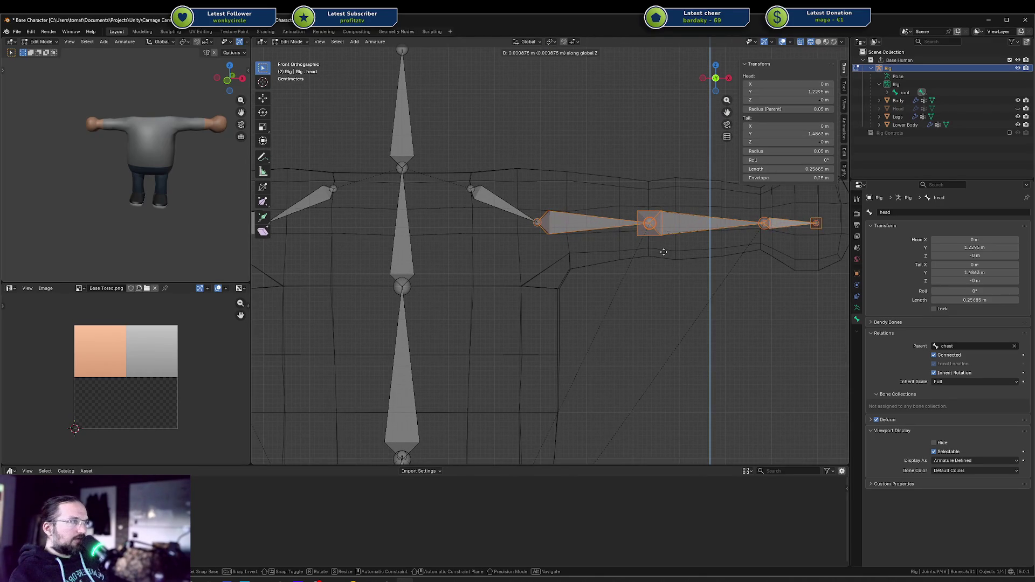
click(662, 248)
scroll(662, 247, down, 8)
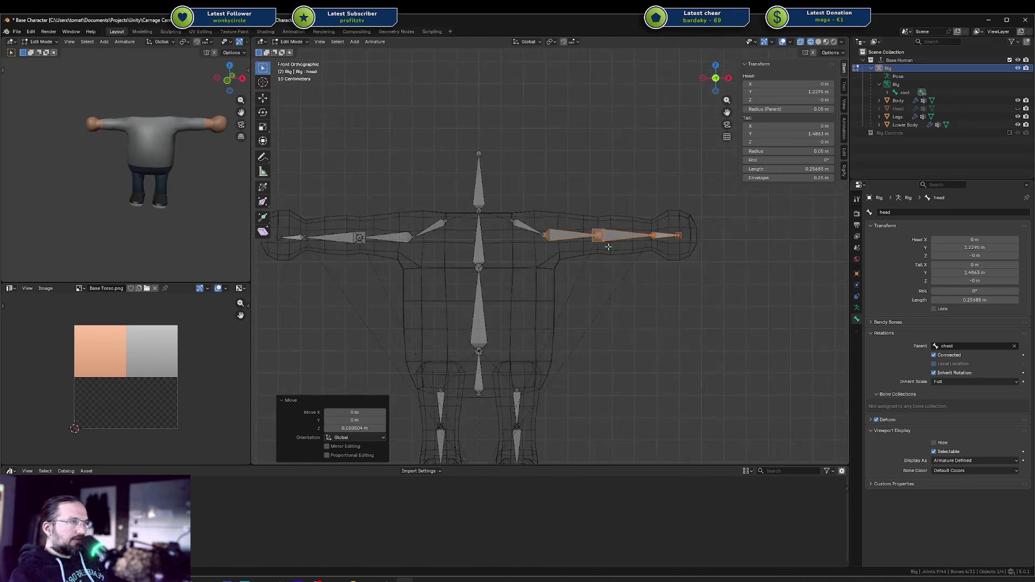
Delete the left-side arm and leg bones.
drag(400, 221, 493, 267)
mouse_move(380, 199)
mouse_down()
mouse_move(501, 293)
mouse_move(506, 367)
mouse_up()
key(x)
click(504, 368)
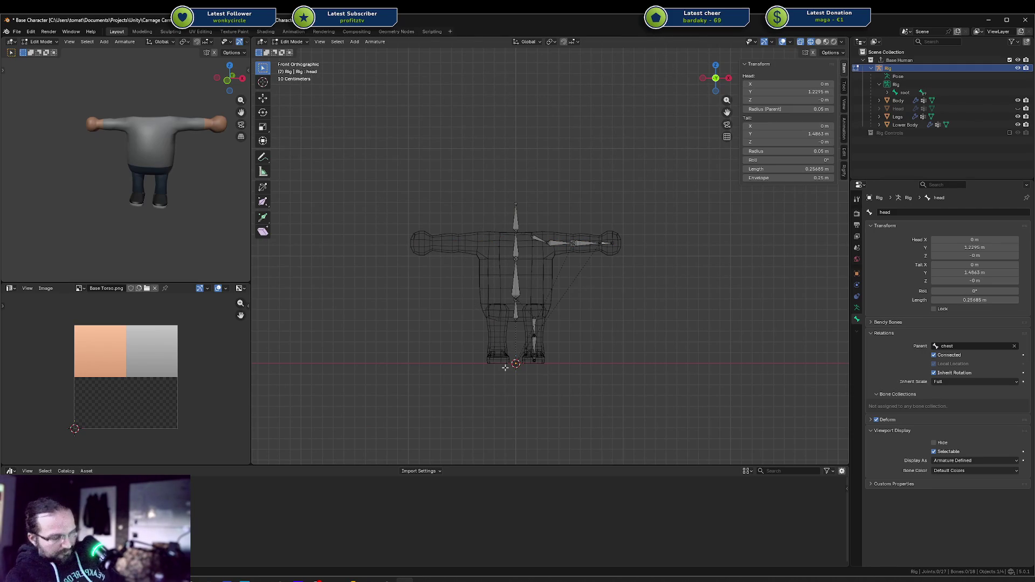
Recalculate bone roll to Global -Y Axis and symmetrize all bones to the other side.
key(shift+n)
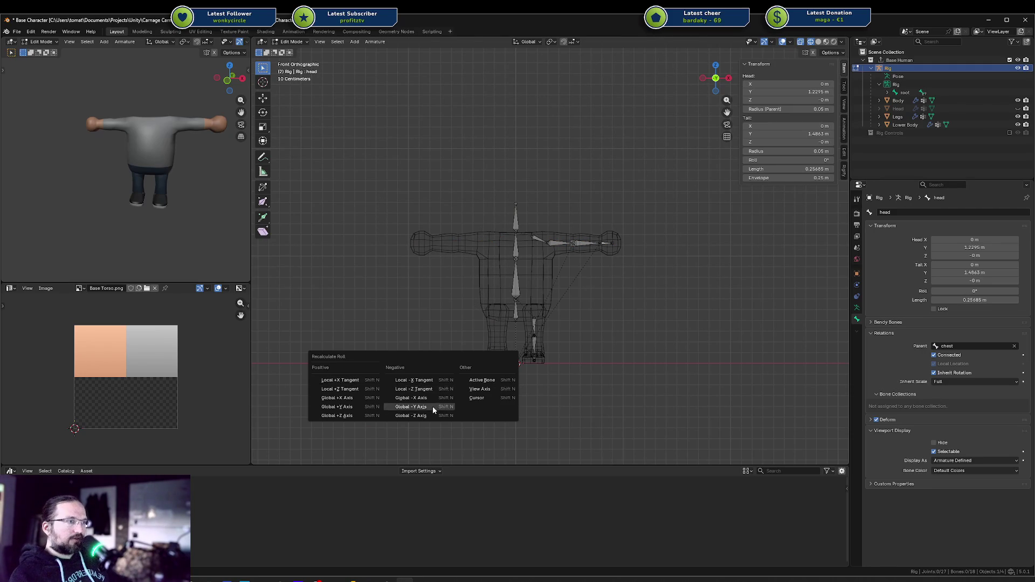
click(433, 408)
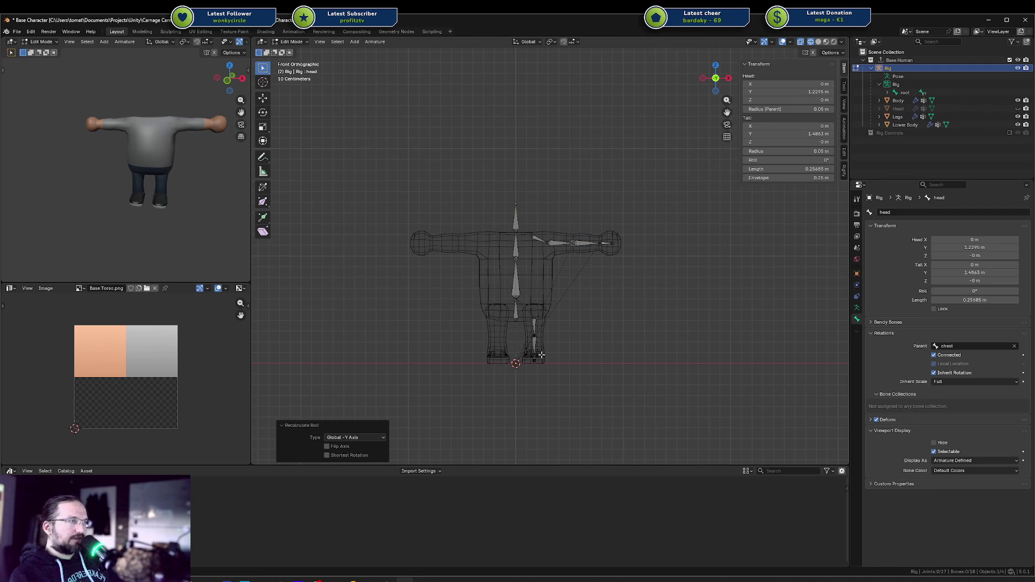
key(a)
key(F3)
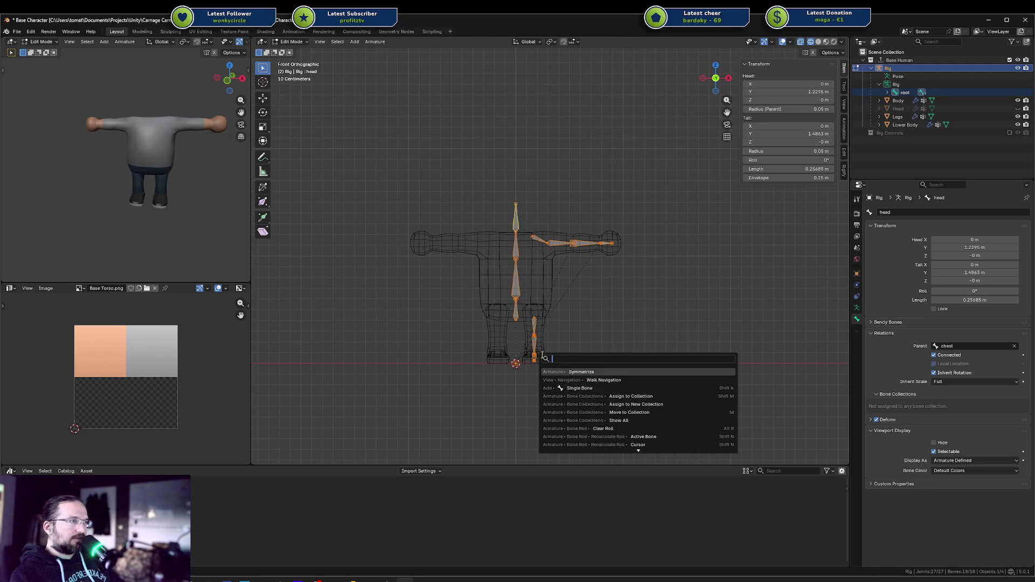
key(Return)
Check the rig in solid shading, leave bone editing and select the Body mesh.
key(shift+z)
key(shift+z)
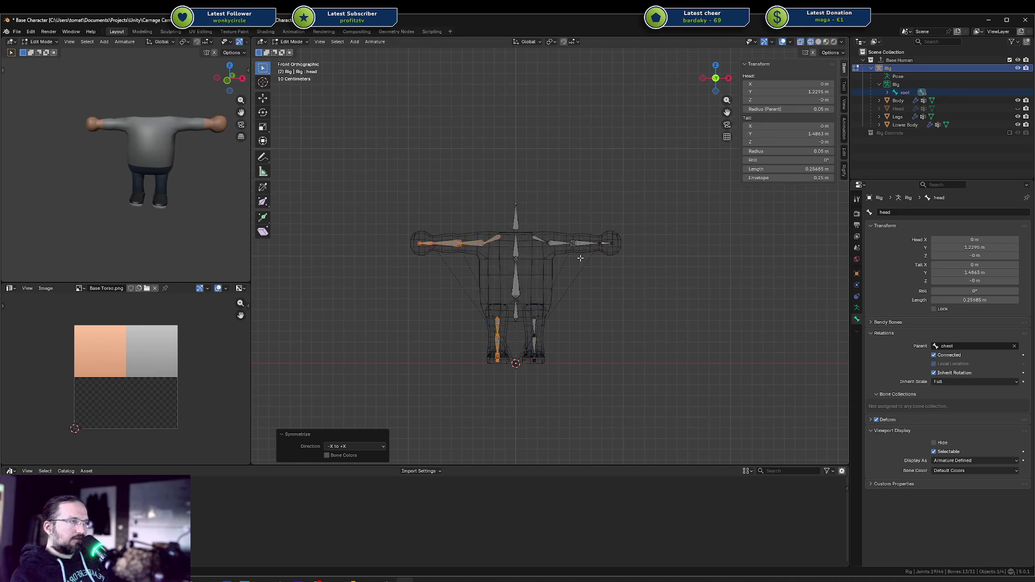
key(Tab)
scroll(521, 256, up, 4)
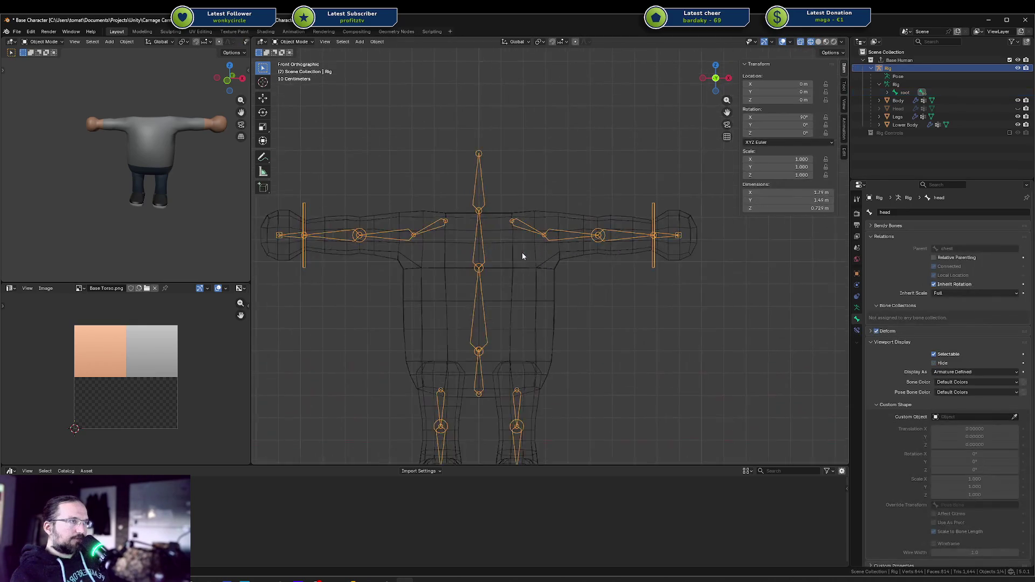
click(563, 264)
Enter Edit Mode on the Body mesh and inspect it, ending in wireframe front view.
key(Tab)
key(l)
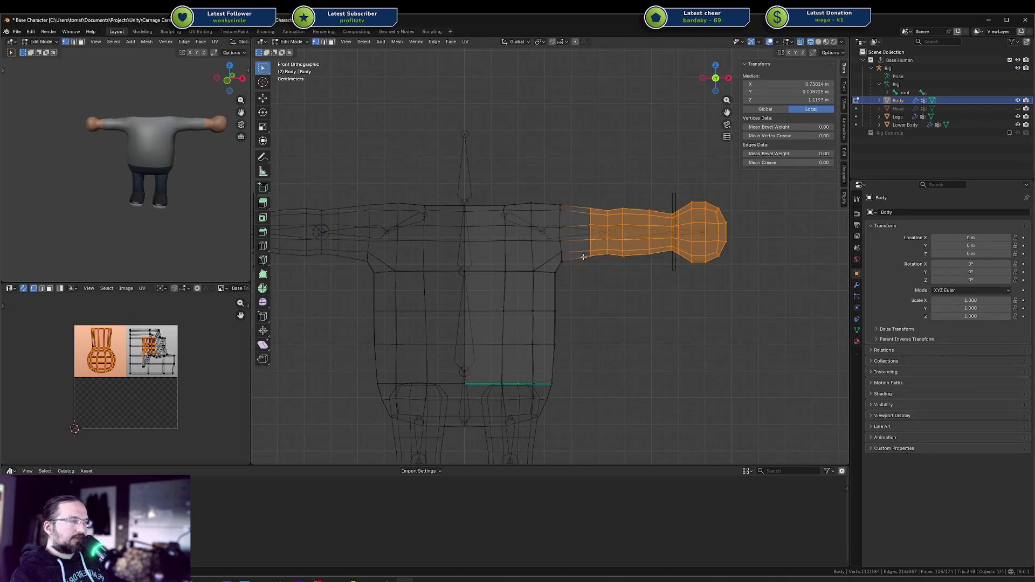
key(alt+a)
key(shift+z)
mouse_move(597, 250)
middle_down()
mouse_move(590, 293)
mouse_move(596, 286)
middle_up()
scroll(596, 285, down, 6)
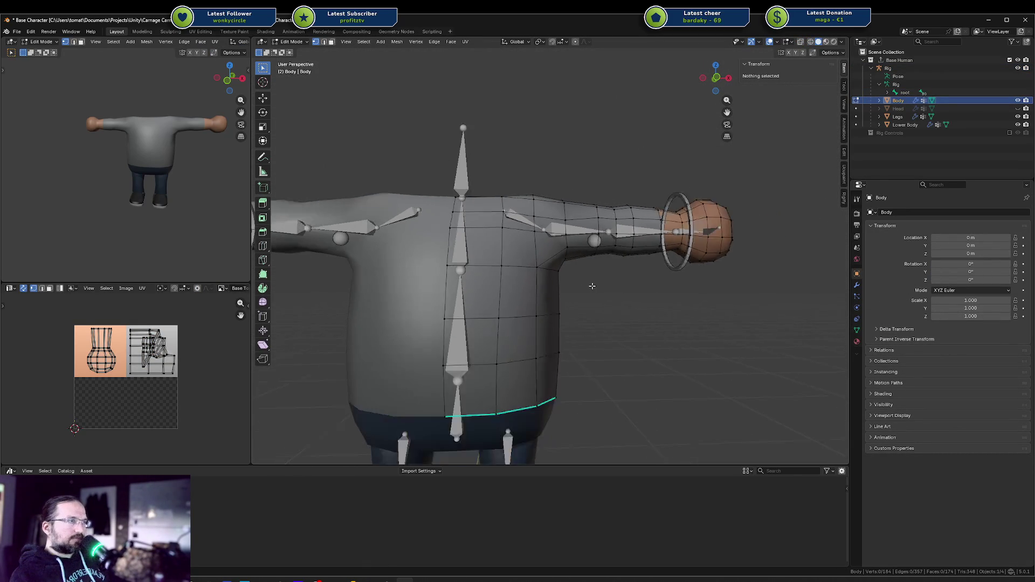
scroll(102, 162, up, 4)
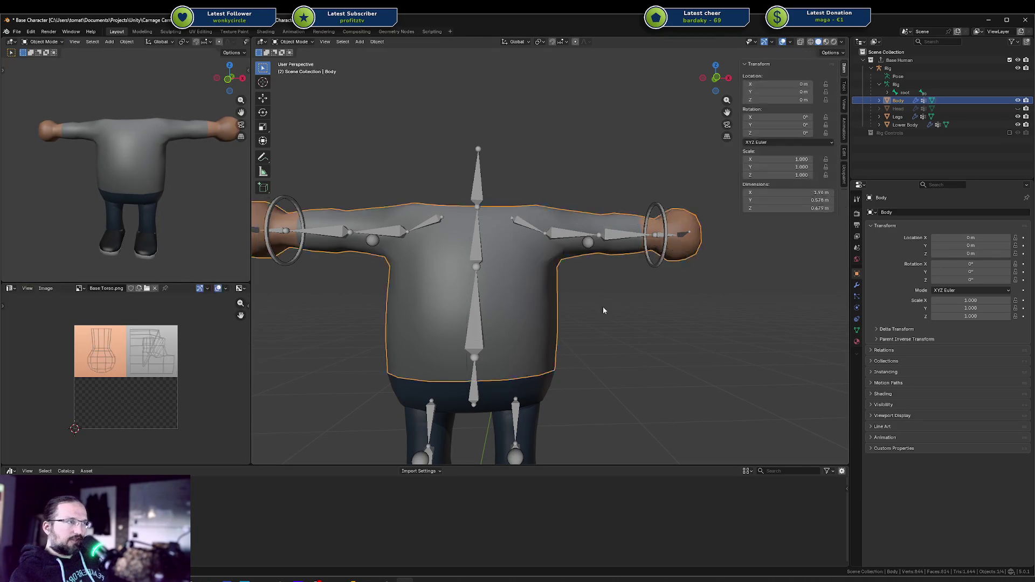
key(shift+z)
middle_drag(582, 286, 472, 248)
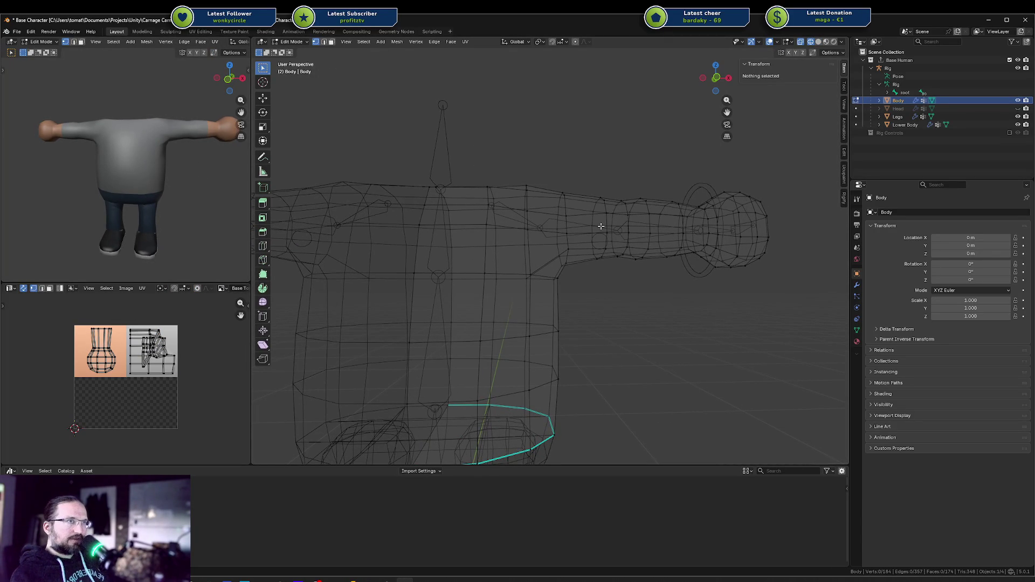
key(KP_1)
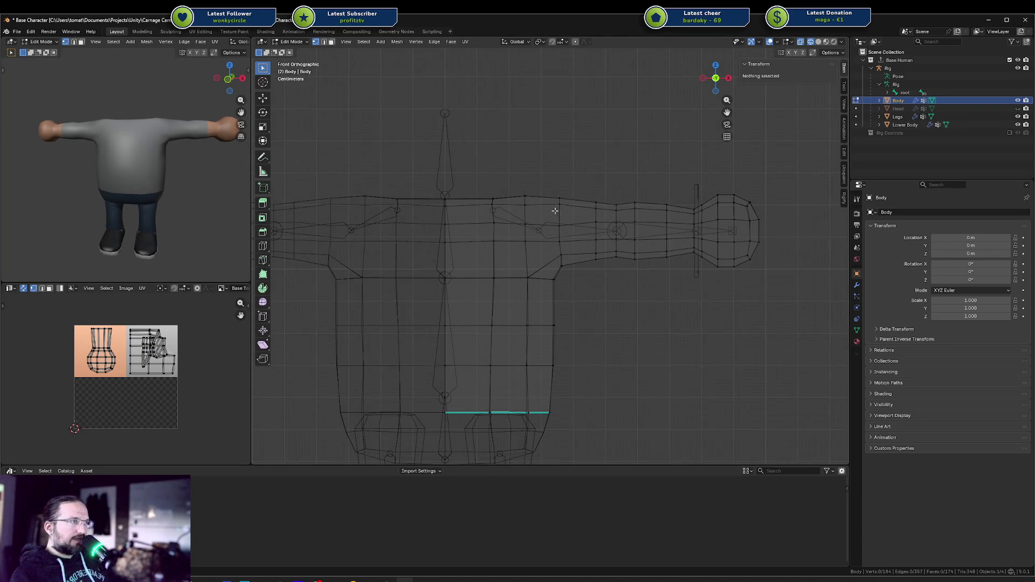
scroll(557, 208, up, 3)
Shift the shoulder edge loop and nudge the two underarm vertices.
mouse_move(549, 141)
mouse_down()
mouse_move(596, 256)
mouse_move(592, 245)
mouse_up()
key(g)
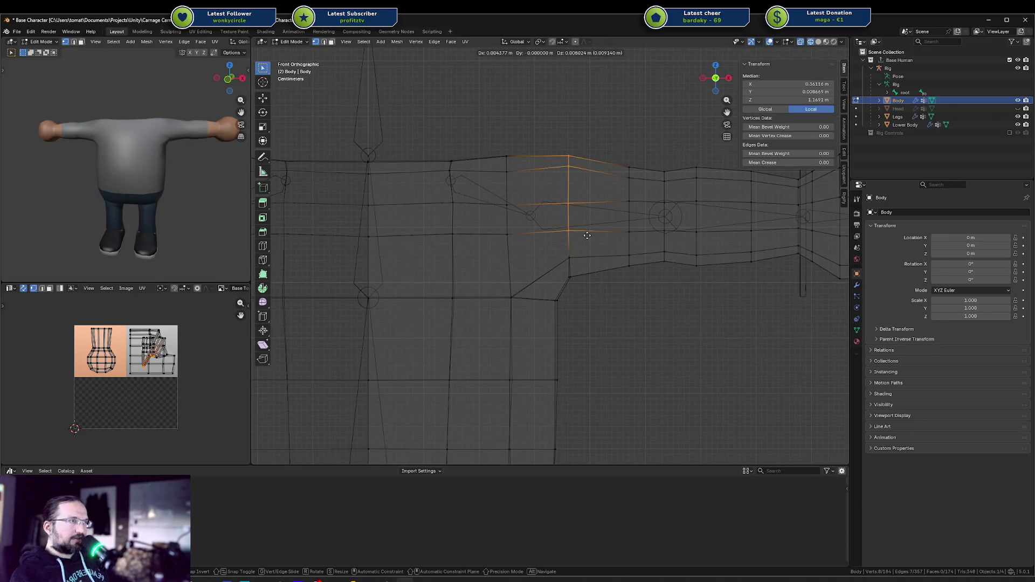
click(587, 236)
drag(555, 253, 577, 282)
key(g)
click(581, 286)
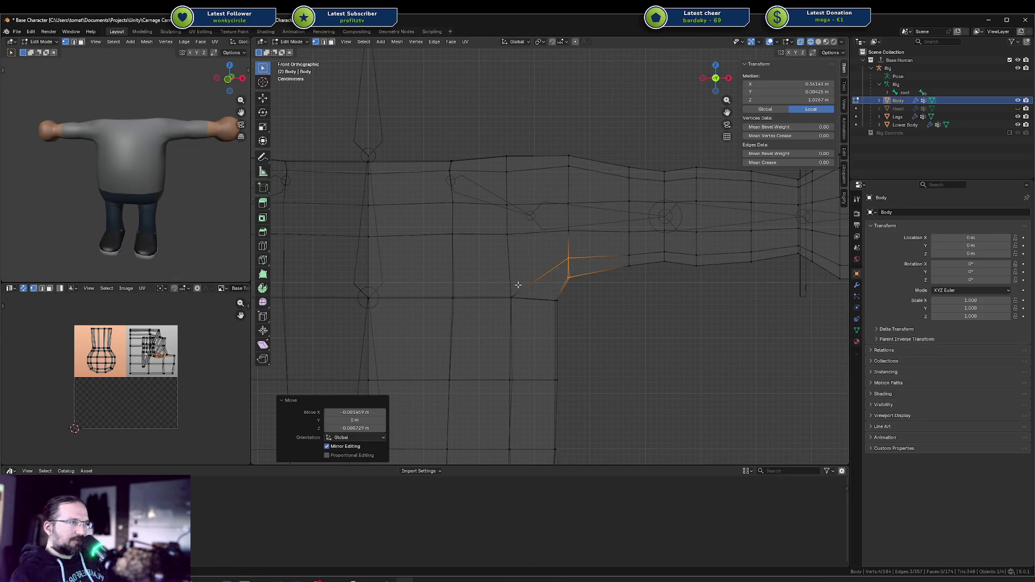
mouse_move(189, 136)
middle_down()
mouse_move(96, 152)
mouse_move(205, 167)
middle_up()
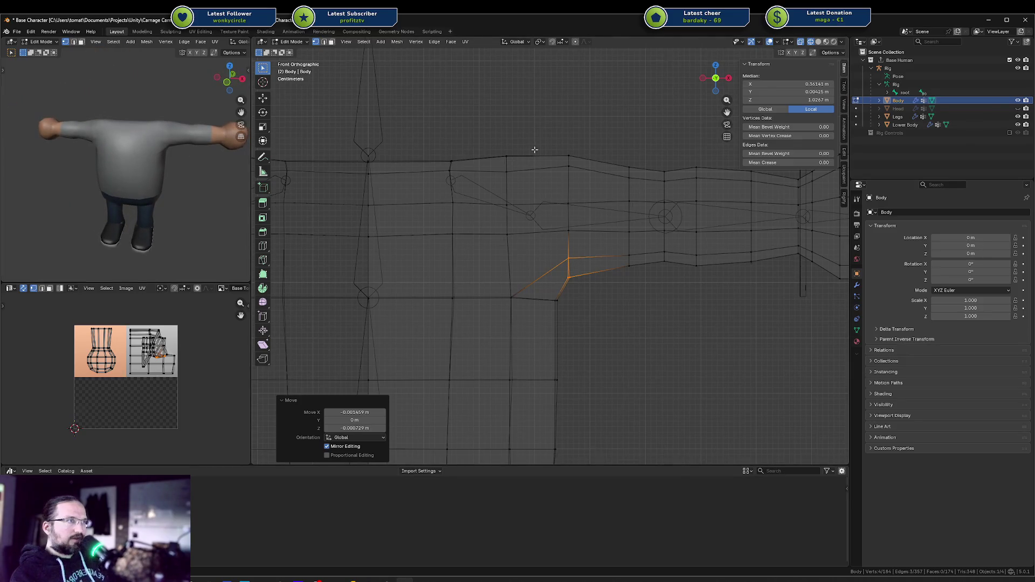
Raise the two top shoulder edges vertically along Z.
drag(476, 137, 522, 176)
key(g)
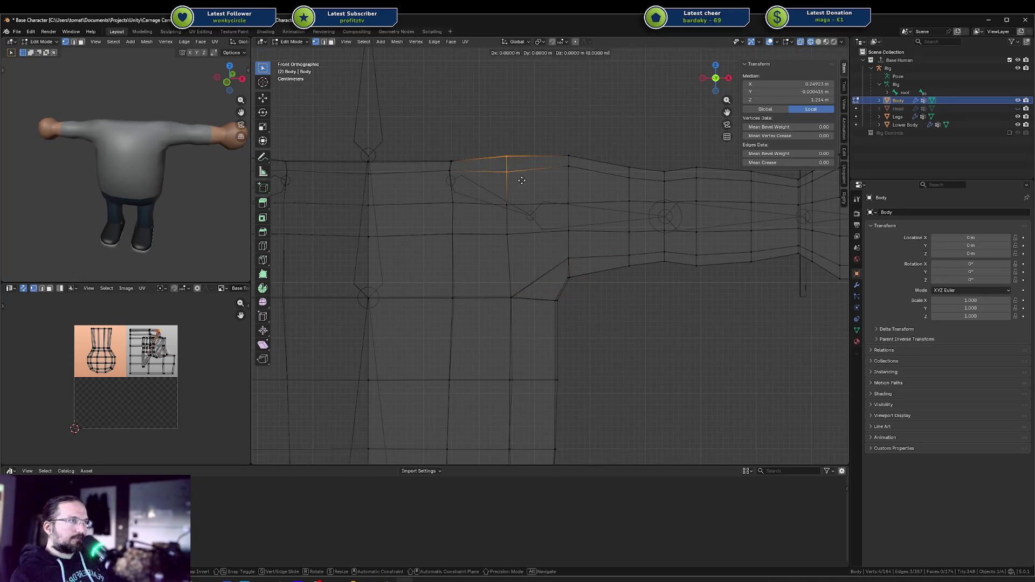
key(z)
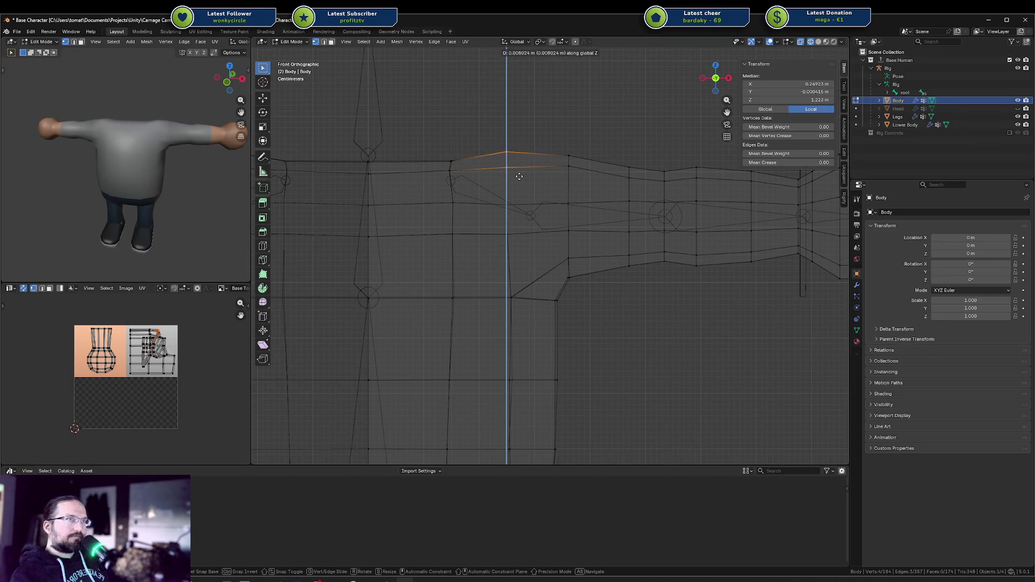
click(519, 176)
click(569, 162)
key(g)
key(z)
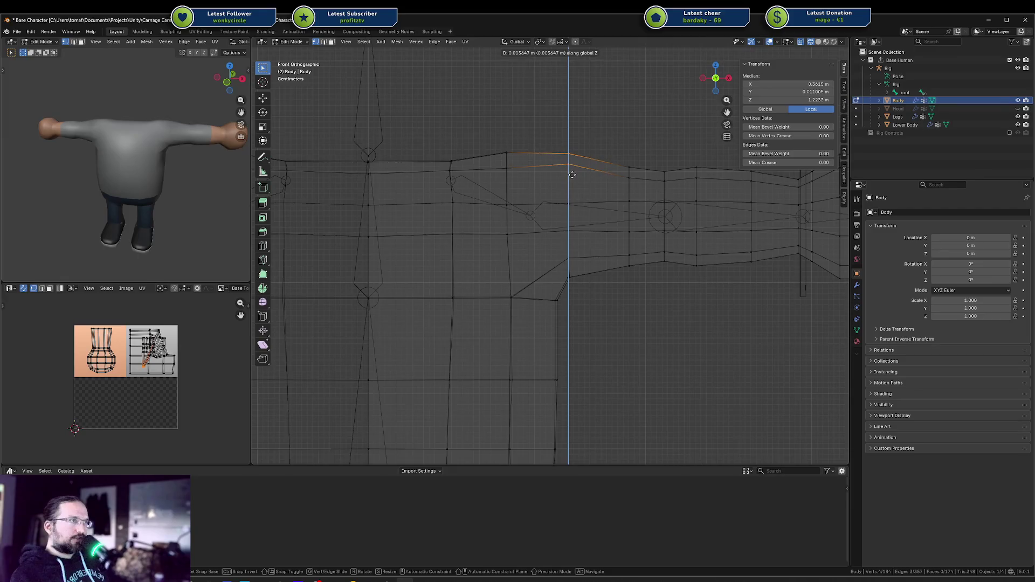
click(571, 174)
Reposition the armpit edge and check the edges and corner vertex under the armpit.
click(564, 273)
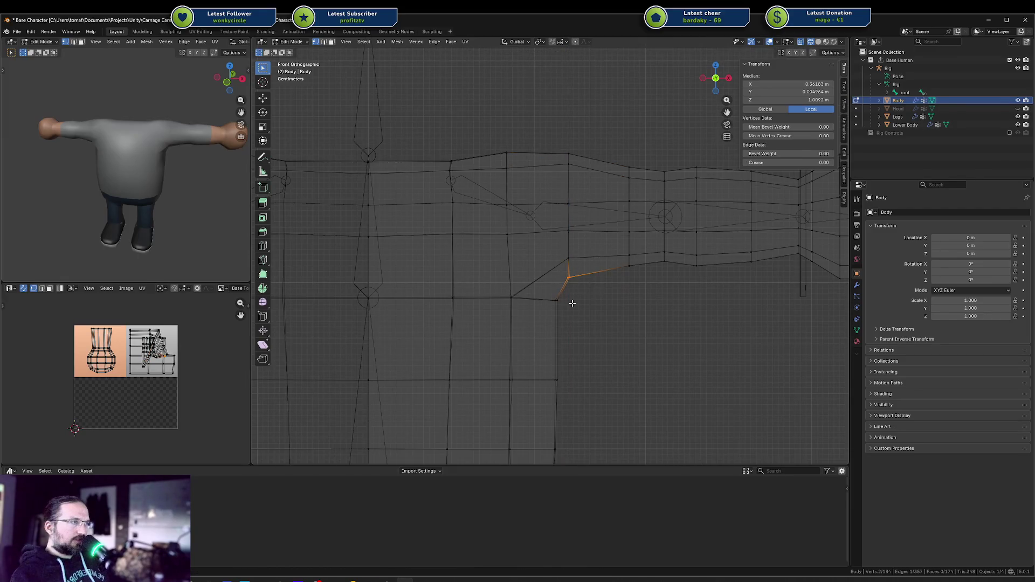
key(g)
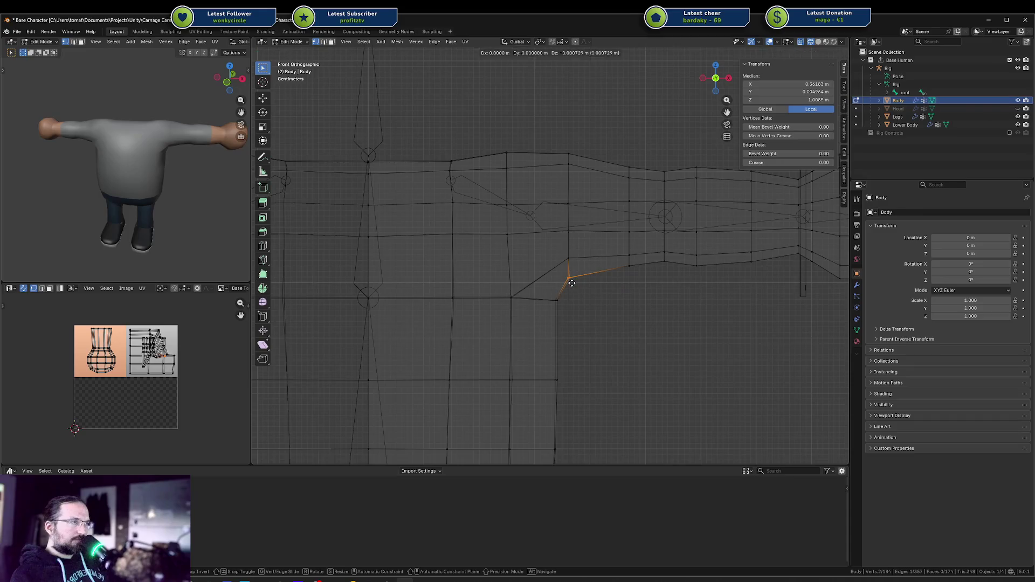
click(573, 280)
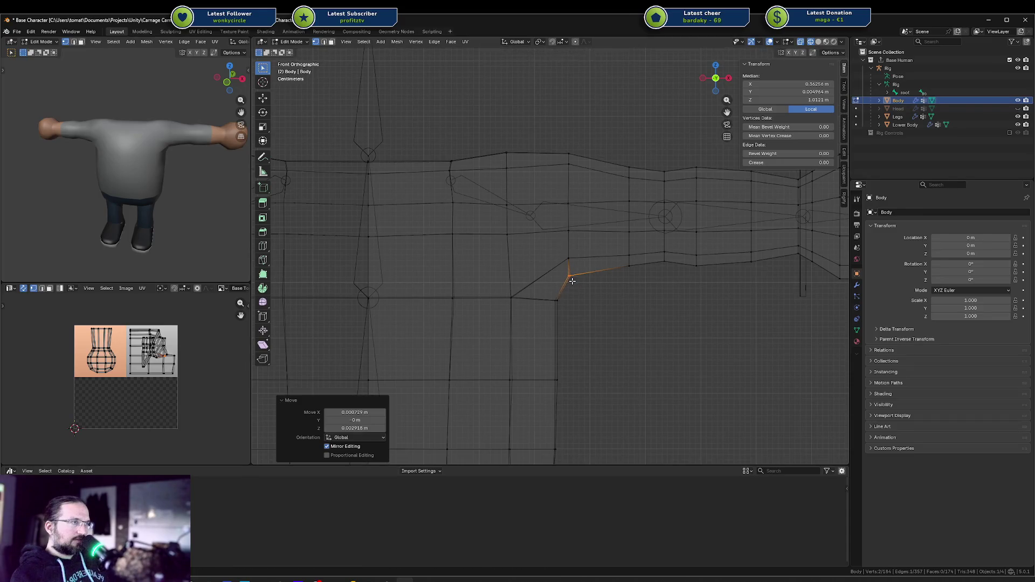
click(550, 299)
middle_drag(135, 137, 120, 142)
scroll(120, 141, down, 3)
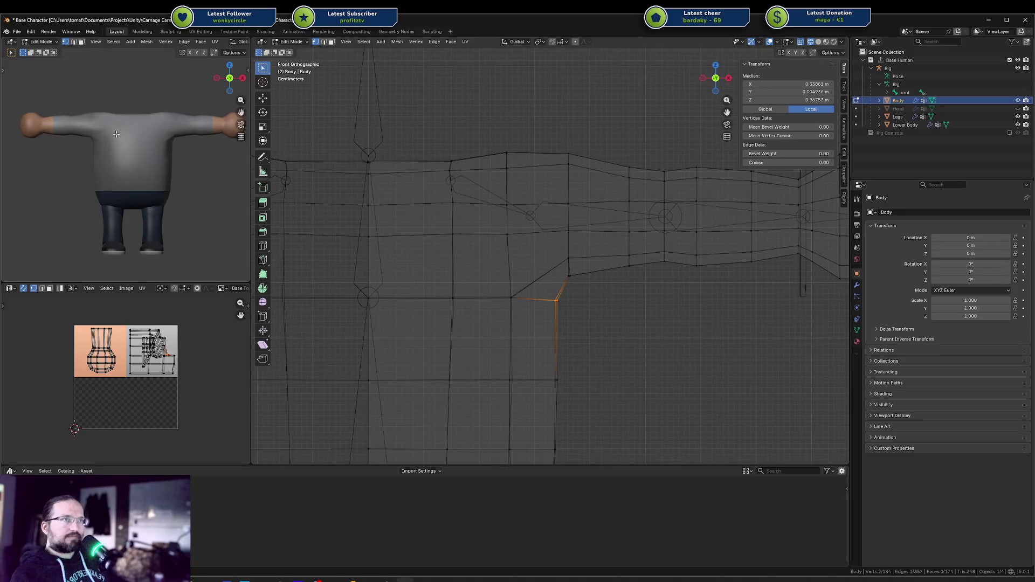
click(603, 355)
scroll(461, 297, down, 1)
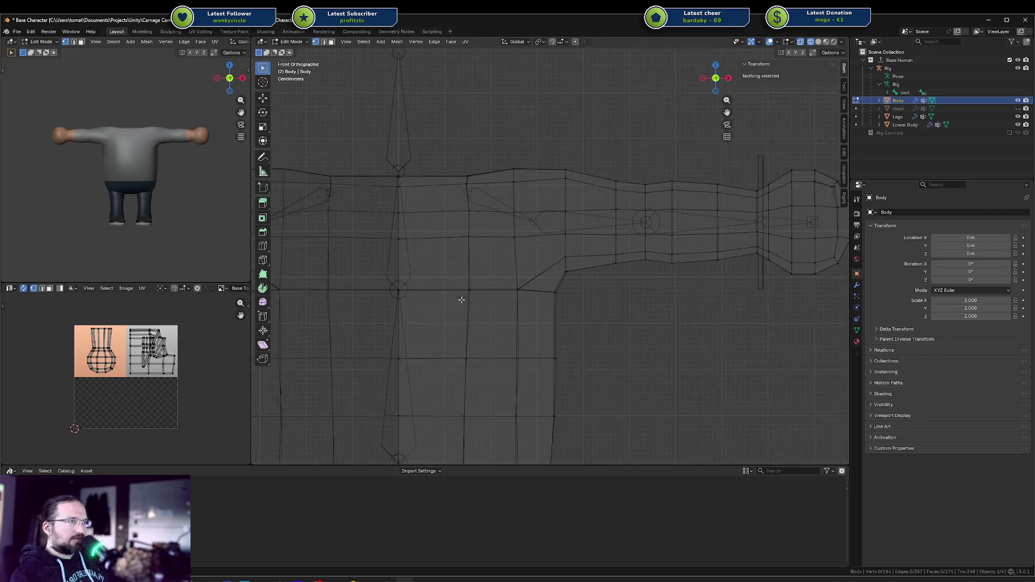
click(456, 289)
click(627, 325)
Preview the mesh in solid shading and save Base Character.blend.
key(shift+z)
key(ctrl+s)
key(shift+z)
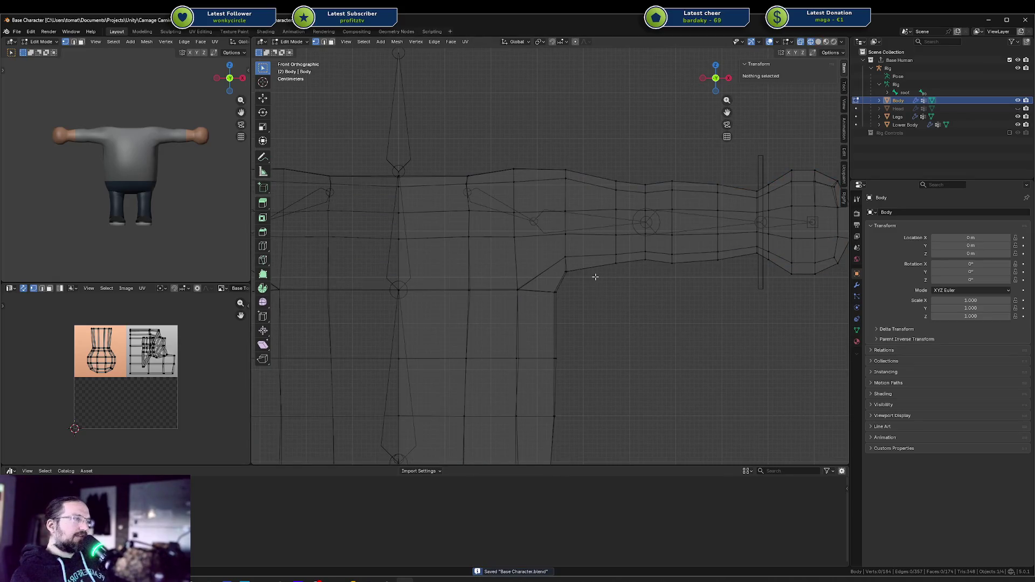
Shift the vertical shoulder edge loop along the X axis.
drag(494, 154, 526, 245)
key(g)
key(x)
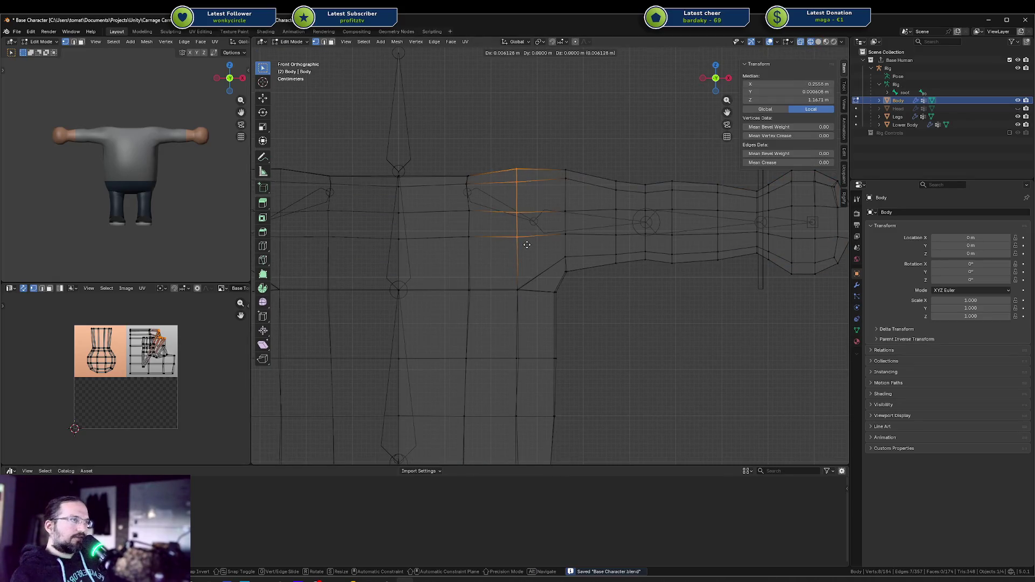
click(527, 244)
scroll(526, 244, down, 2)
shift+scroll(516, 291, down, 3)
Straighten two vertical torso edge loops by scaling each to zero along X.
drag(510, 116, 526, 342)
key(s)
key(x)
key(0)
key(Return)
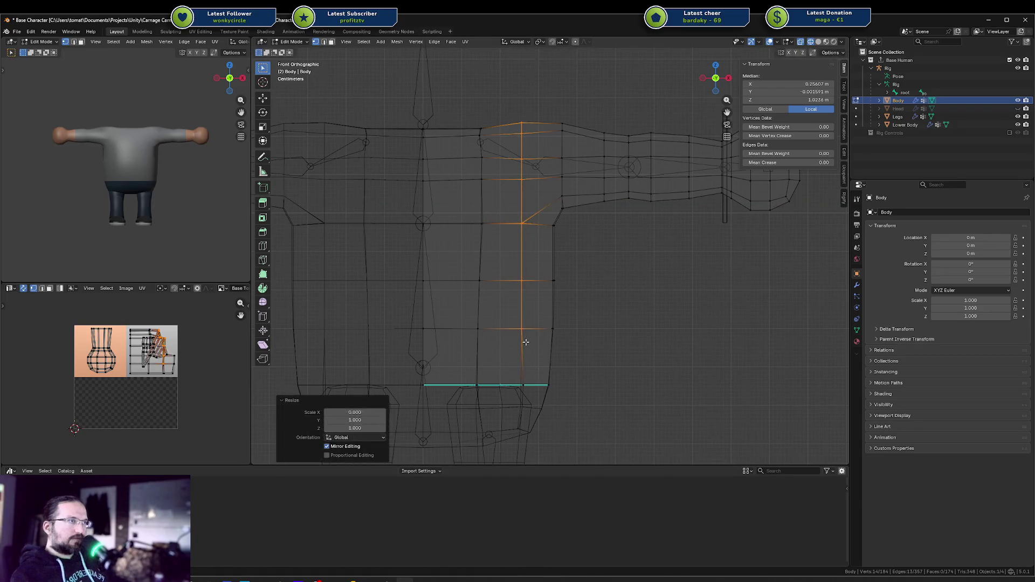
click(486, 237)
mouse_move(467, 114)
mouse_down()
mouse_move(478, 358)
mouse_move(485, 347)
mouse_up()
key(s)
key(x)
key(0)
key(Return)
key(ctrl+l)
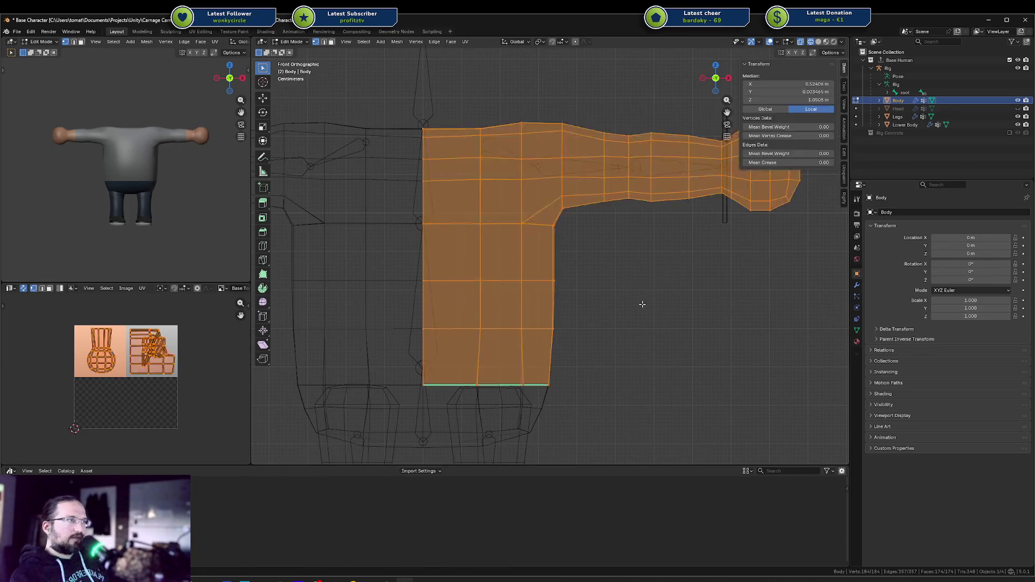
click(582, 292)
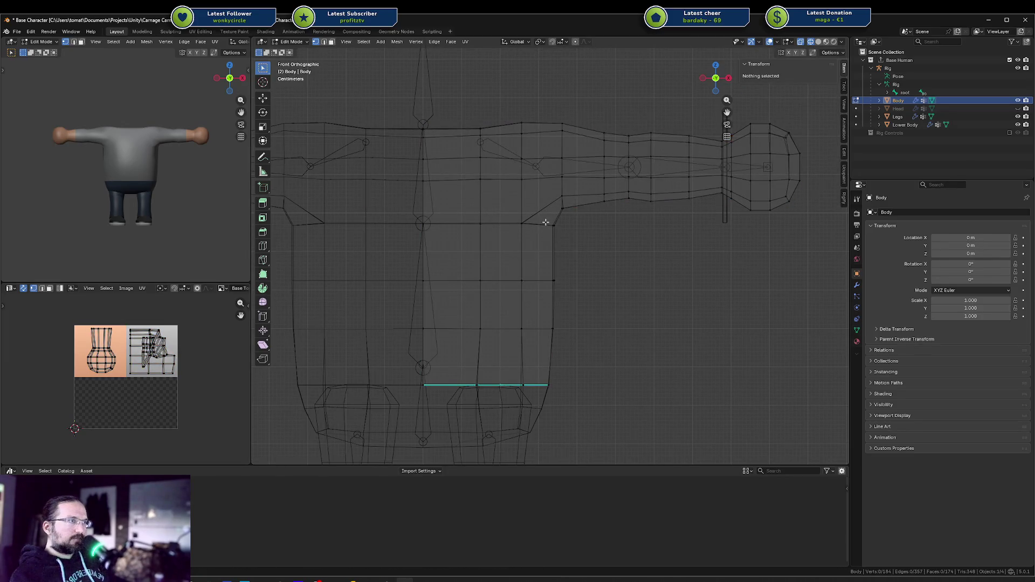
Flatten the outer torso vertex column with S X 0 and save the file.
drag(538, 215, 582, 344)
key(s)
key(x)
key(0)
key(Return)
click(597, 331)
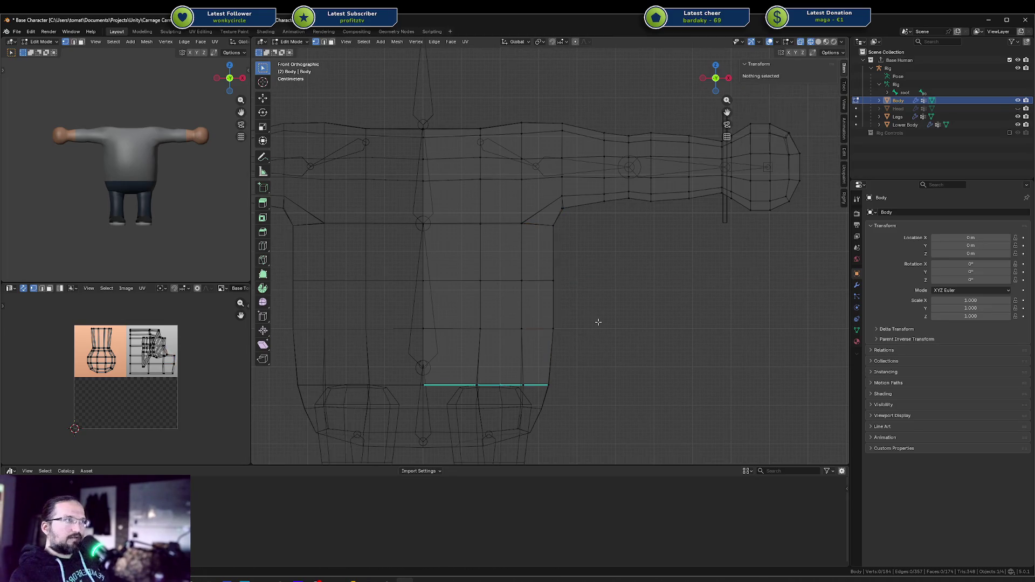
key(ctrl+s)
Flatten the arm-seam vertex column with S X 0 and deselect it.
drag(561, 129, 590, 216)
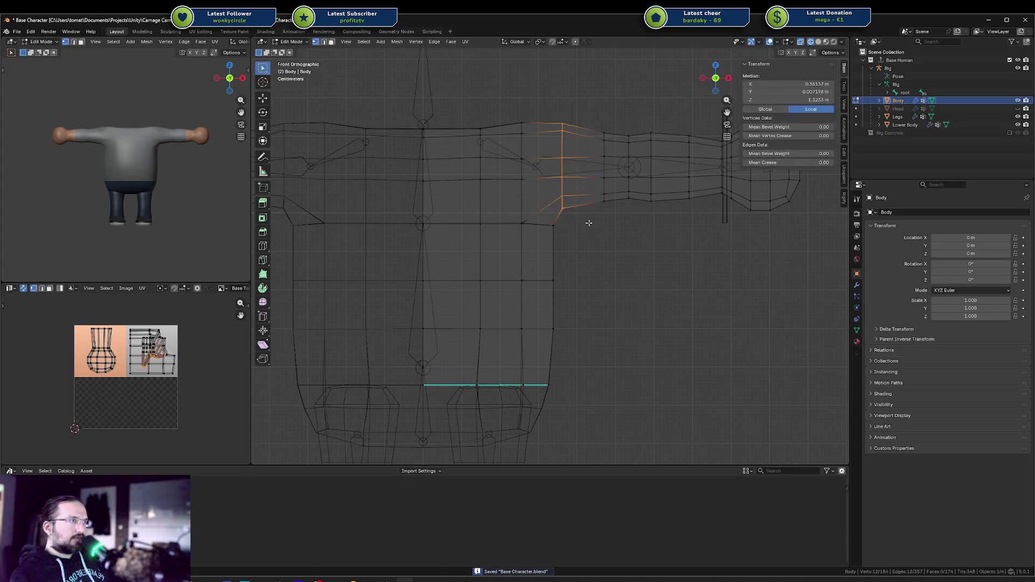
text(sx0)
key(Return)
key(alt+a)
shift+middle_drag(684, 173, 718, 239)
shift+middle_drag(528, 227, 551, 218)
mouse_move(122, 158)
middle_down()
mouse_move(154, 155)
mouse_move(86, 129)
mouse_move(38, 138)
mouse_move(70, 122)
mouse_move(163, 170)
middle_up()
Unhide the Head object in the Outliner, save the blend file, and switch to solid shading.
click(1017, 109)
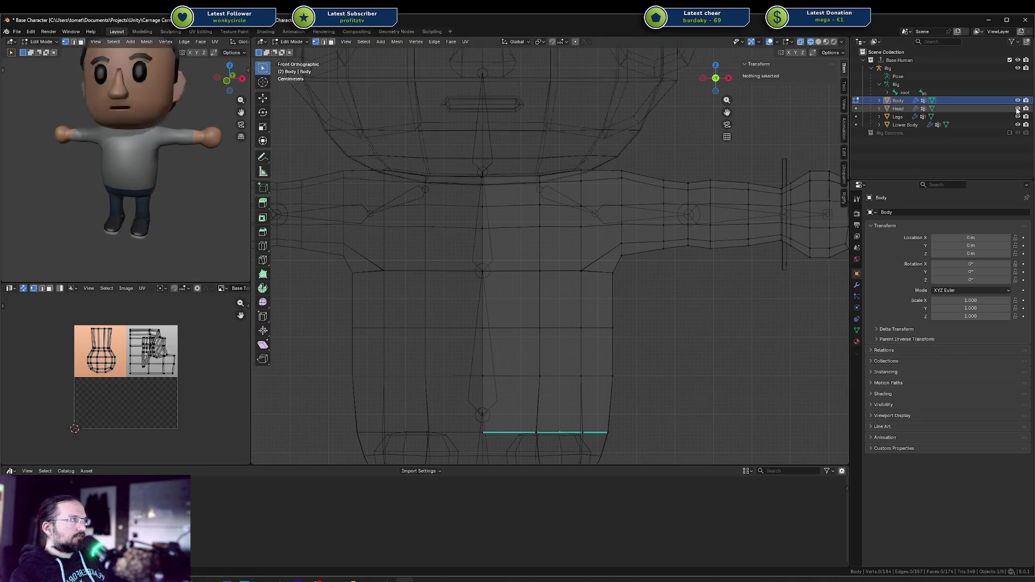
scroll(586, 189, down, 3)
key(ctrl+s)
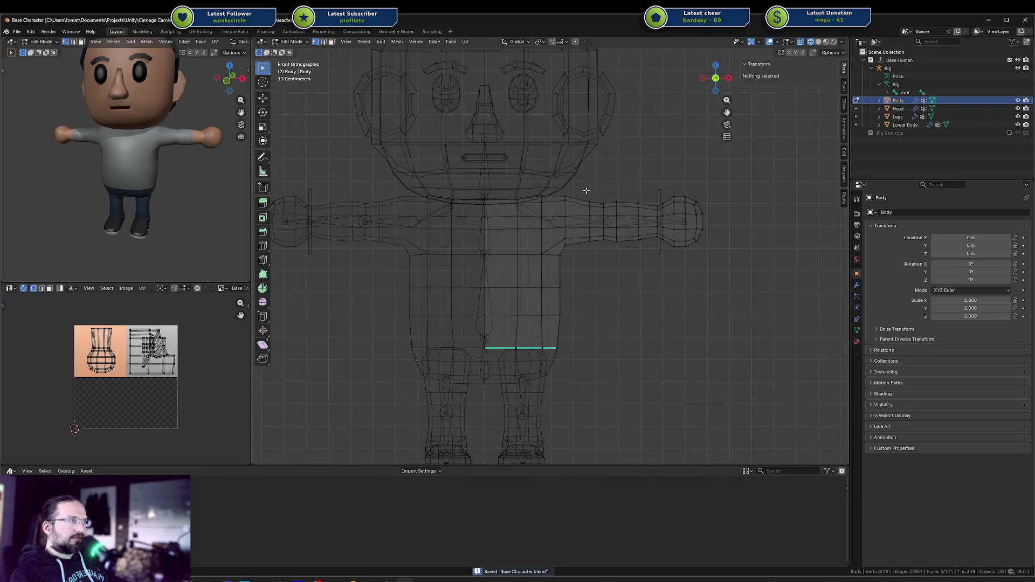
key(shift+z)
Leave mesh editing for Object Mode and select the rig's ik.target.arm.l bone in Pose Mode.
click(643, 194)
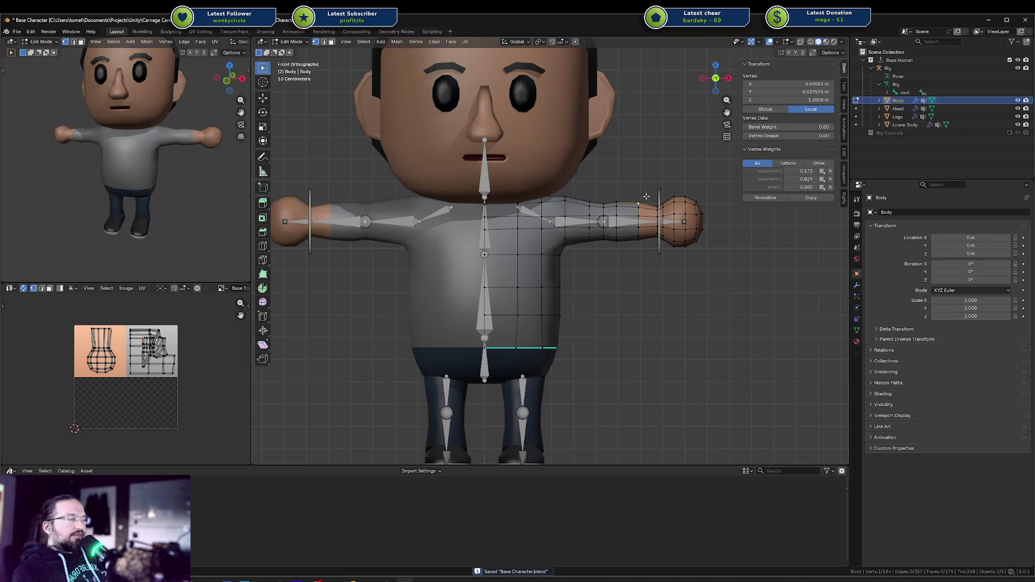
scroll(647, 205, up, 1)
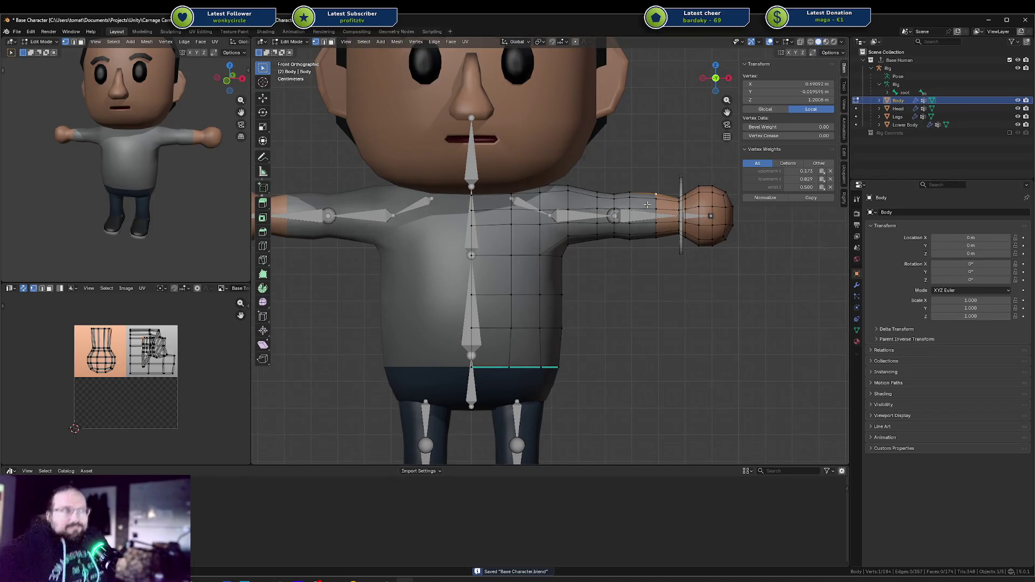
middle_drag(141, 176, 180, 180)
key(ctrl+Tab)
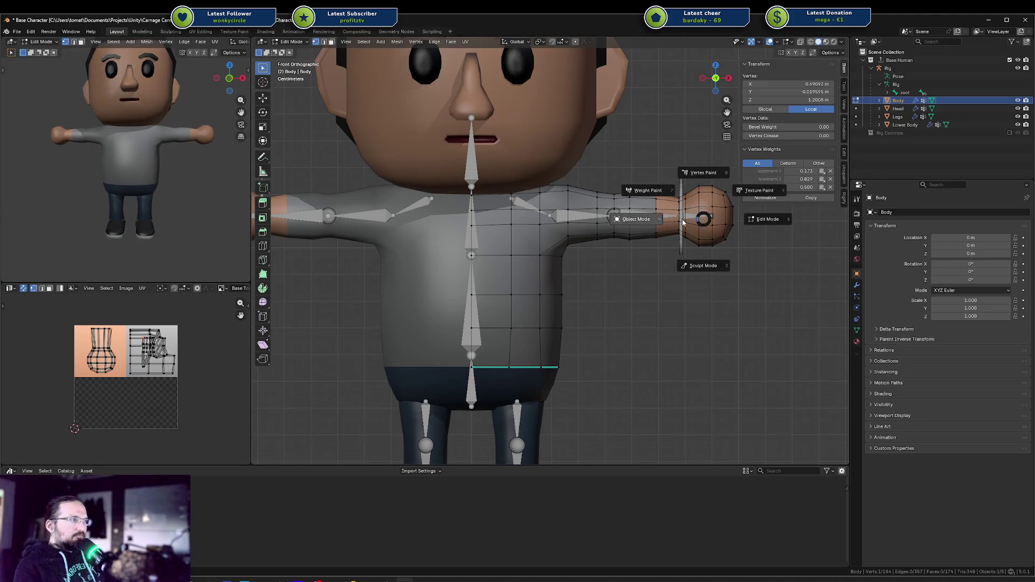
click(656, 218)
click(681, 203)
key(ctrl+Tab)
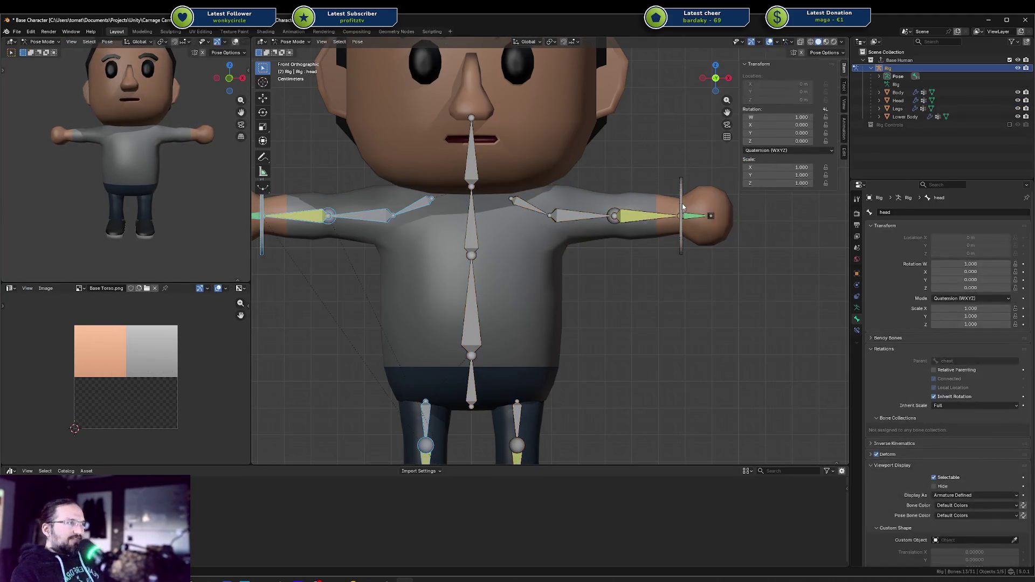
Move the left arm IK target to bend the arm and confirm a first test pose.
key(g)
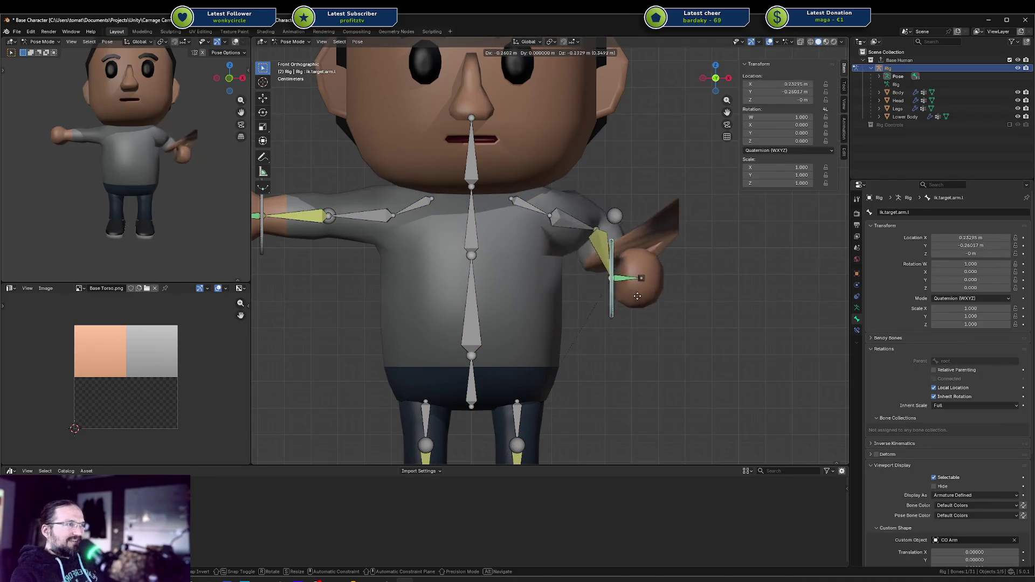
key(Escape)
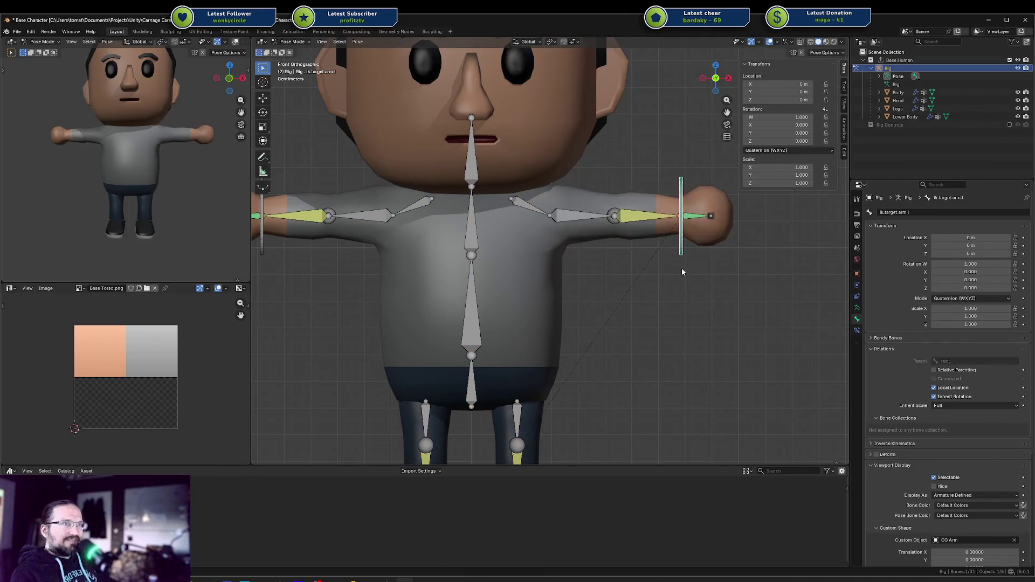
mouse_move(539, 243)
middle_down()
mouse_move(657, 254)
mouse_move(603, 237)
middle_up()
key(g)
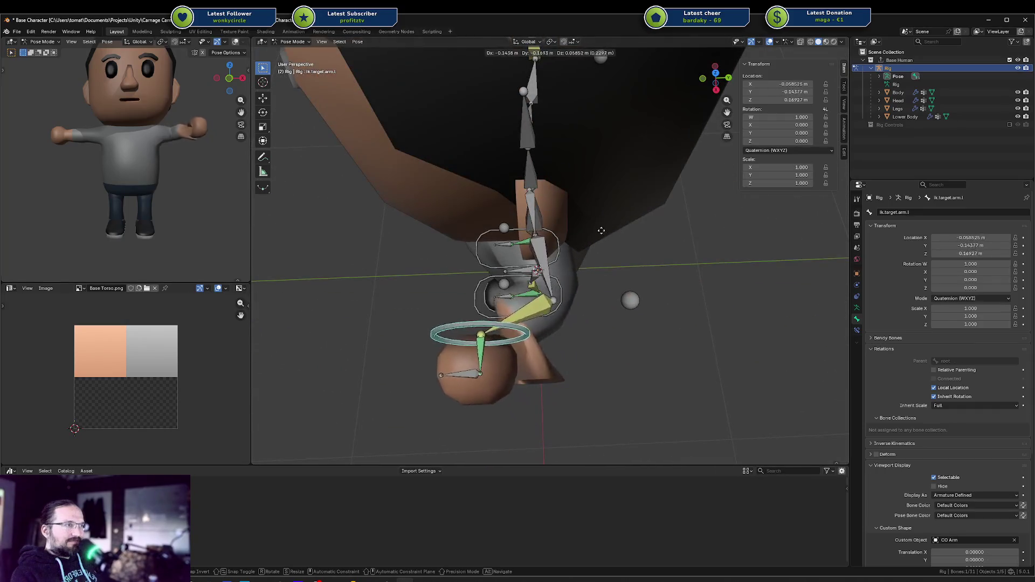
click(636, 235)
Raise the left arm with its IK target, then reset it to the rest pose with Alt+G.
mouse_move(637, 236)
middle_down()
mouse_move(700, 150)
mouse_move(668, 200)
middle_up()
key(g)
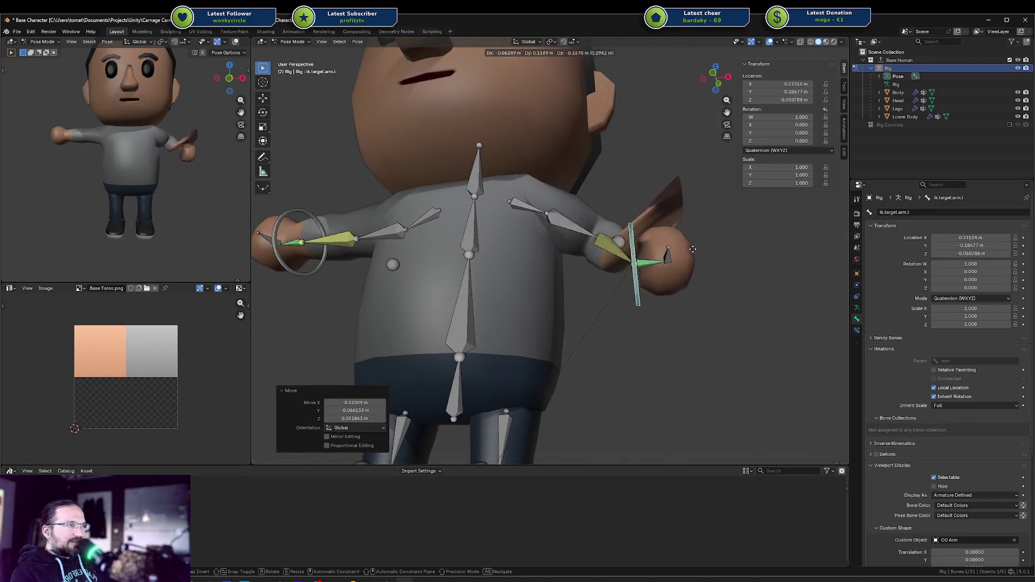
click(677, 161)
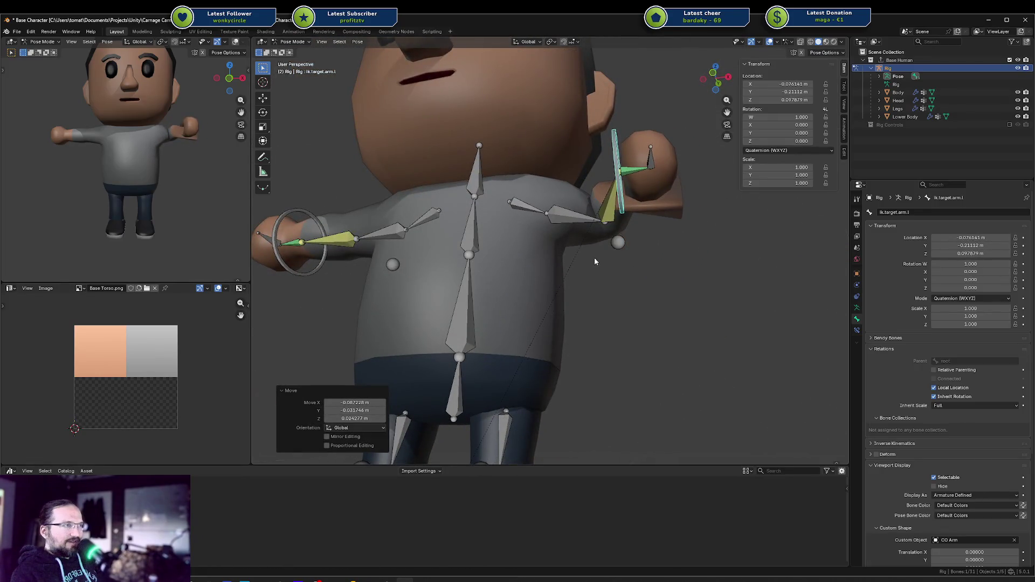
key(alt+g)
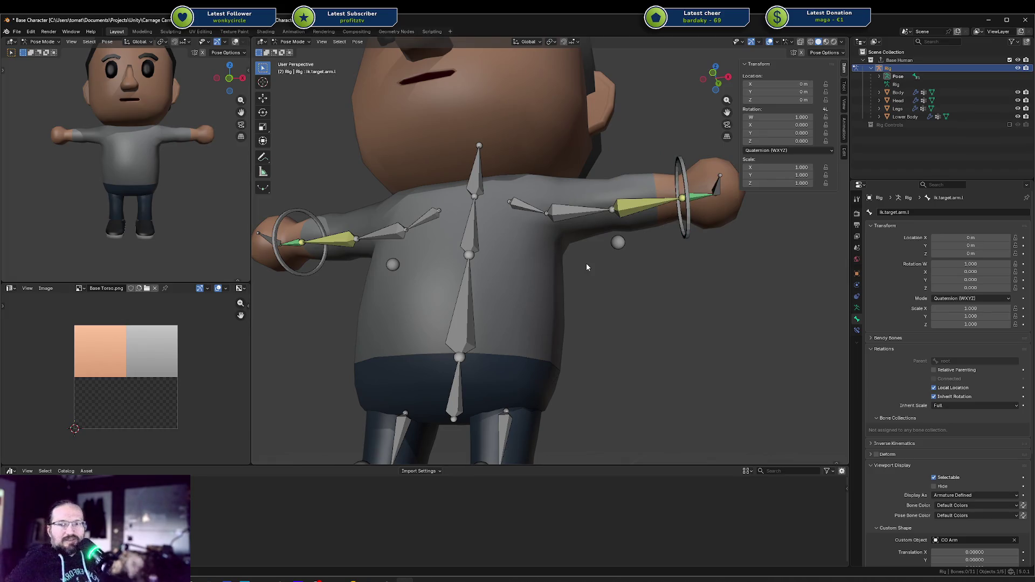
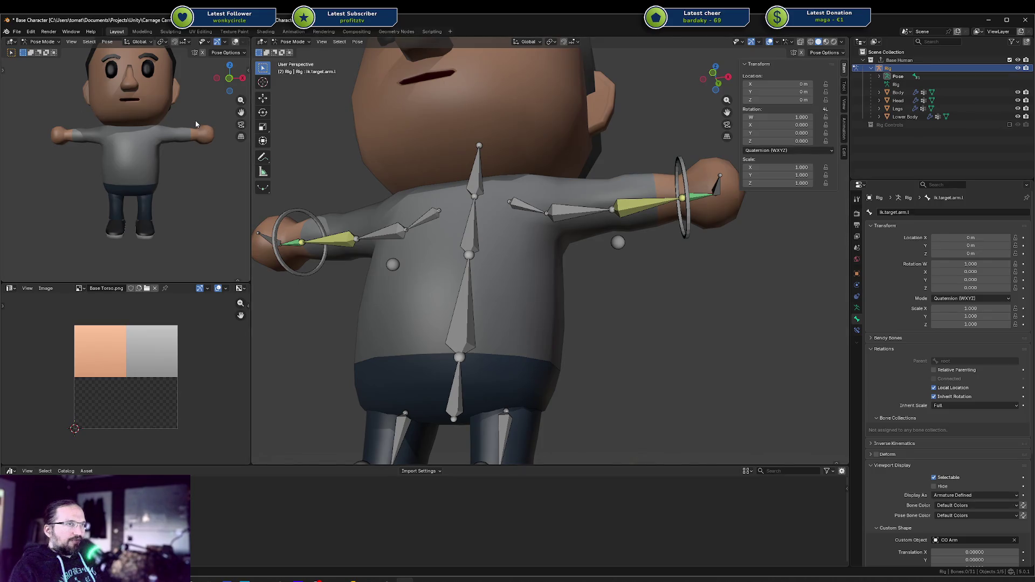
Test-rotate the ik.target.arm.l control on Y and Z, cancel it, and return to Object Mode.
mouse_move(673, 160)
middle_down()
mouse_move(674, 182)
mouse_move(712, 194)
mouse_move(699, 208)
middle_up()
click(699, 207)
key(r)
key(y)
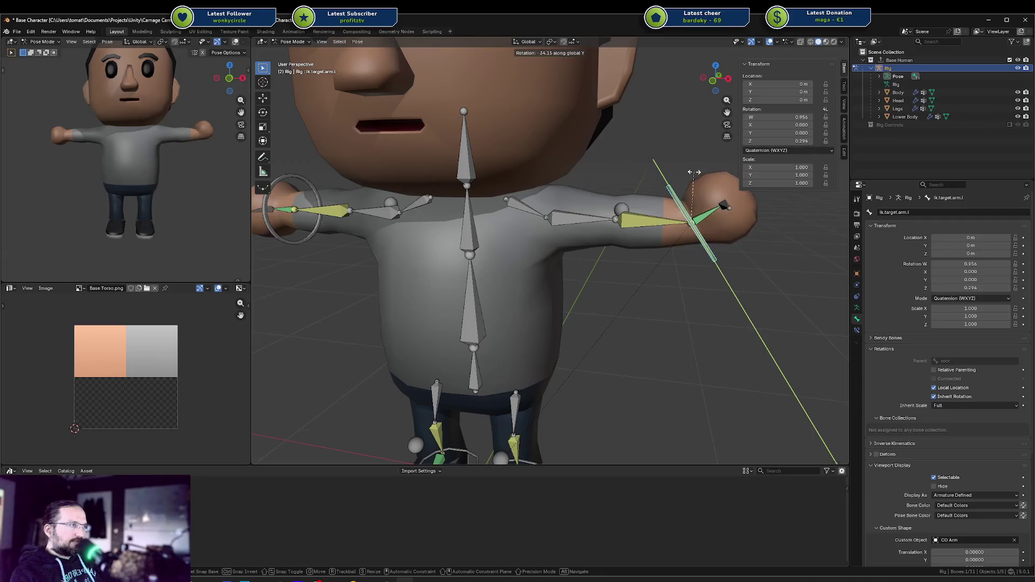
key(z)
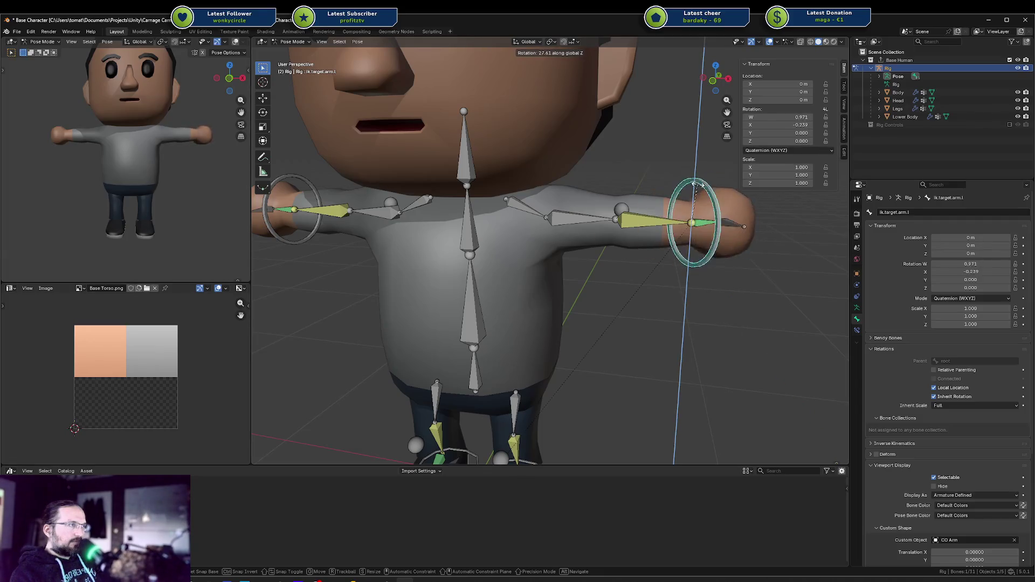
key(Escape)
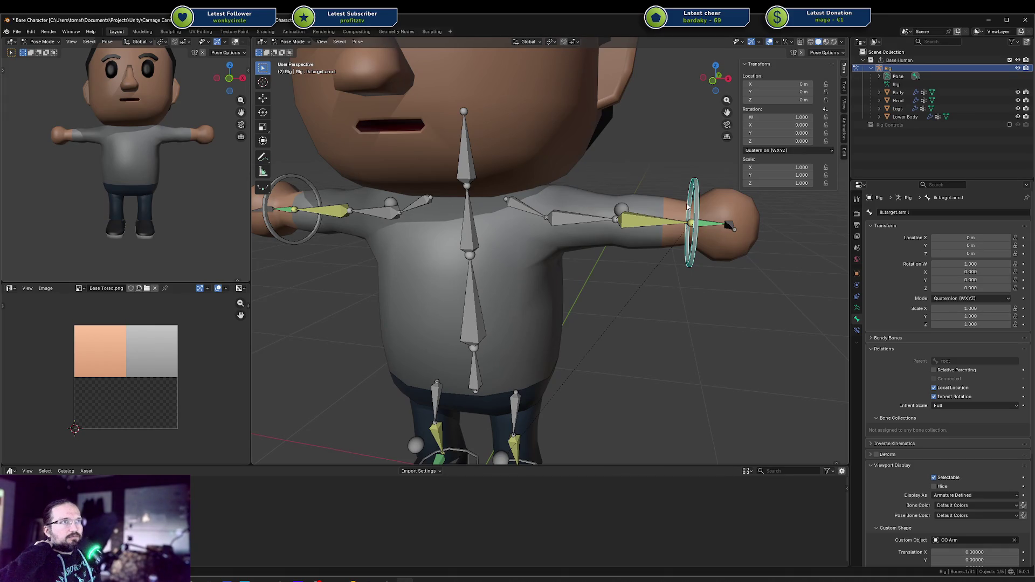
key(ctrl+Tab)
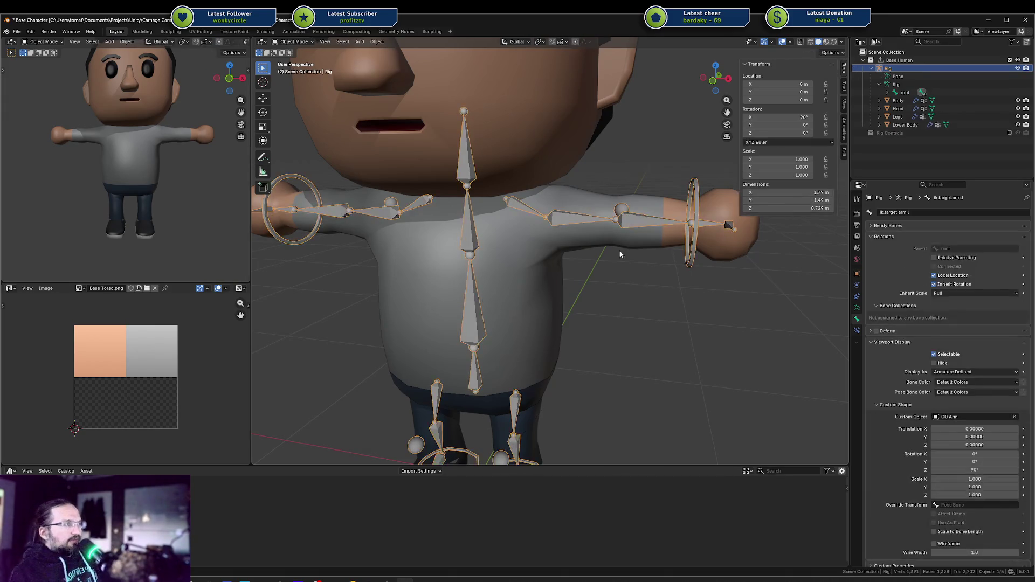
In front wireframe view, enter Edit Mode on the Body mesh and select the hand vertices.
key(KP_1)
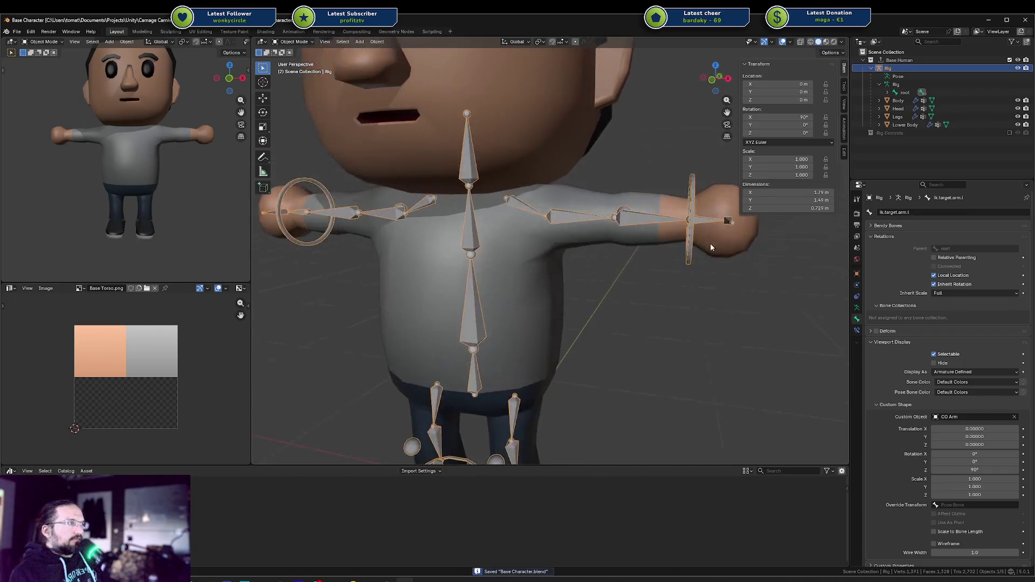
click(706, 206)
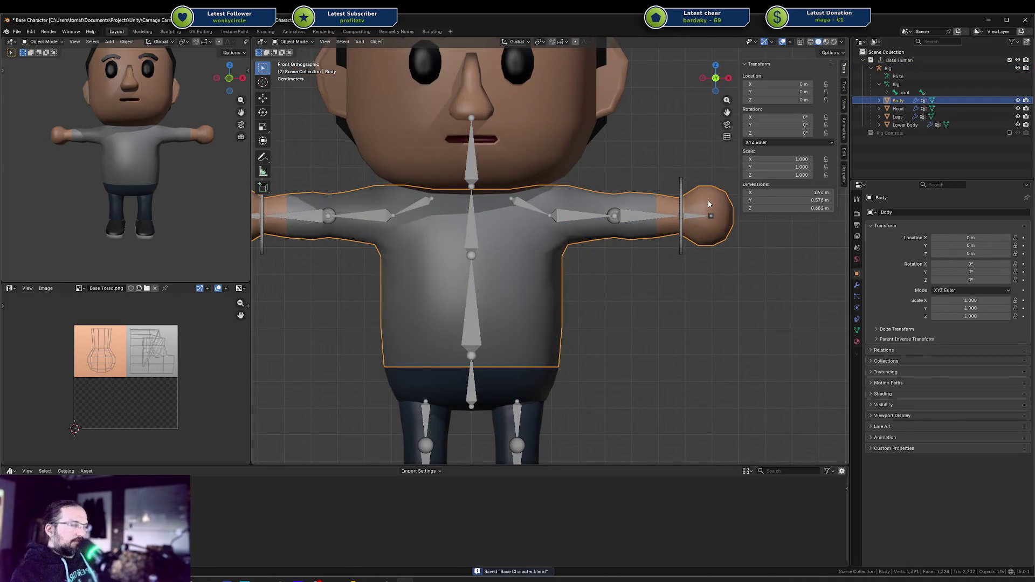
key(shift+z)
key(Tab)
key(alt+a)
click(655, 194)
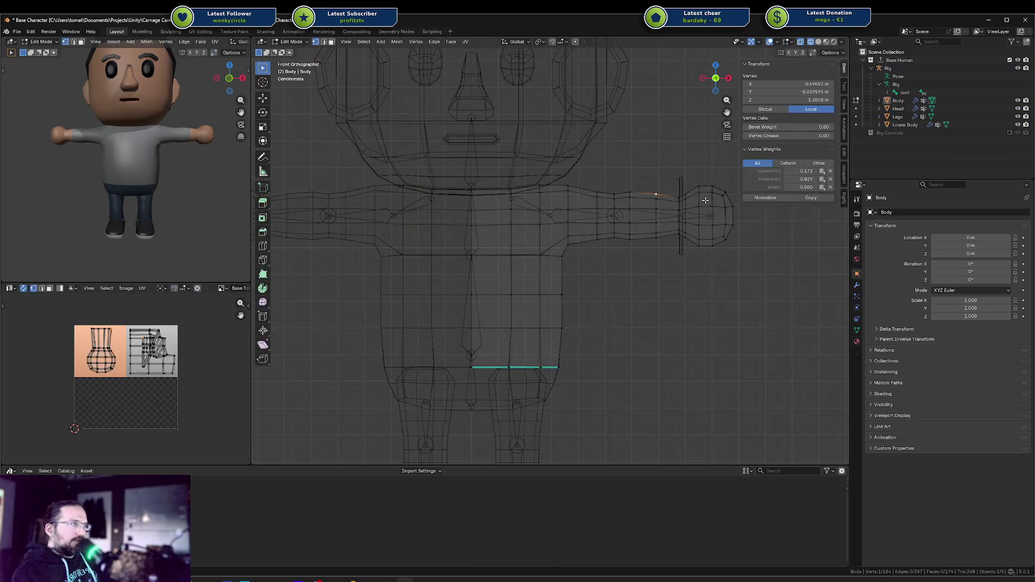
scroll(701, 204, up, 3)
shift+middle_drag(668, 217, 511, 265)
shift+drag(580, 183, 720, 362)
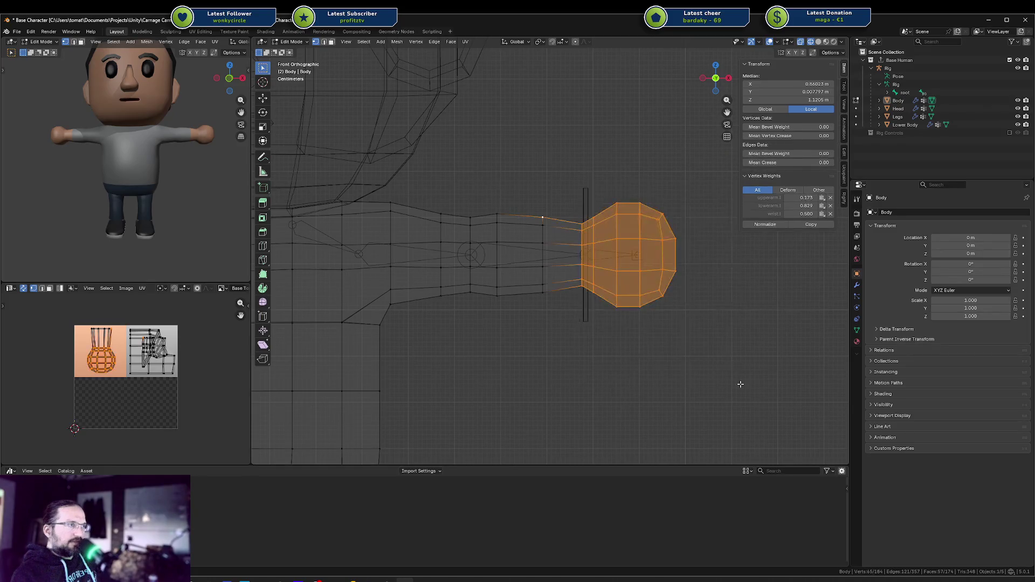
Split the hand geometry off the forearm with Y, leaving it at the forearm end.
key(y)
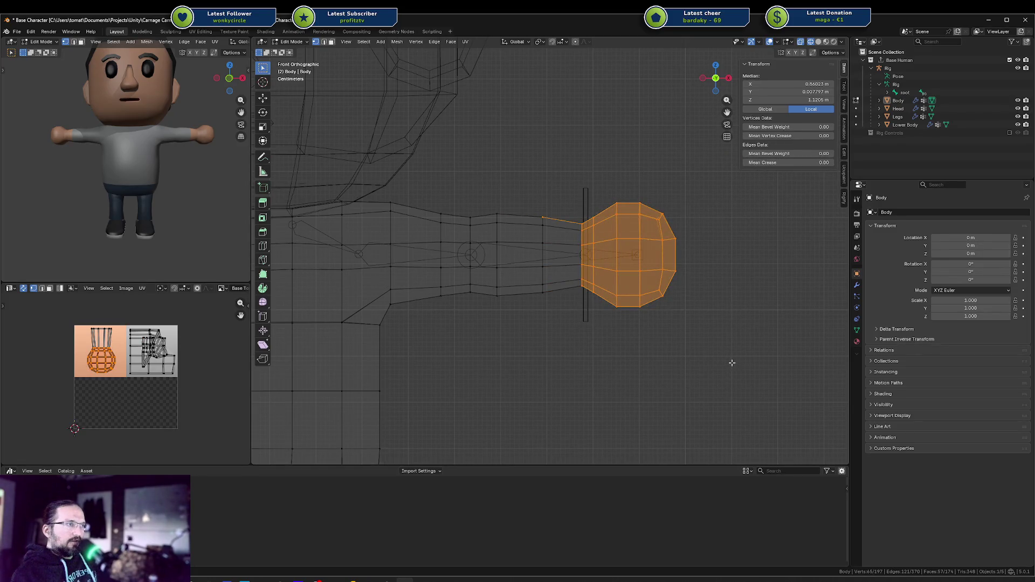
key(ctrl+z)
drag(551, 153, 752, 384)
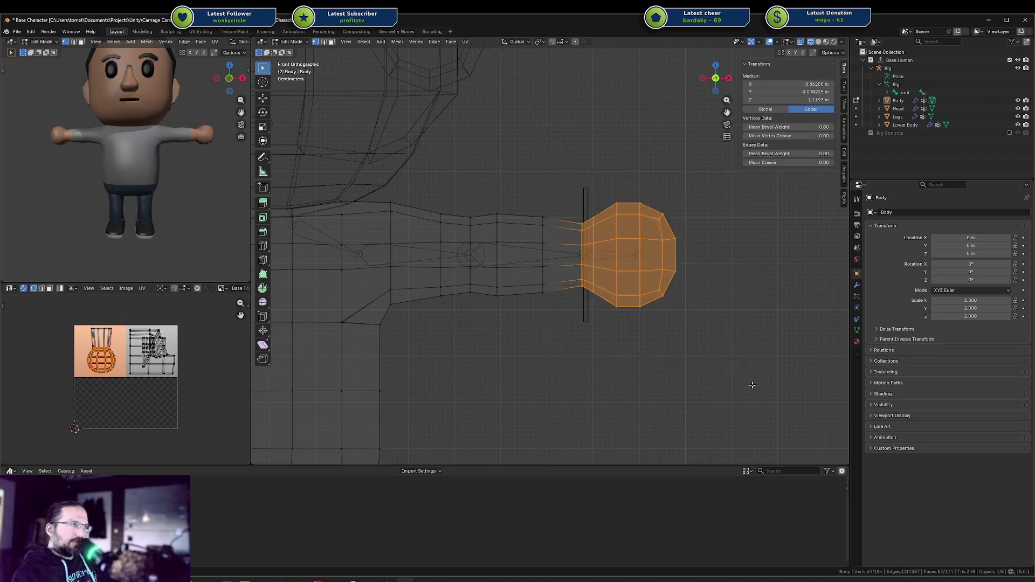
key(y)
key(g)
key(Escape)
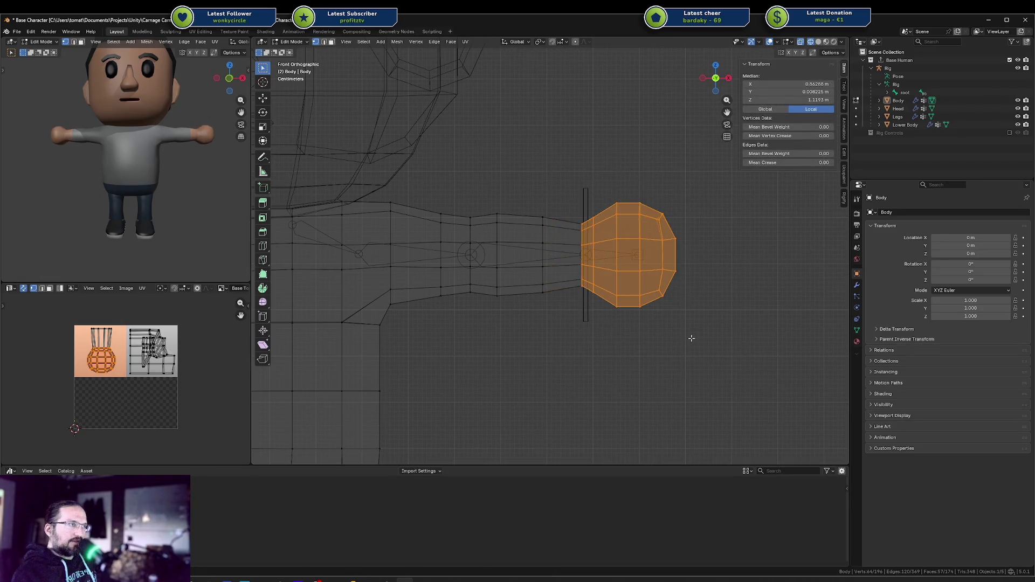
key(g)
click(753, 307)
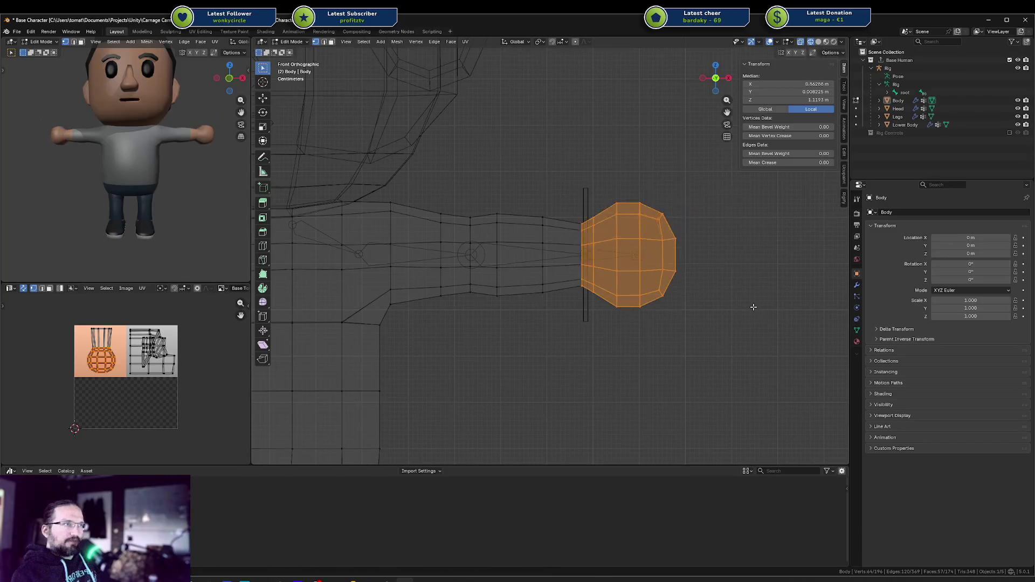
Separate the selected hand into its own object with P > Selection.
key(p)
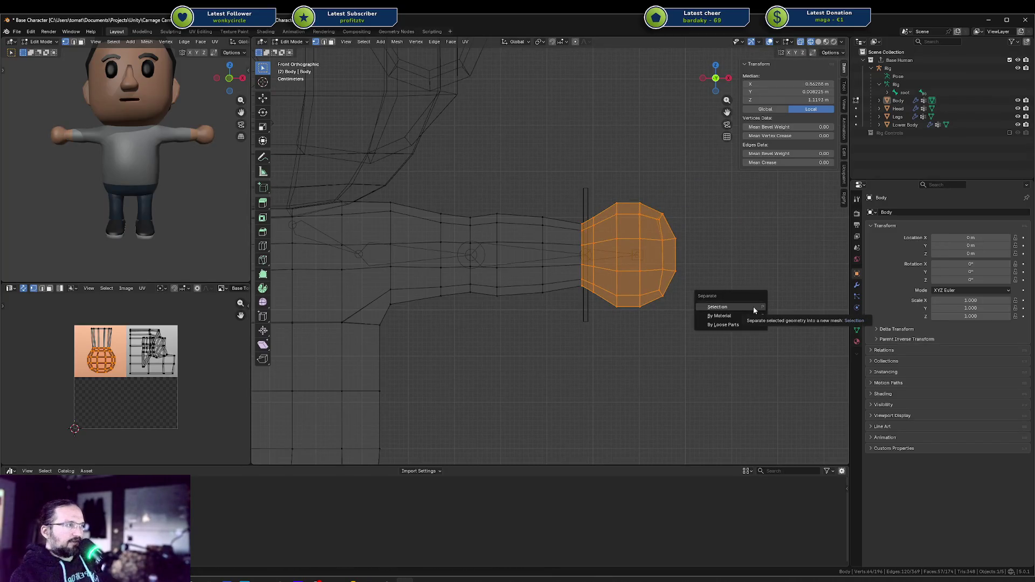
click(742, 305)
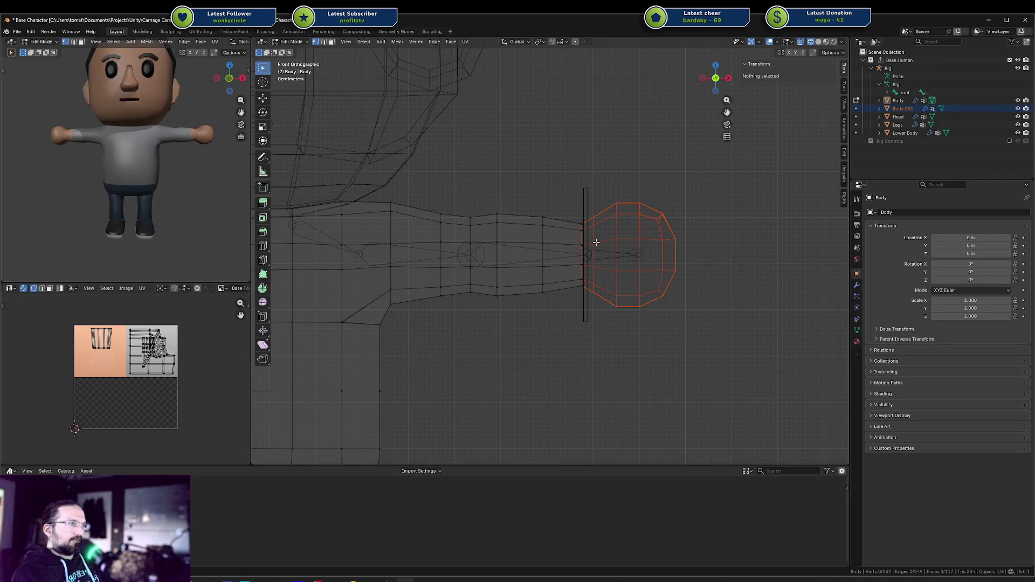
key(shift+z)
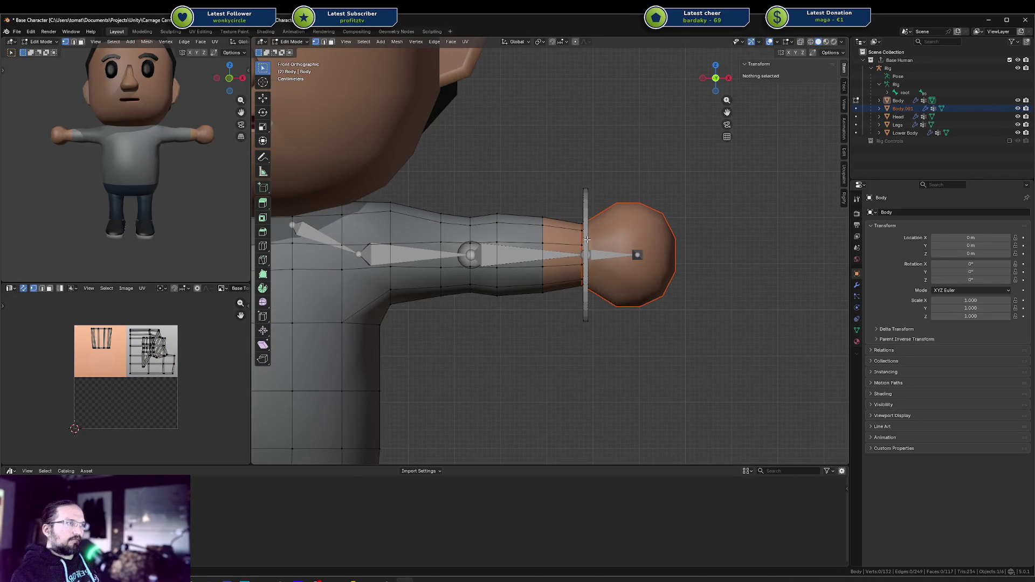
key(shift+z)
key(a)
key(alt+a)
scroll(585, 239, up, 2)
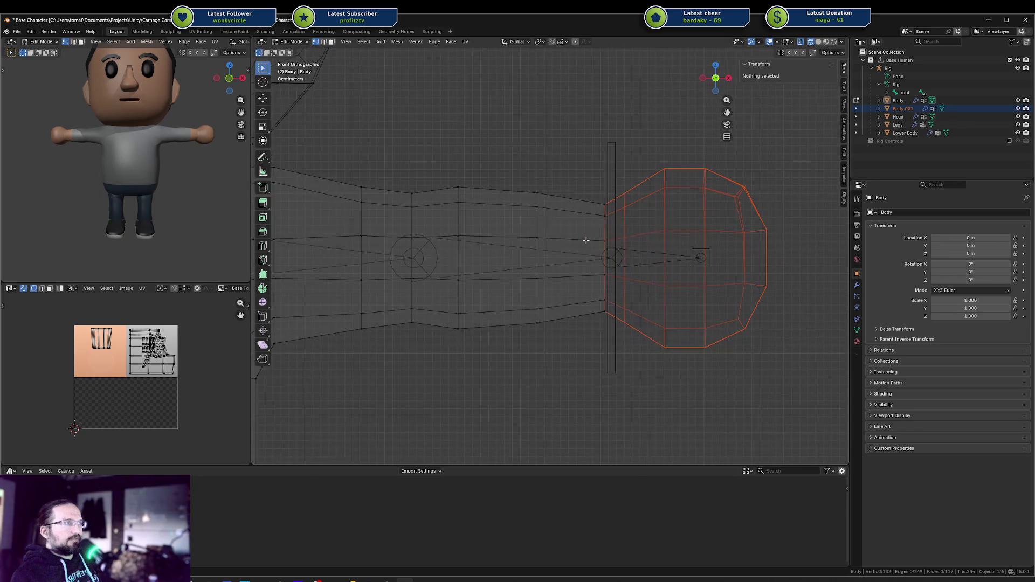
Return to Object Mode in solid shading and select the separated Body.001 hand.
key(Tab)
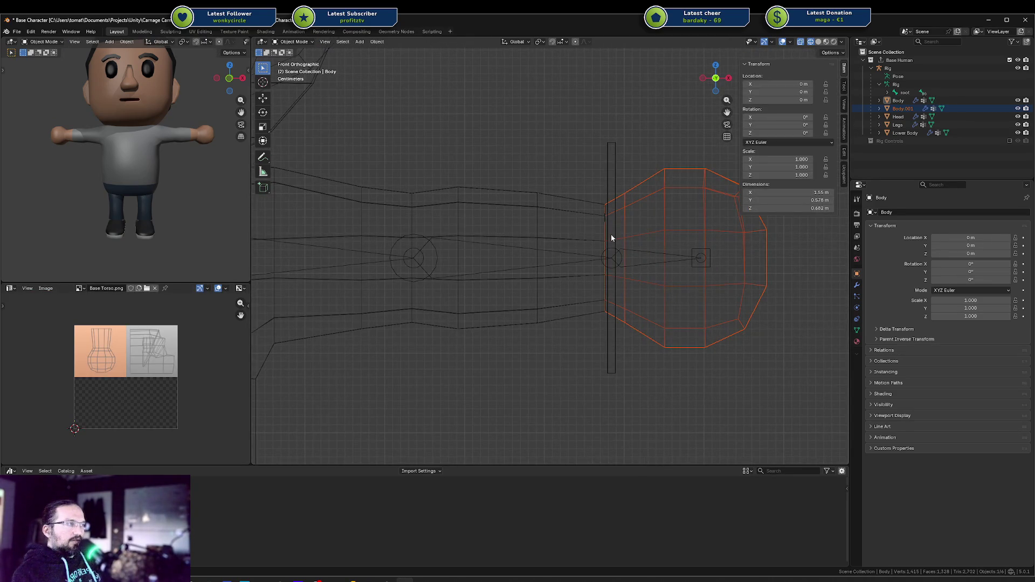
key(Tab)
key(a)
key(alt+a)
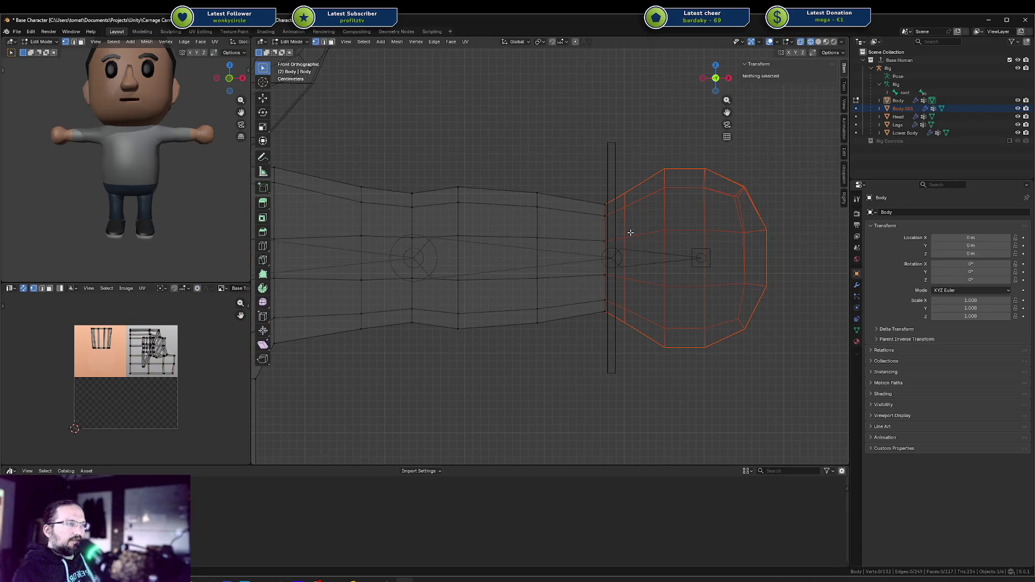
key(Tab)
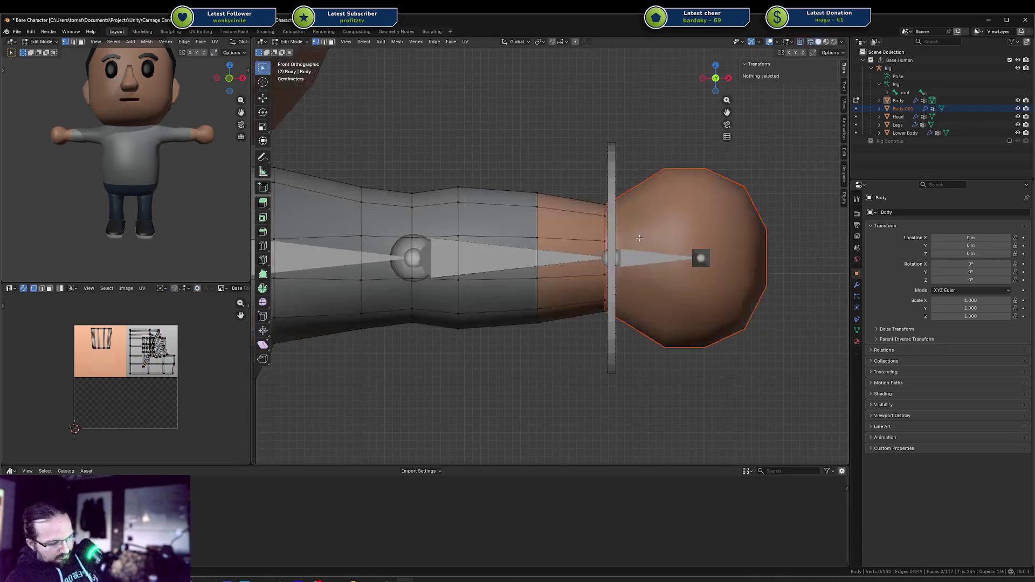
click(705, 203)
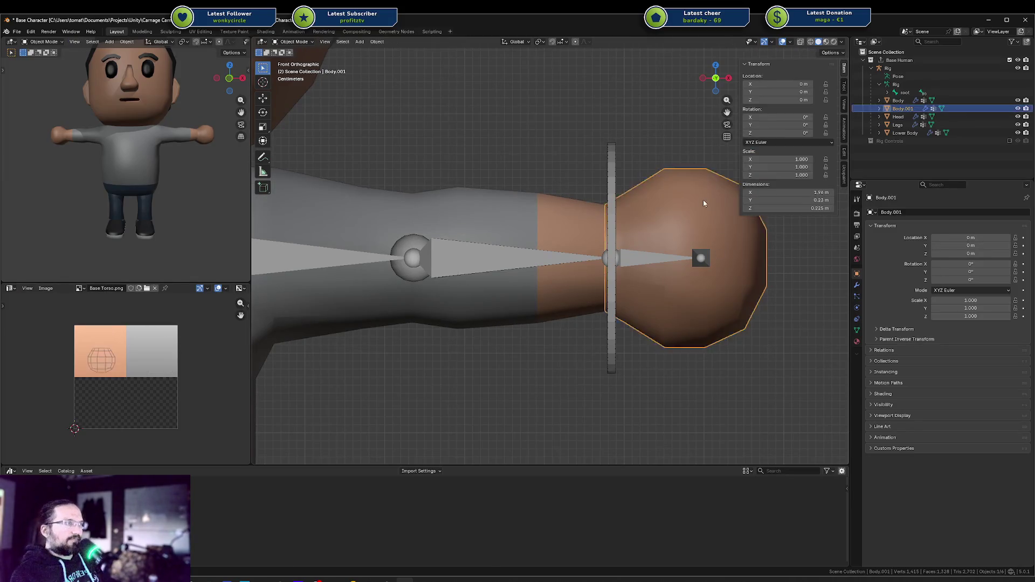
In Pose Mode, test-rotate the arm IK control on Z and cancel to confirm the hand follows.
click(610, 169)
key(ctrl+Tab)
middle_drag(617, 169, 614, 218)
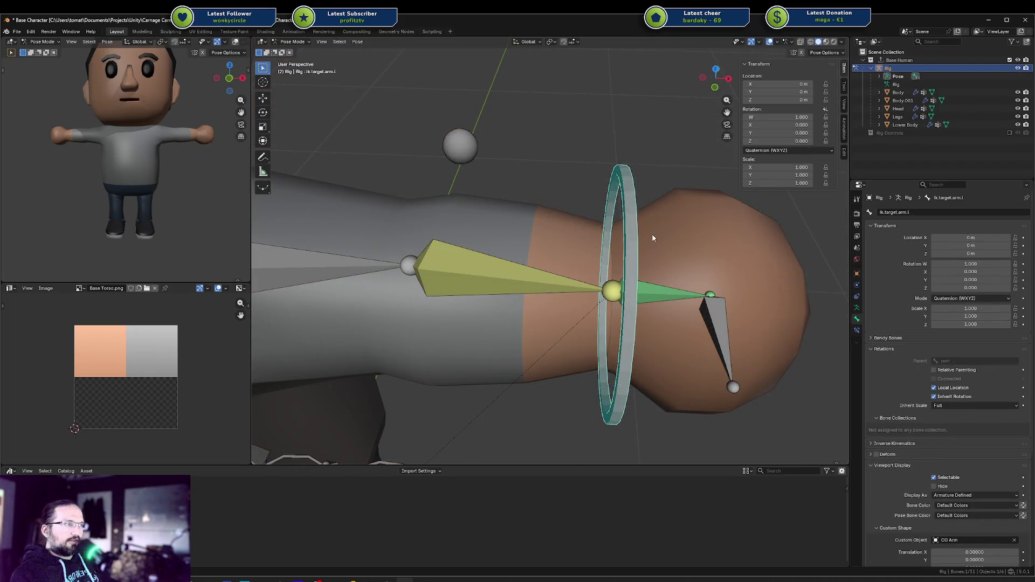
key(r)
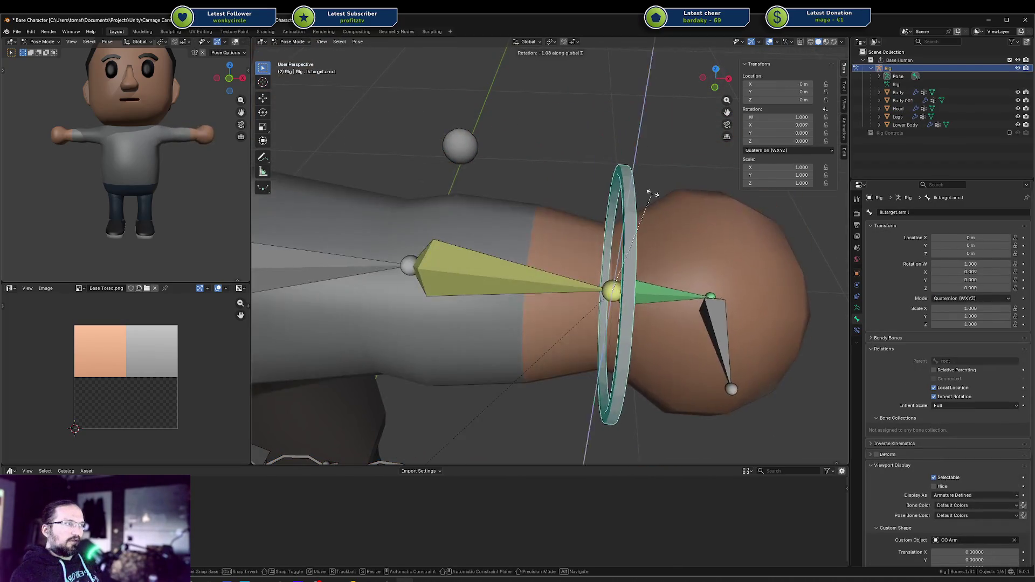
key(z)
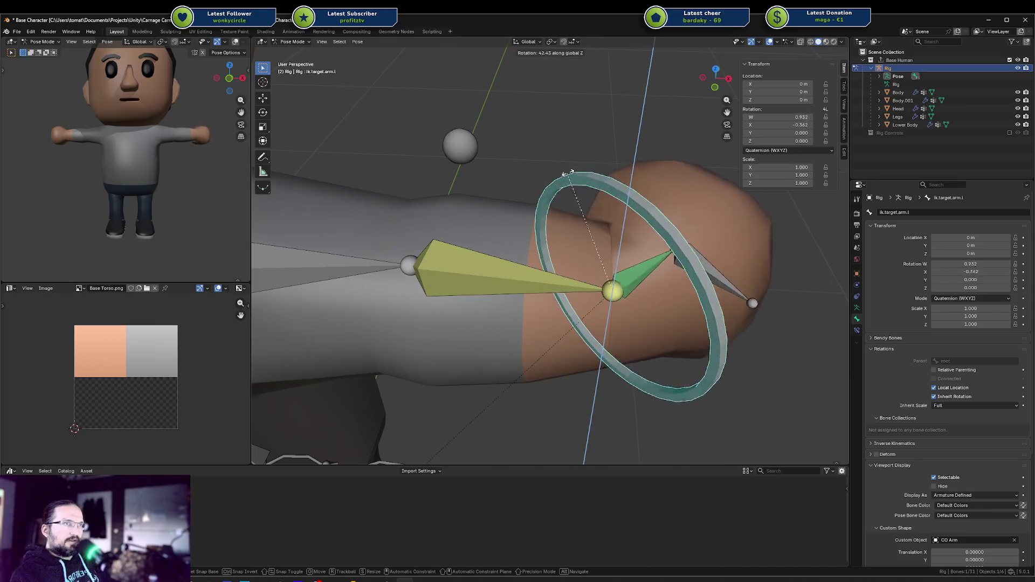
key(Escape)
Save Base Character.blend, return to Object Mode, and select the Legs mesh.
scroll(592, 210, down, 6)
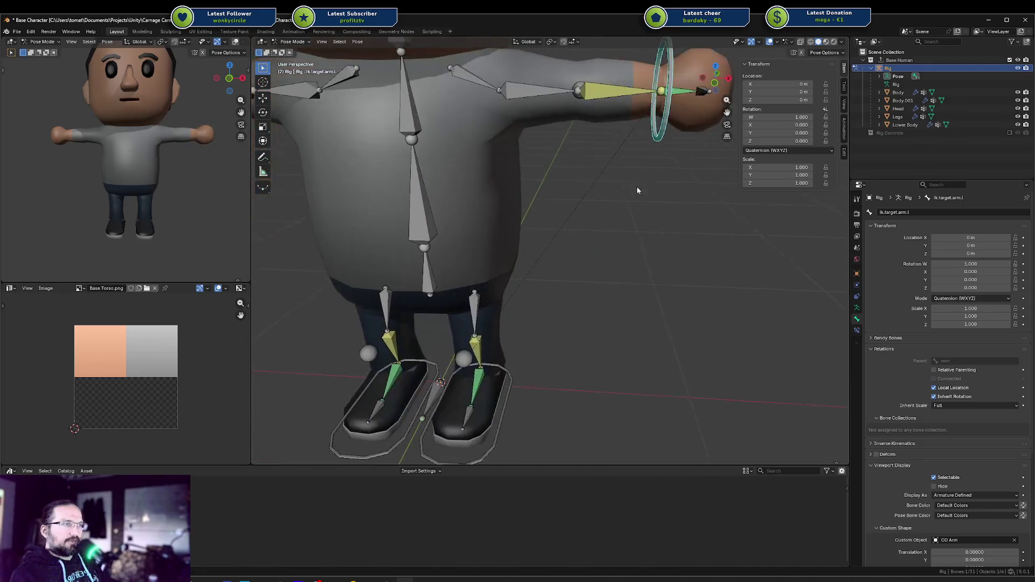
key(ctrl+s)
middle_drag(640, 168, 474, 323)
click(468, 327)
key(ctrl+Tab)
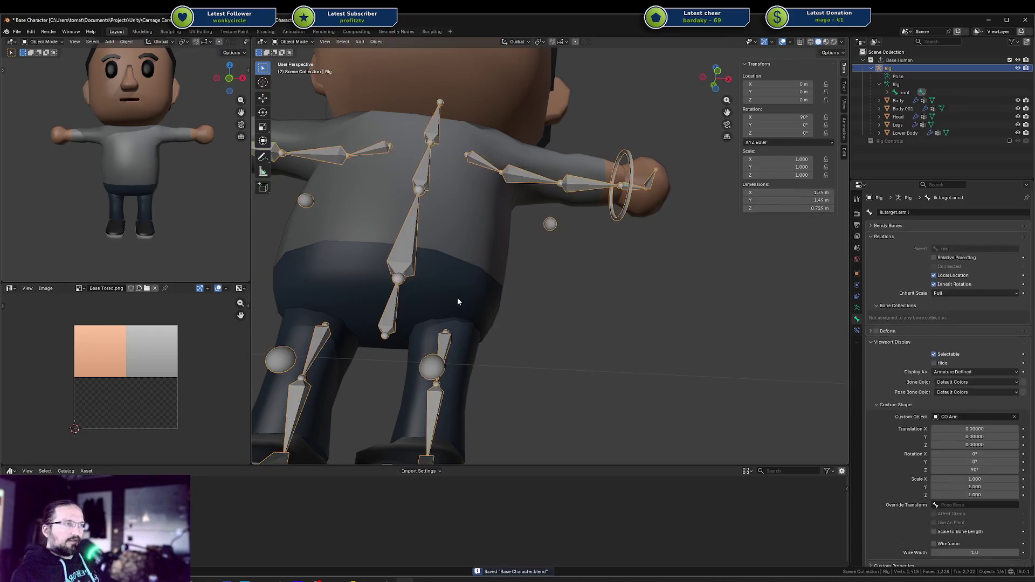
click(470, 325)
mouse_move(474, 334)
middle_down()
mouse_move(479, 348)
mouse_move(499, 335)
mouse_move(386, 288)
mouse_move(618, 237)
mouse_move(587, 240)
mouse_move(656, 202)
middle_up()
Open the Legs mesh in Edit Mode in front wireframe view with nothing selected.
key(Tab)
scroll(595, 218, up, 1)
key(Tab)
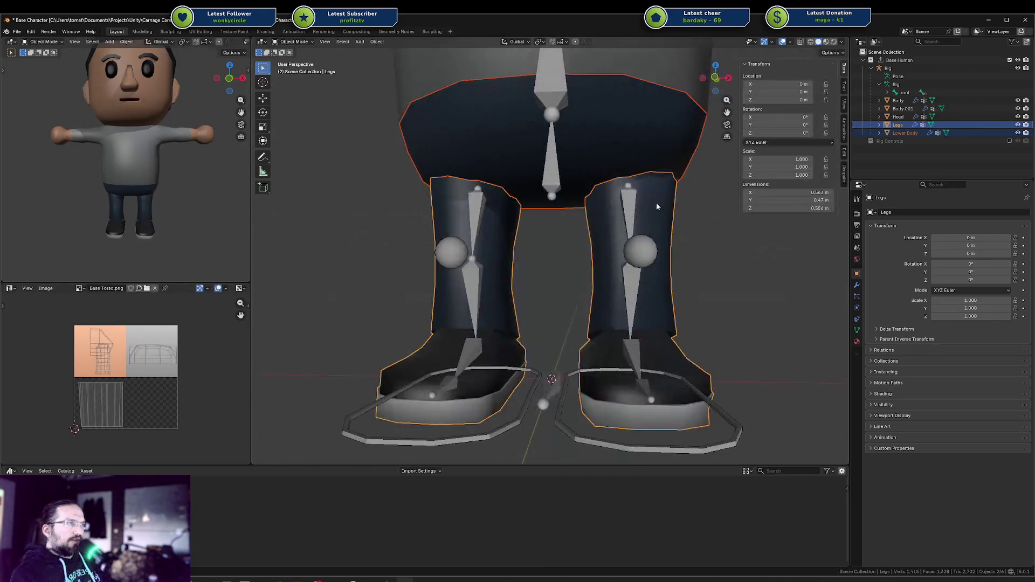
key(shift+z)
middle_drag(612, 134, 609, 148)
click(608, 147)
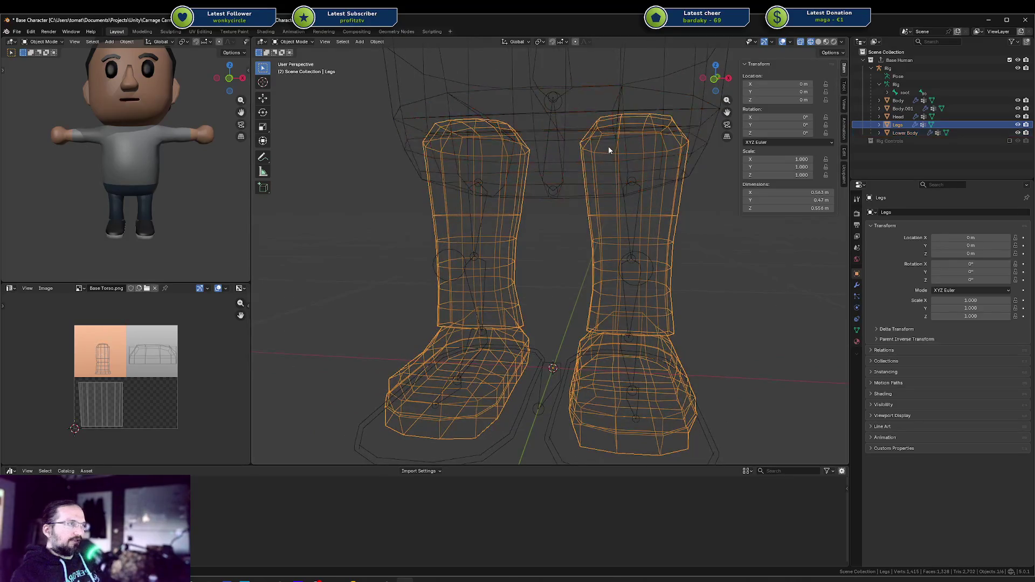
key(Tab)
key(l)
key(alt+a)
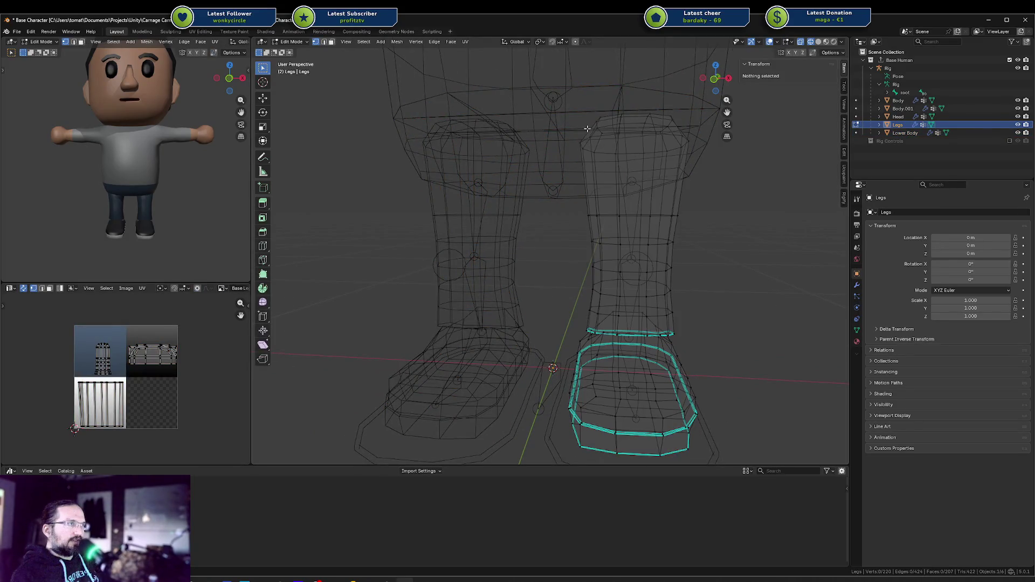
key(KP_1)
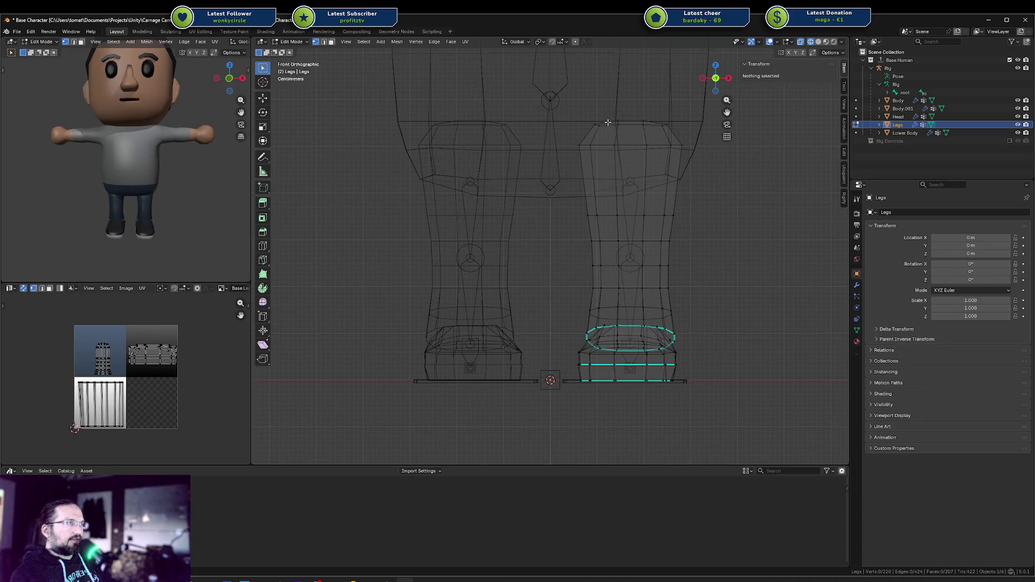
Delete the right leg's top vertex ring and lower the new top ring about 0.12 m along Z.
drag(581, 114, 641, 132)
key(x)
click(693, 123)
key(c)
mouse_move(538, 134)
mouse_down()
mouse_move(663, 144)
mouse_move(617, 135)
mouse_up()
key(Escape)
key(g)
key(z)
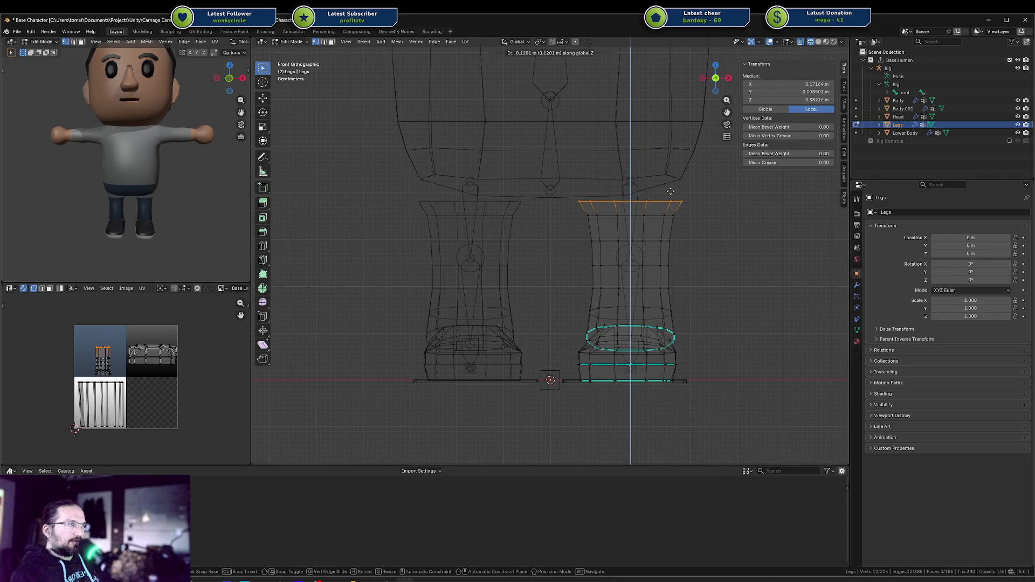
click(668, 191)
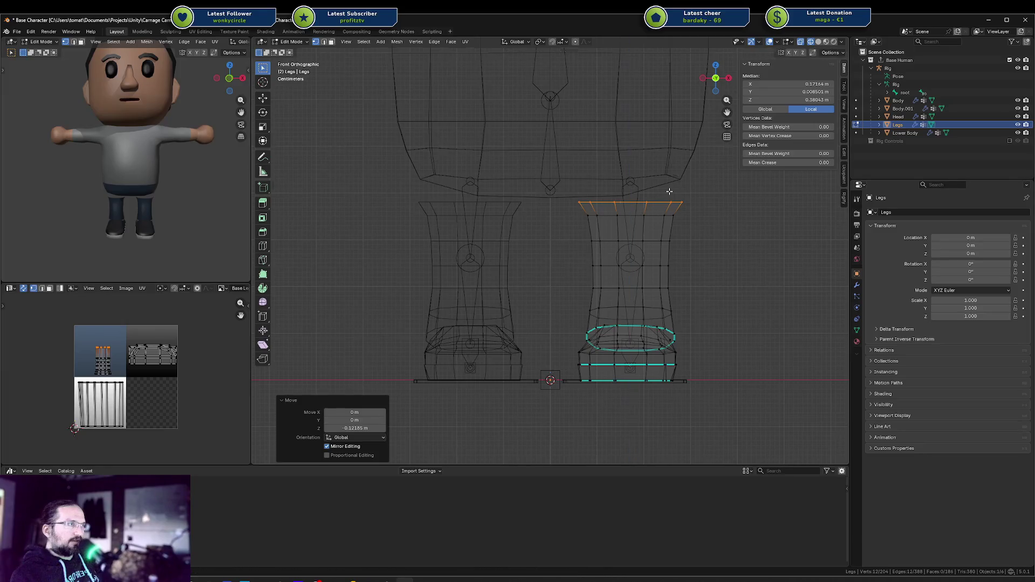
Back in Object Mode with solid shading, join the Legs into the Lower Body.
key(shift+z)
middle_drag(669, 188, 636, 161)
key(Tab)
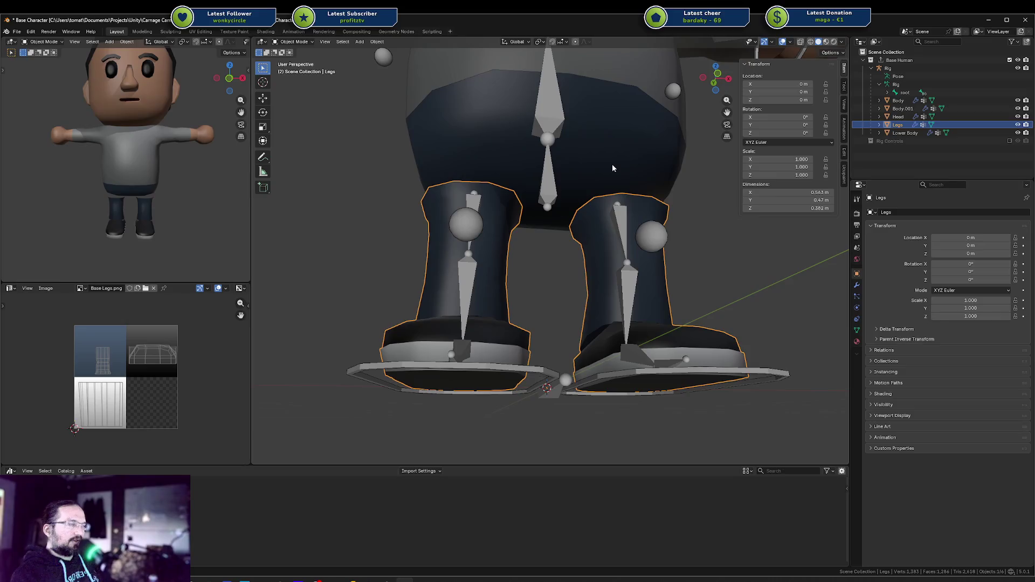
shift+click(612, 164)
key(ctrl+j)
click(611, 163)
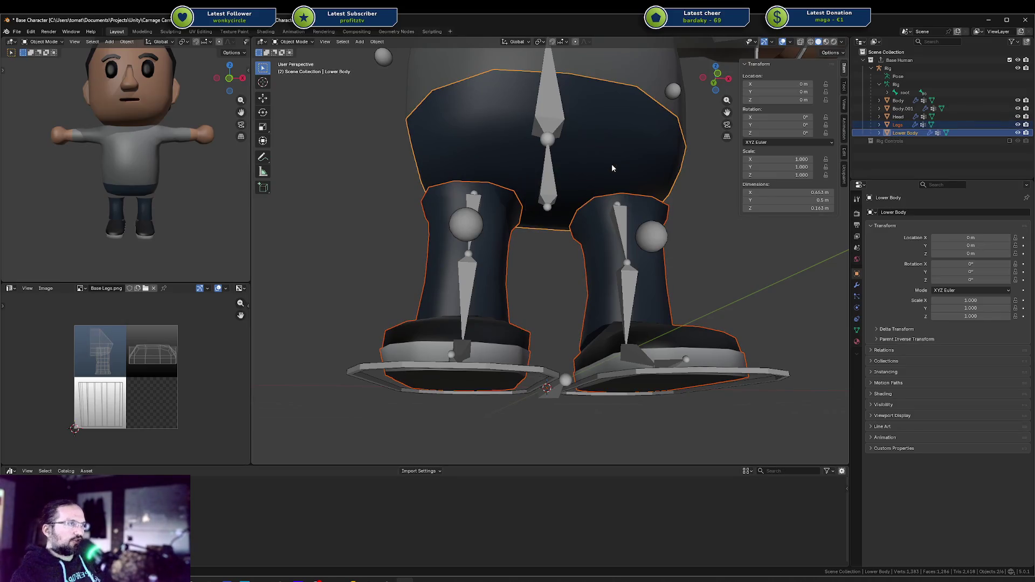
Rename the Lower Body object and its mesh data to Legs, then save.
scroll(611, 172, up, 5)
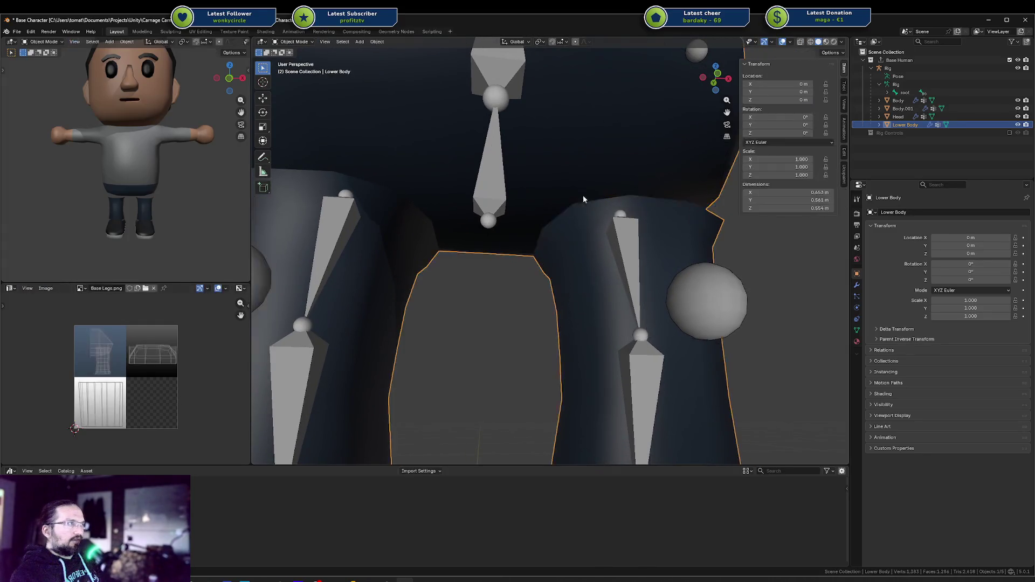
double_click(915, 125)
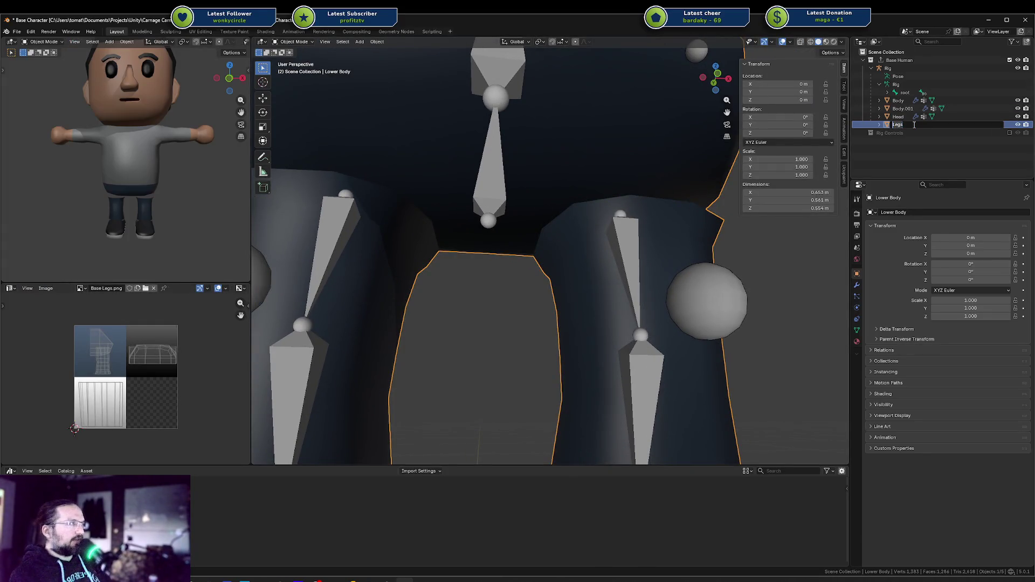
key(Return)
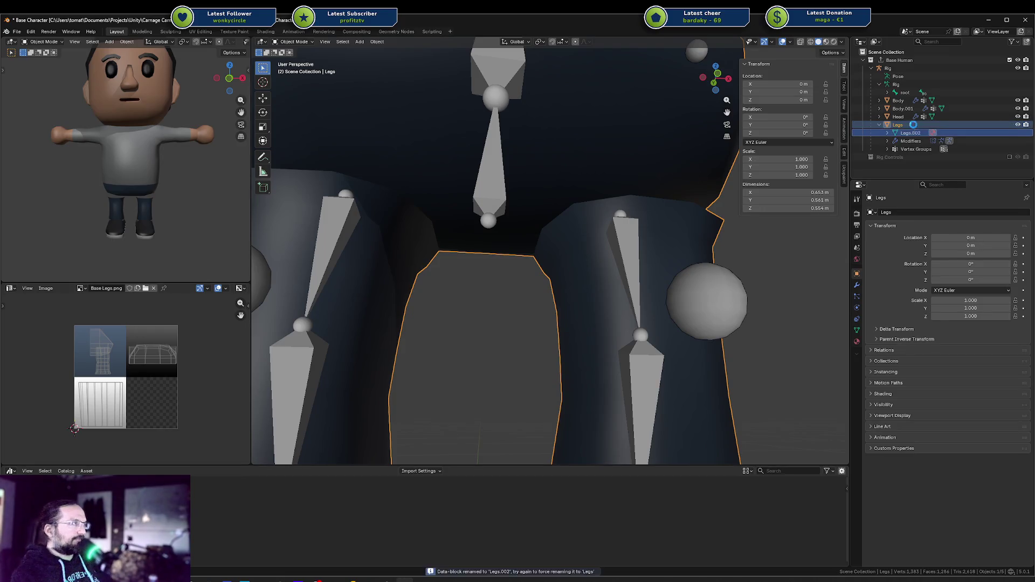
key(F2)
text(Legs)
key(Return)
key(ctrl+s)
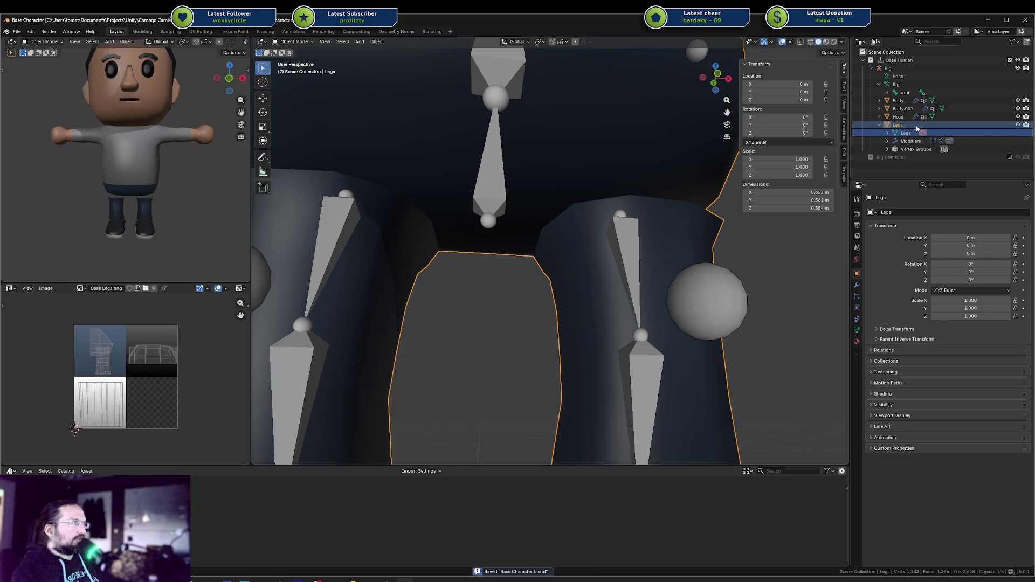
Rename the Body.001 object and its mesh data to Hands, then save.
click(897, 101)
key(KP_Decimal)
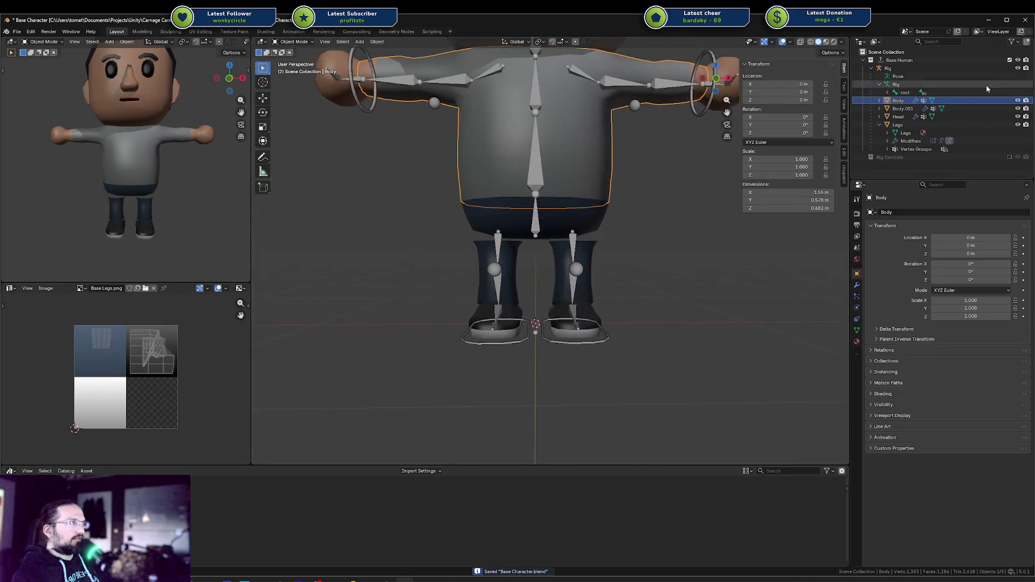
click(879, 100)
click(879, 102)
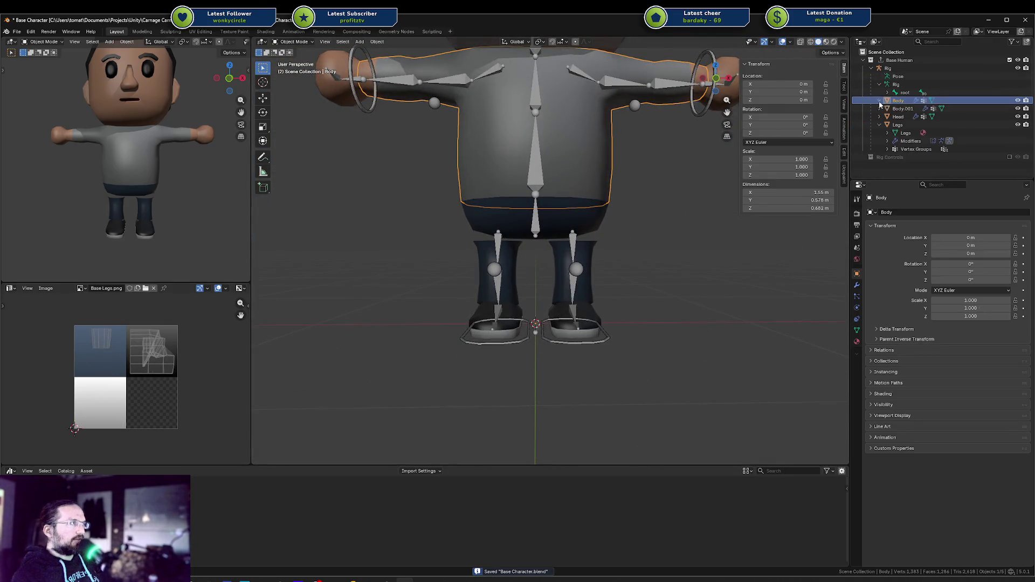
double_click(900, 109)
text(Hands)
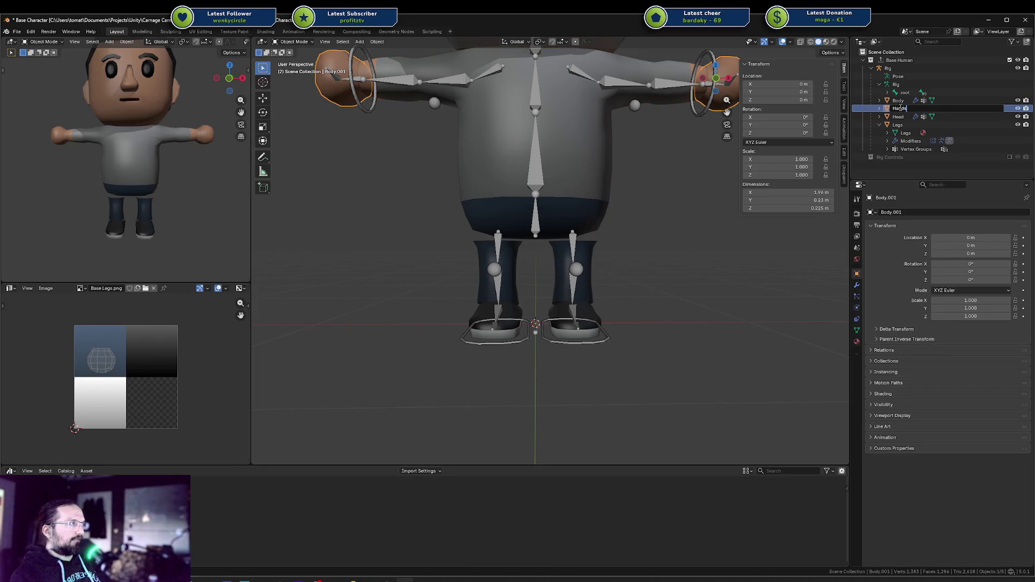
key(Return)
click(879, 109)
double_click(911, 110)
key(Return)
key(ctrl+s)
Select the Legs object and enter Edit Mode on it.
click(879, 103)
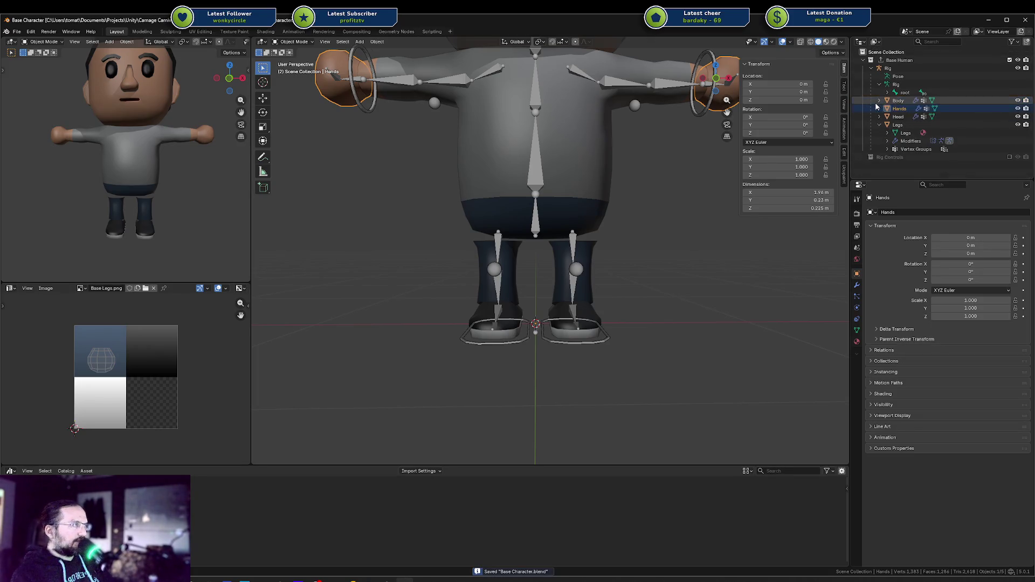
click(898, 124)
key(Tab)
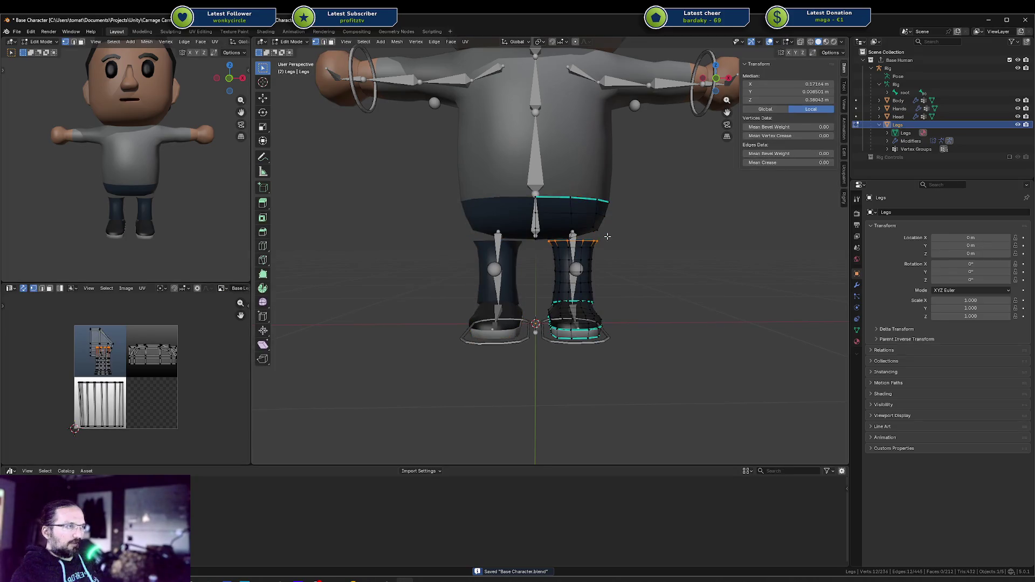
In wireframe, fill a face between a leg rim edge and a body edge.
scroll(607, 236, up, 6)
mouse_move(608, 236)
middle_down()
mouse_move(523, 243)
mouse_move(608, 228)
mouse_move(592, 241)
middle_up()
key(shift+z)
scroll(541, 247, up, 3)
click(527, 249)
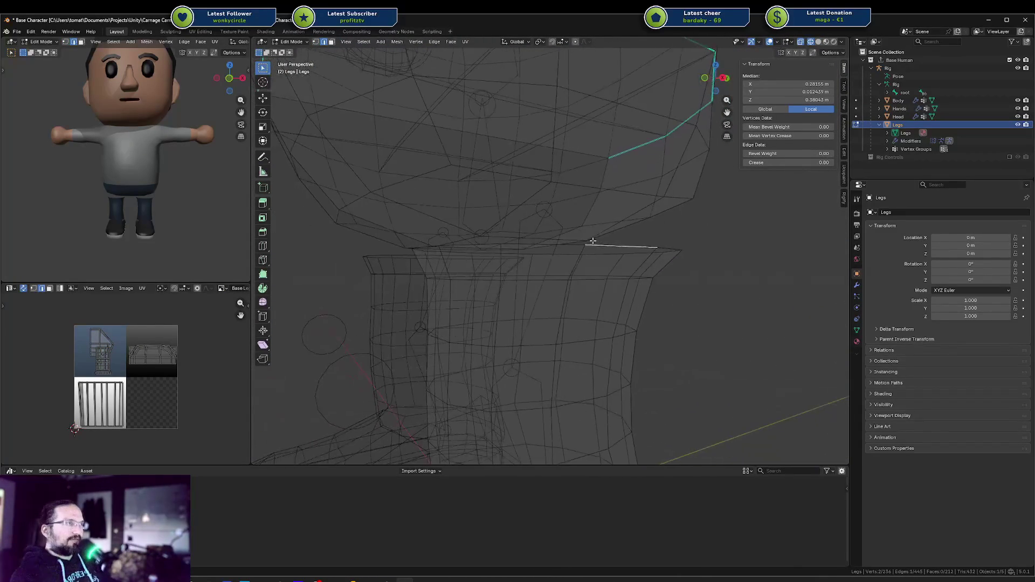
shift+click(591, 191)
key(f)
Back in solid shading, add a new edge loop across the pants.
mouse_move(591, 191)
middle_down()
mouse_move(594, 208)
mouse_move(607, 186)
mouse_move(548, 220)
mouse_move(541, 158)
mouse_move(550, 159)
mouse_move(525, 135)
mouse_move(514, 143)
middle_up()
key(shift+z)
click(574, 211)
click(541, 158)
click(590, 139)
click(540, 133)
key(ctrl+r)
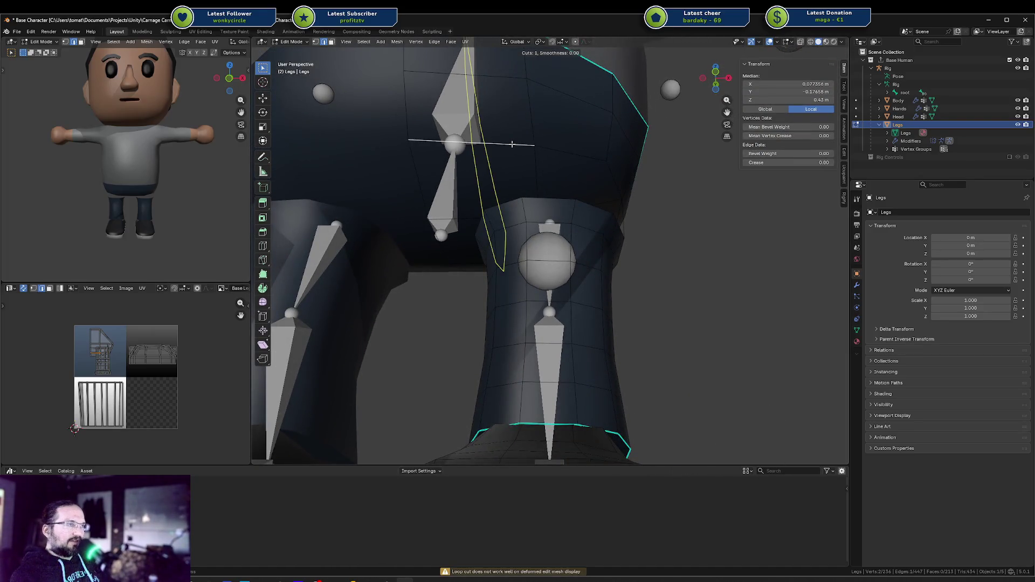
click(512, 144)
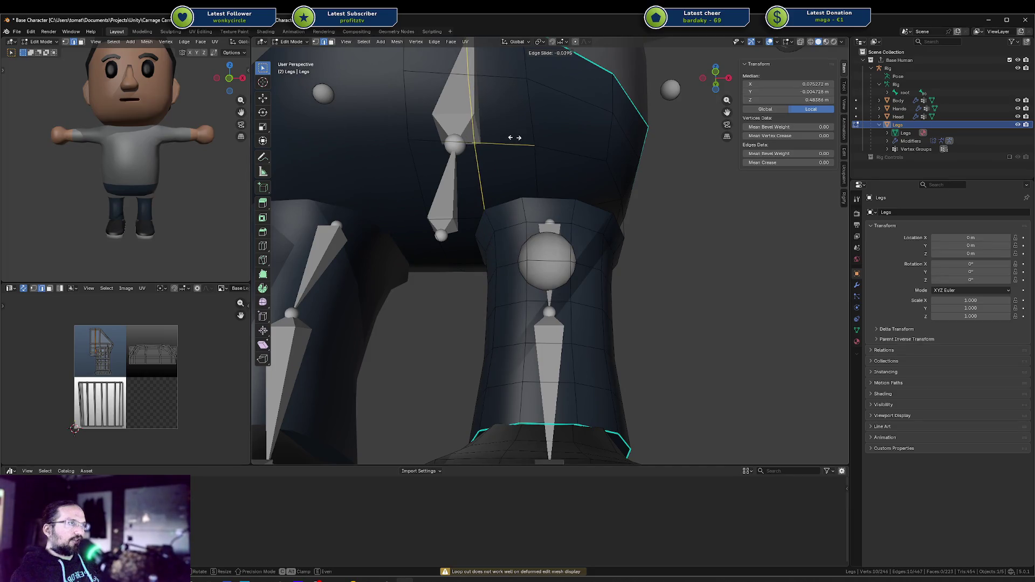
click(515, 138)
Select the vertical pants loop from behind and shift it sideways along X.
scroll(516, 137, down, 5)
mouse_move(515, 138)
middle_down()
mouse_move(539, 169)
mouse_move(530, 180)
middle_up()
click(539, 169)
key(alt+a)
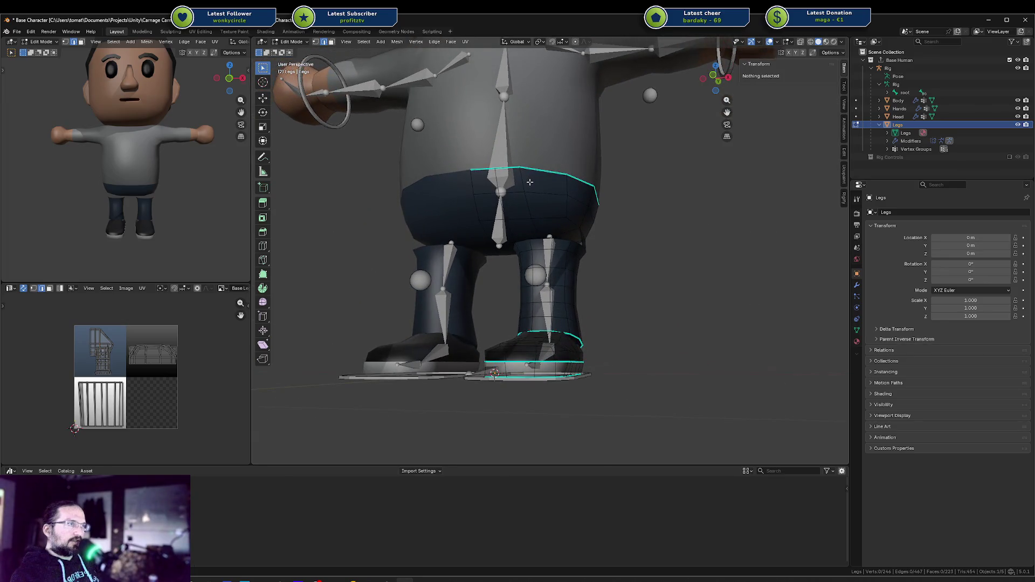
alt+click(530, 182)
key(g)
key(x)
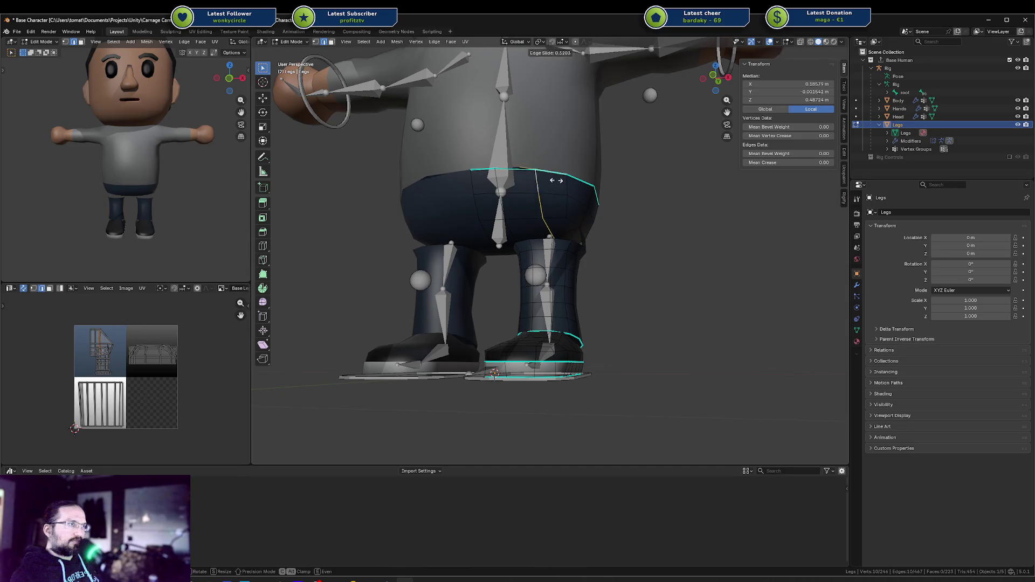
click(563, 180)
In front view, flatten the pants loop to zero X width and move it along X.
key(KP_1)
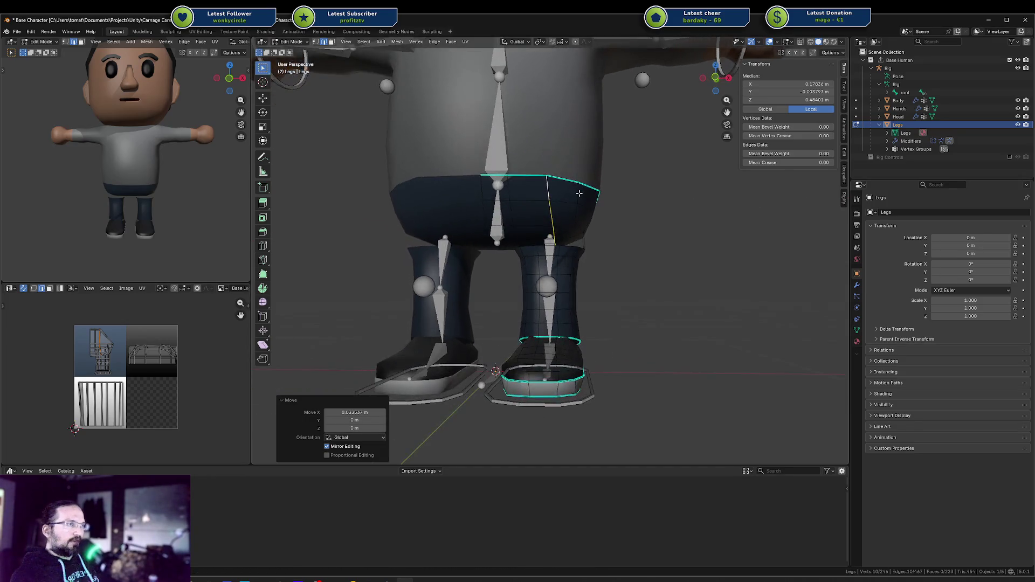
key(s)
key(x)
key(0)
key(Return)
key(g)
key(x)
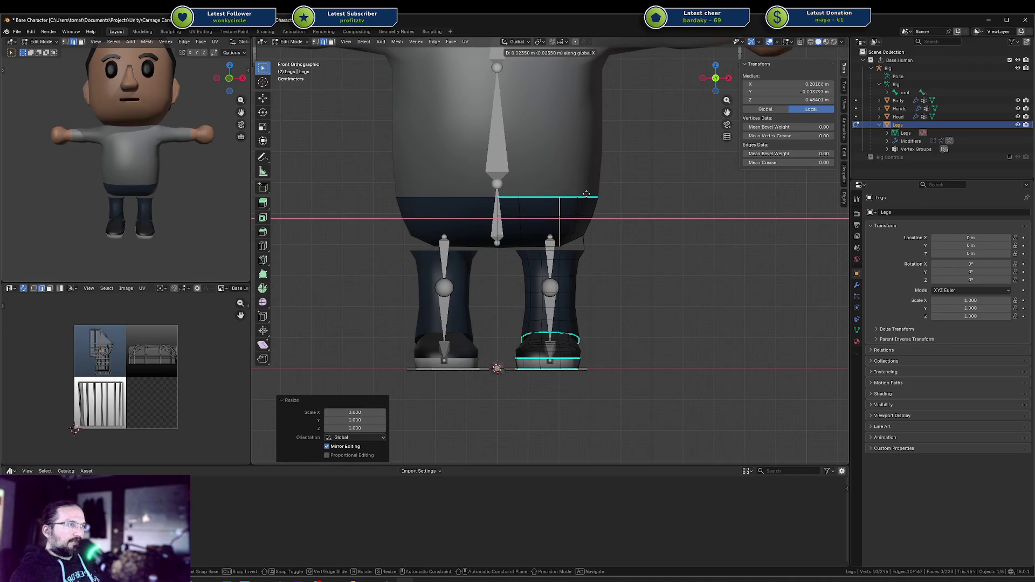
click(586, 195)
Fill a face between two edges at the crotch.
scroll(582, 196, up, 4)
mouse_move(582, 196)
middle_down()
mouse_move(525, 169)
mouse_move(564, 175)
mouse_move(583, 194)
middle_up()
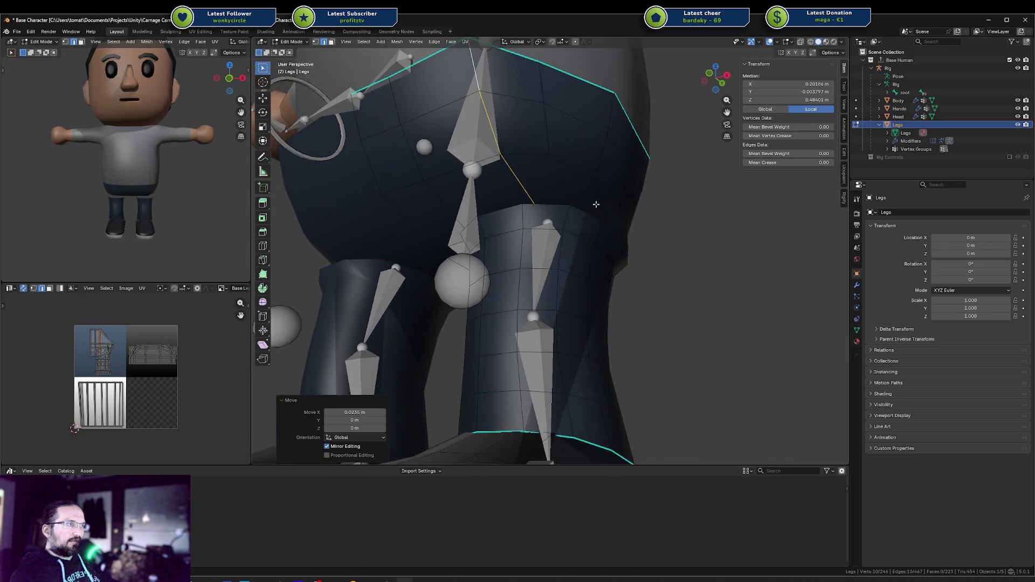
middle_drag(525, 162, 551, 160)
click(554, 157)
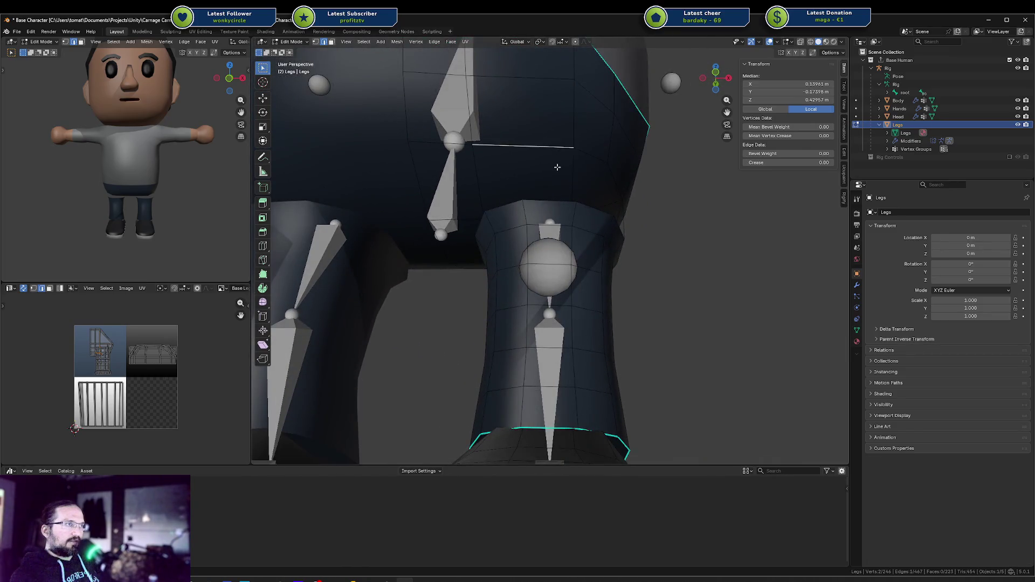
shift+click(557, 204)
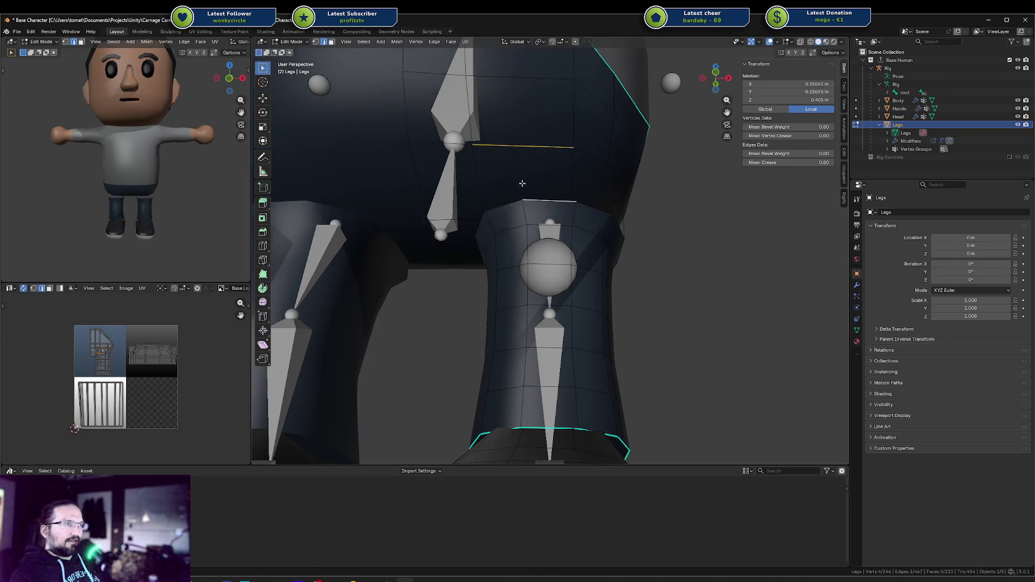
key(f)
Move a vertical pants edge loop 0.052564 m along X.
middle_drag(497, 173, 497, 165)
alt+click(484, 161)
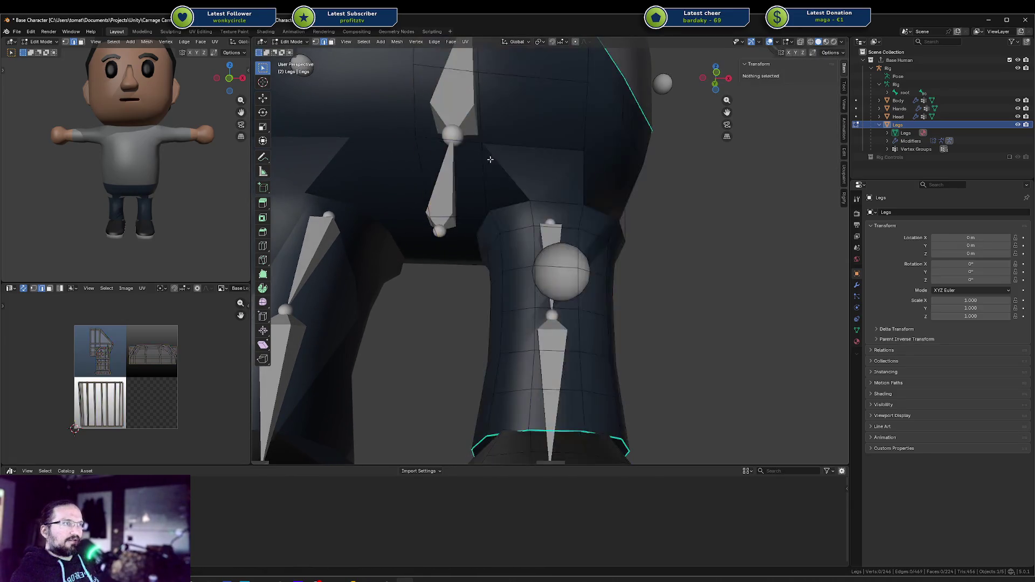
scroll(491, 144, down, 3)
key(g)
key(x)
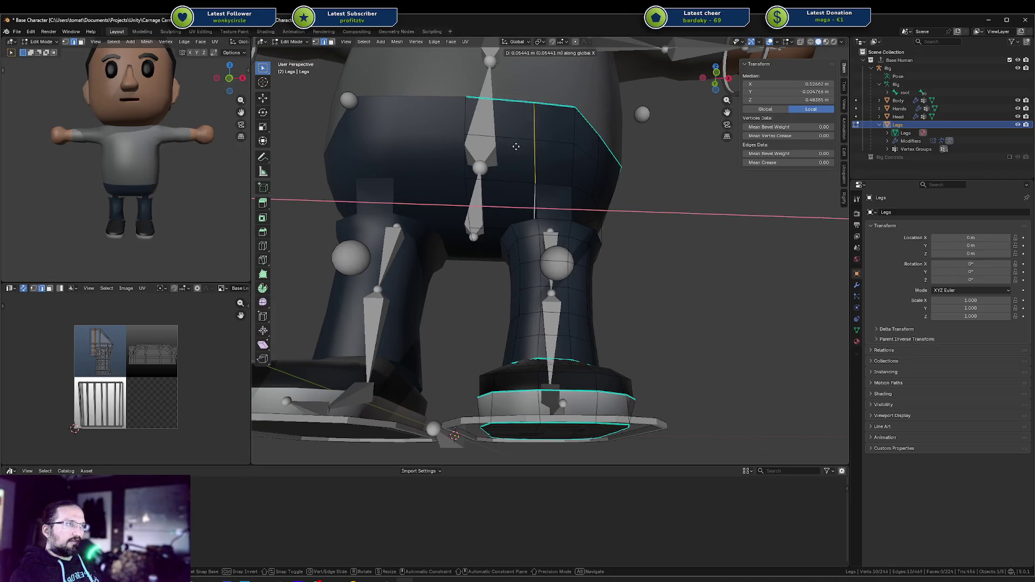
click(515, 146)
Return the viewport from wireframe to Solid shading.
mouse_move(515, 147)
middle_down()
mouse_move(534, 143)
mouse_move(522, 162)
mouse_move(522, 142)
middle_up()
scroll(519, 140, up, 3)
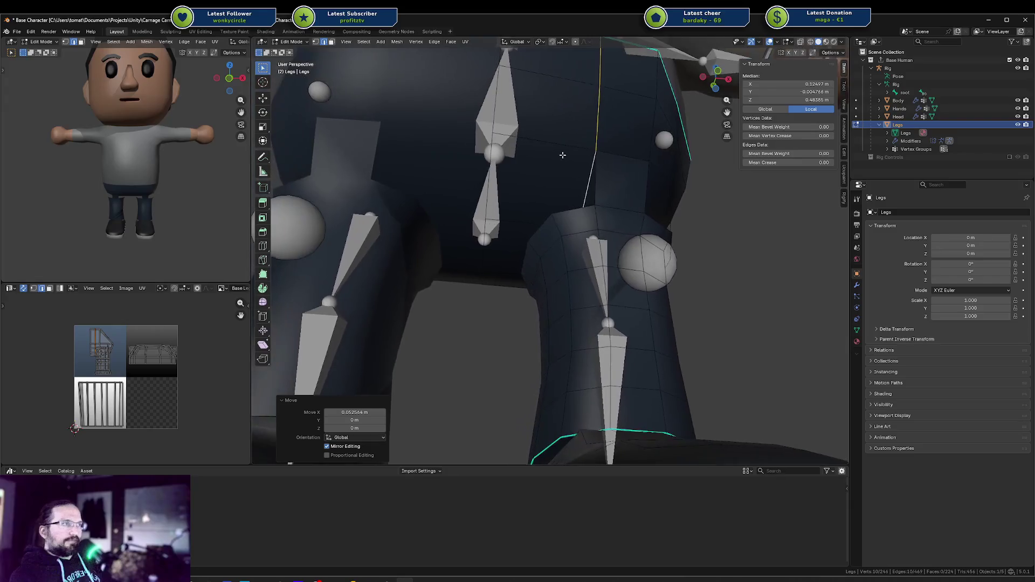
click(811, 42)
click(819, 42)
click(818, 42)
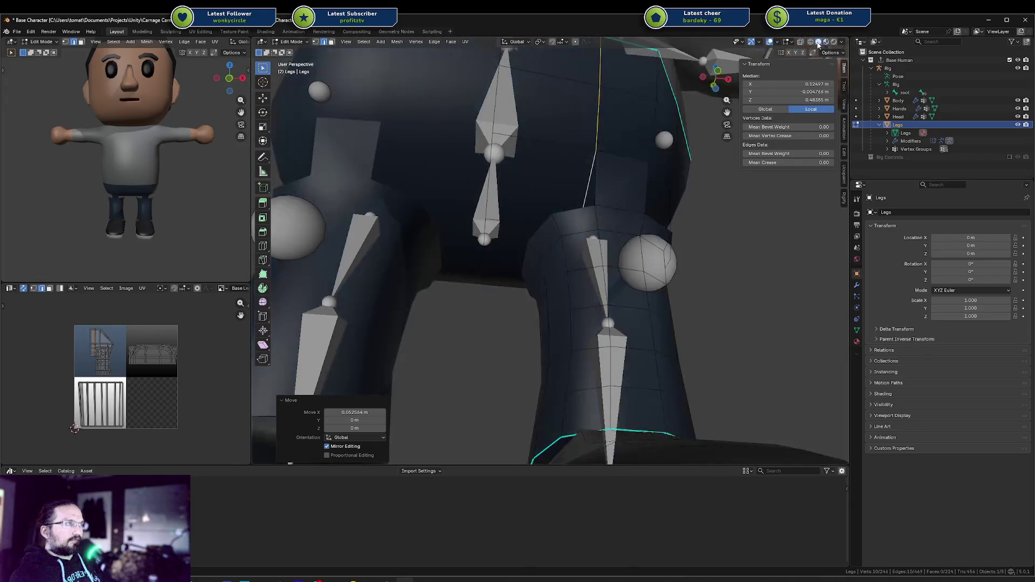
Zoom in on the crotch where the leg bones meet the mesh and clear the selection.
mouse_move(519, 241)
middle_down()
mouse_move(548, 212)
mouse_move(532, 231)
mouse_move(535, 258)
middle_up()
scroll(531, 231, up, 2)
mouse_move(551, 205)
middle_down()
mouse_move(536, 207)
mouse_move(554, 186)
mouse_move(570, 186)
mouse_move(545, 201)
middle_up()
scroll(551, 197, up, 2)
click(551, 192)
scroll(555, 193, up, 2)
key(shift+z)
key(shift+z)
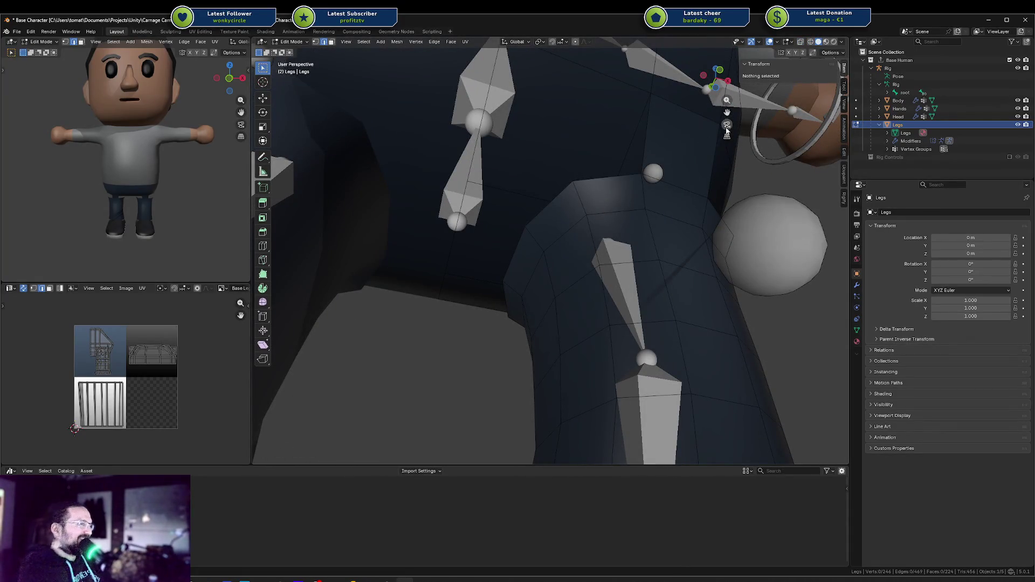
mouse_move(660, 163)
middle_down()
mouse_move(658, 153)
mouse_move(804, 45)
middle_up()
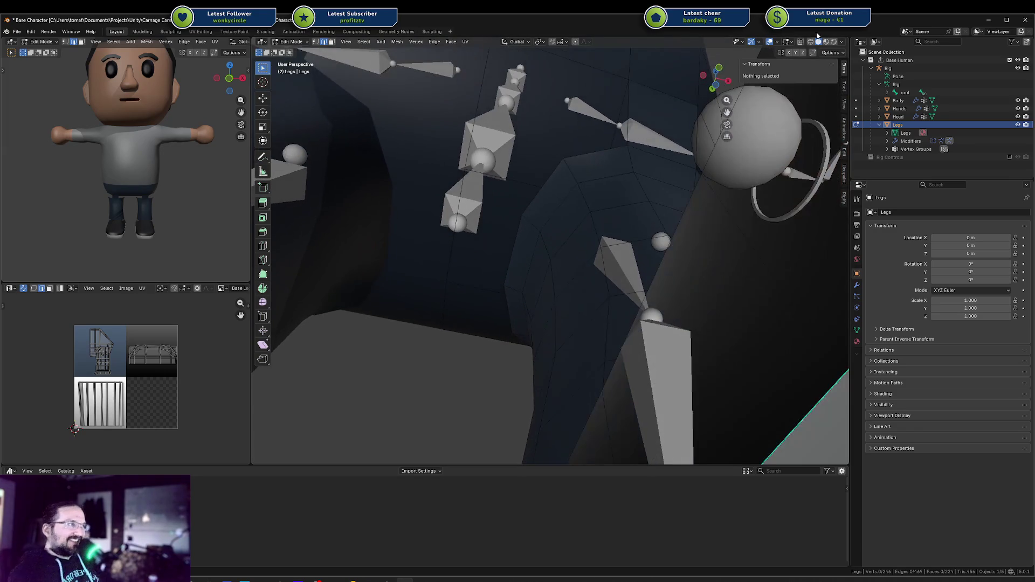
Set the viewport shading Object Color to Material so the legs show plain grey.
click(842, 44)
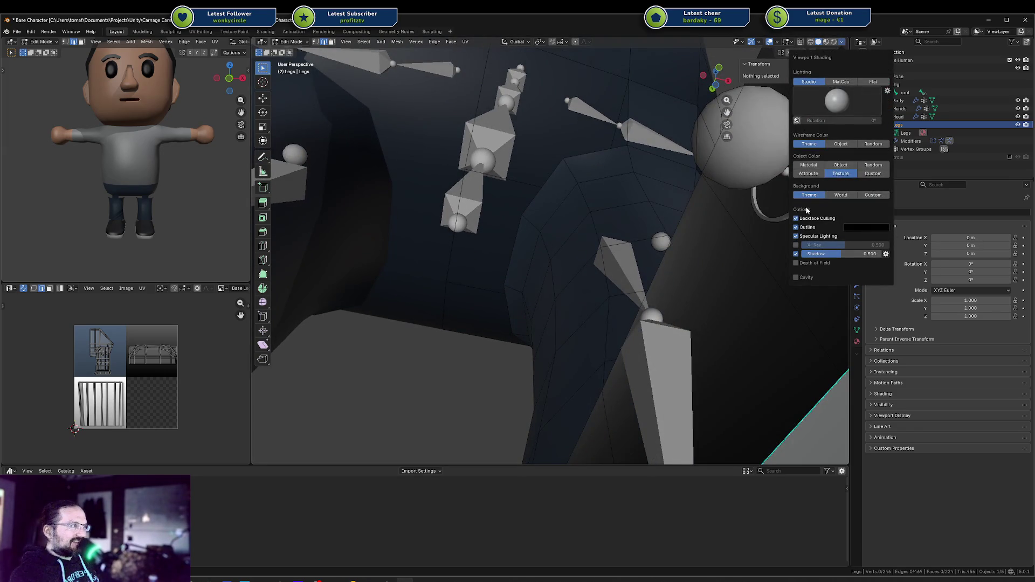
click(806, 166)
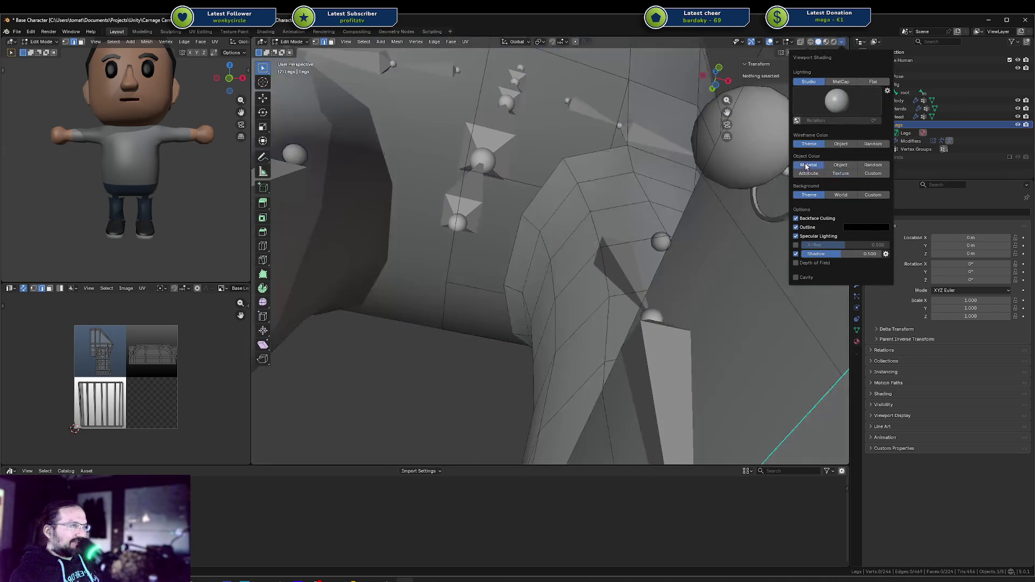
mouse_move(523, 191)
middle_down()
mouse_move(579, 186)
mouse_move(541, 192)
middle_up()
Add a centred vertical edge loop through the crotch.
click(590, 98)
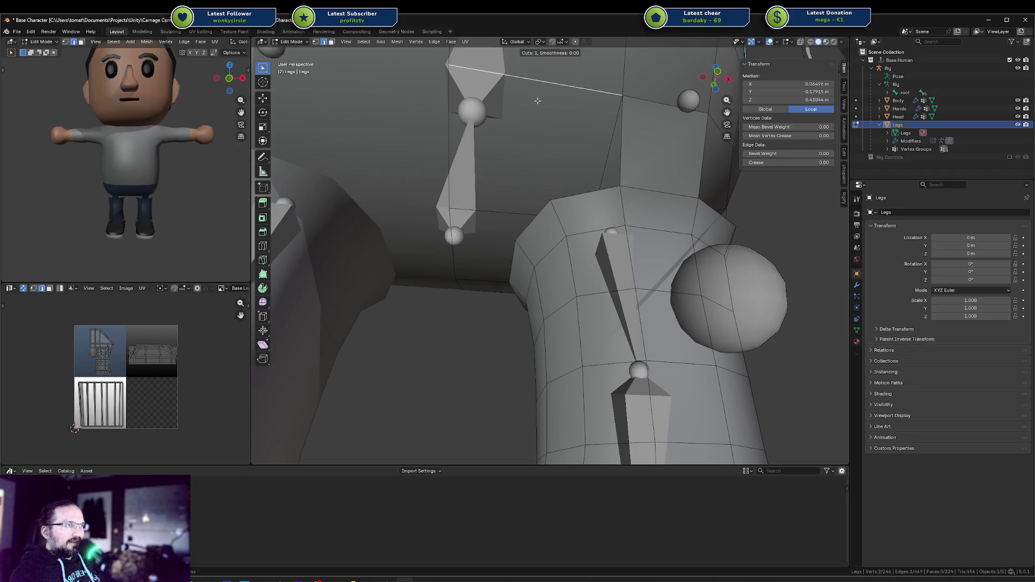
click(530, 103)
right_click(531, 104)
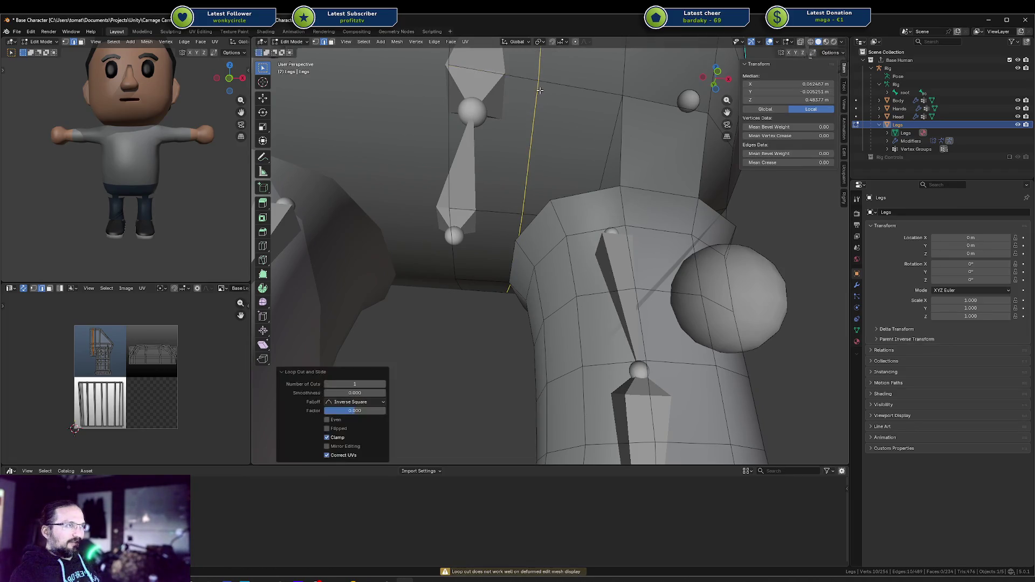
click(612, 97)
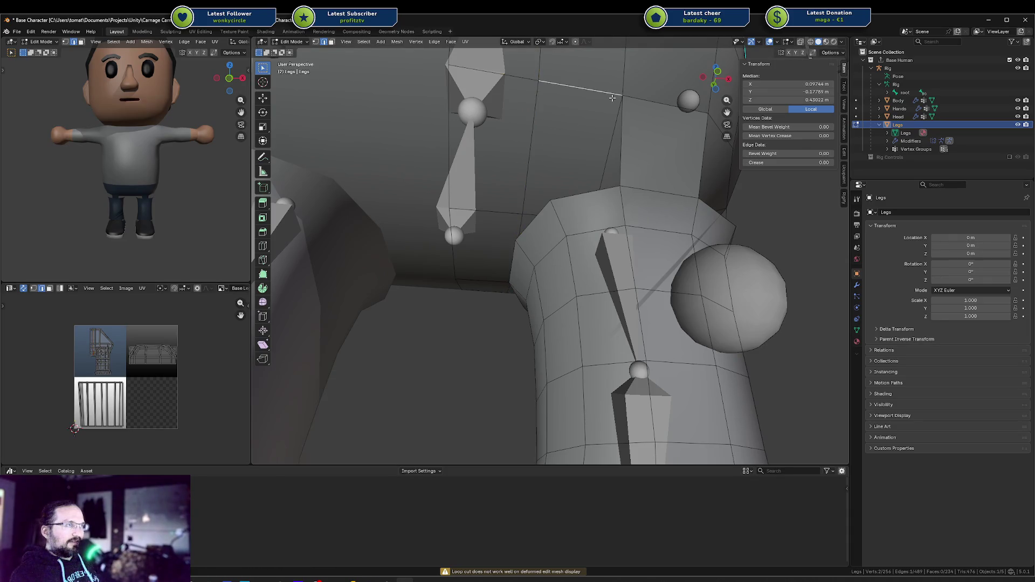
mouse_move(510, 213)
middle_down()
mouse_move(579, 187)
mouse_move(567, 219)
mouse_move(551, 185)
middle_up()
key(a)
key(alt+a)
Shift the closed waist edge loop -0.055565 m along X.
alt+click(550, 184)
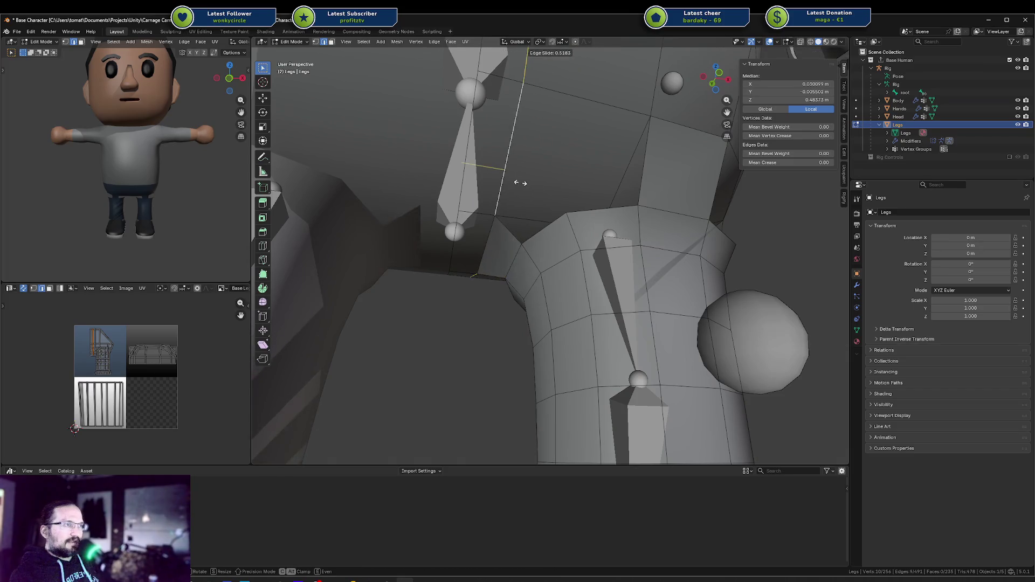
key(a)
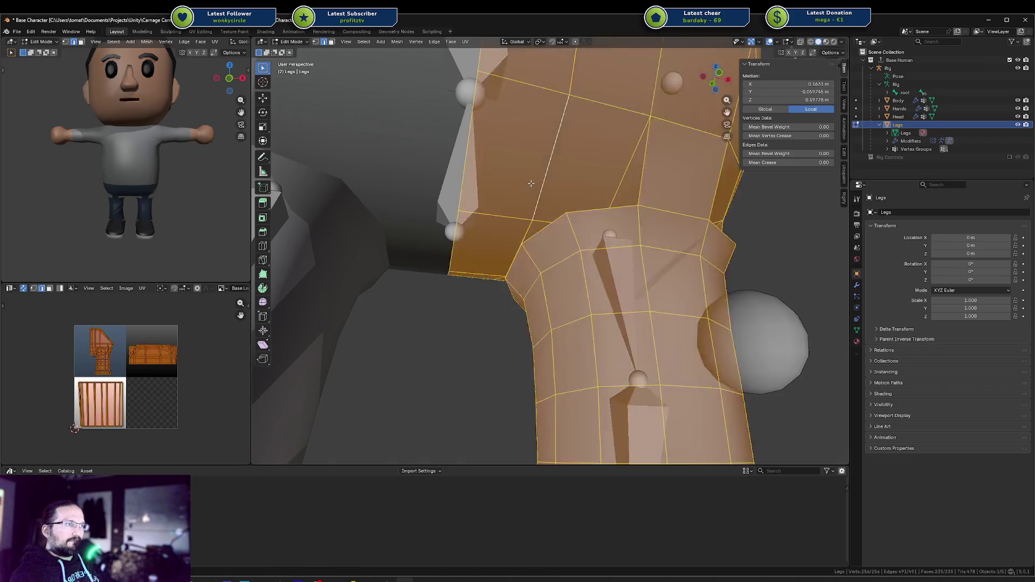
key(alt+a)
mouse_move(542, 183)
middle_down()
mouse_move(572, 164)
mouse_move(576, 185)
middle_up()
key(a)
key(ctrl+z)
alt+click(576, 185)
key(g)
key(x)
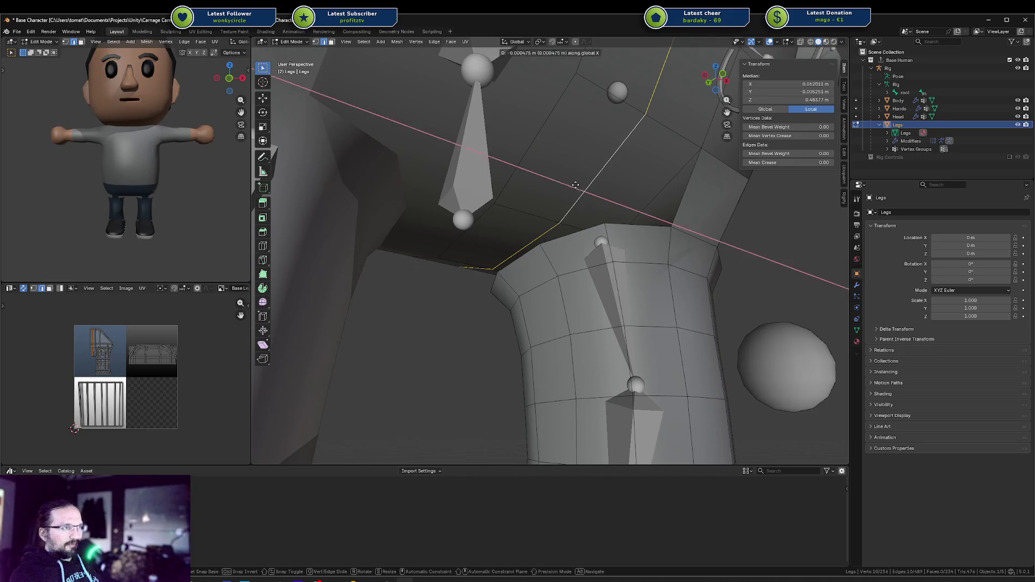
click(562, 185)
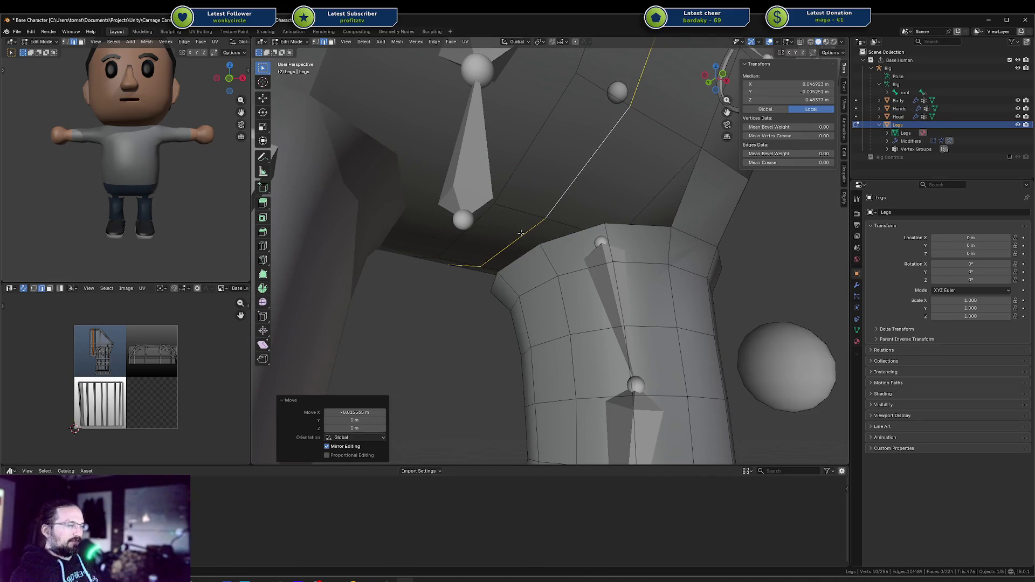
Extrude a crotch edge into a new face bridging the leg top to the body.
click(520, 237)
right_click(529, 250)
click(529, 251)
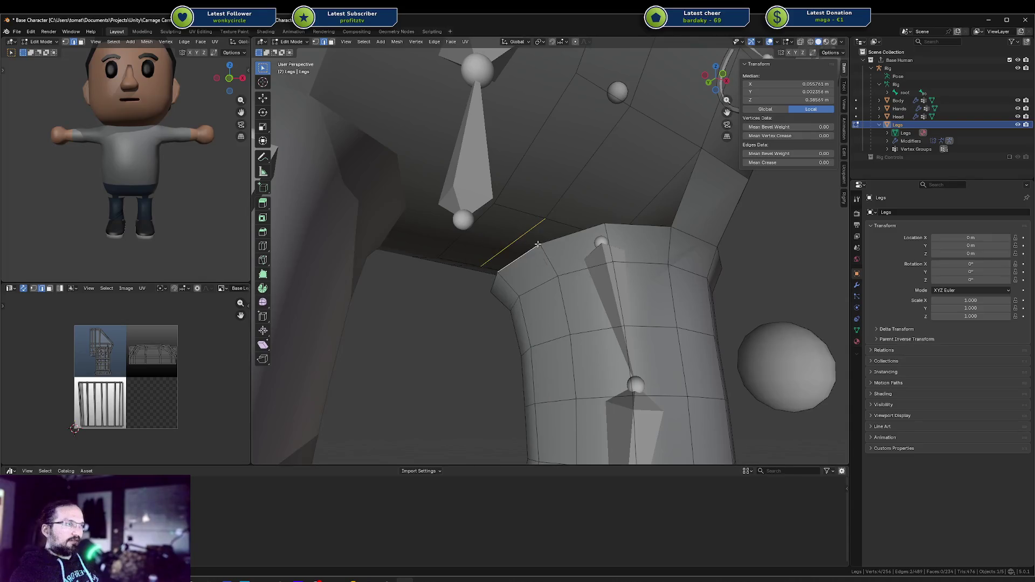
click(559, 225)
mouse_move(560, 225)
middle_down()
mouse_move(536, 217)
mouse_move(520, 182)
middle_up()
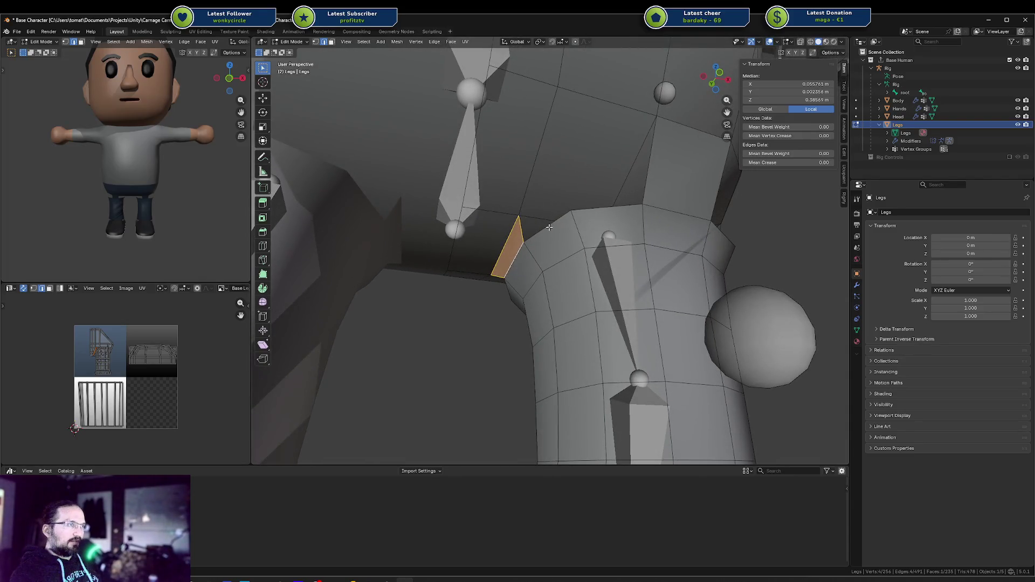
middle_drag(576, 205, 553, 123)
middle_drag(518, 154, 529, 200)
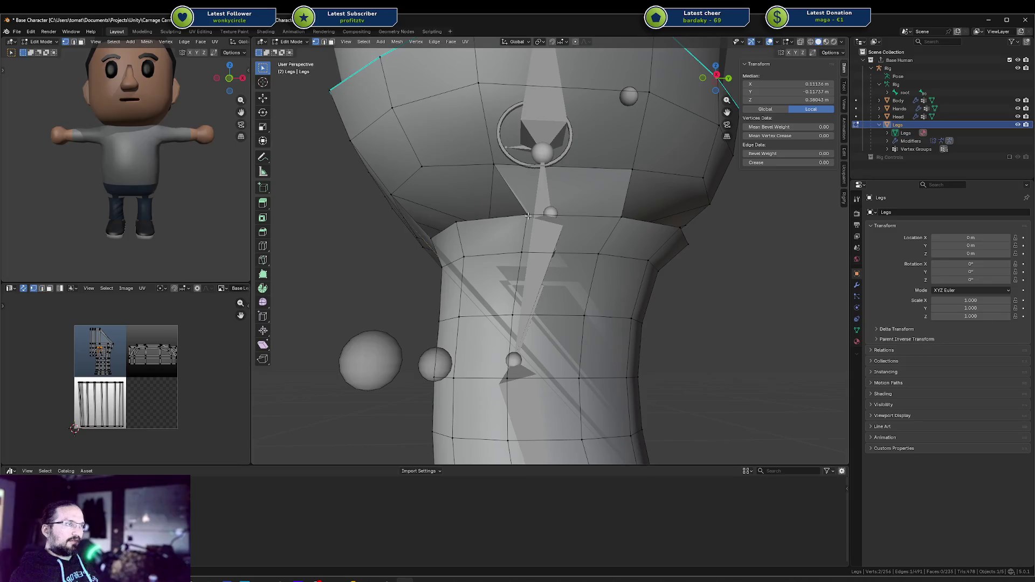
Slide a crotch vertex along its edge to a new position.
click(528, 216)
key(shift+v)
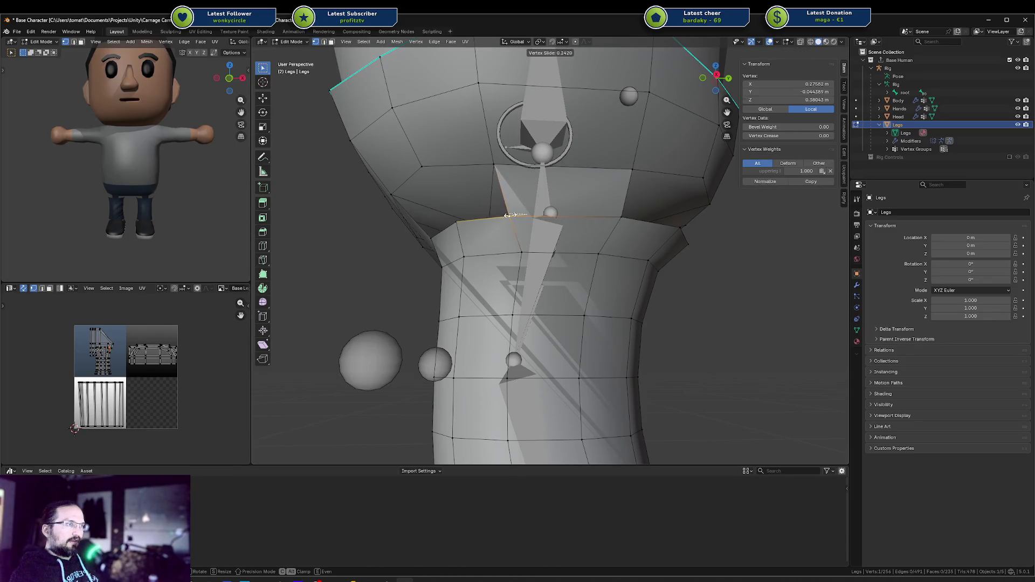
click(511, 215)
mouse_move(509, 215)
middle_down()
mouse_move(464, 198)
mouse_move(474, 165)
middle_up()
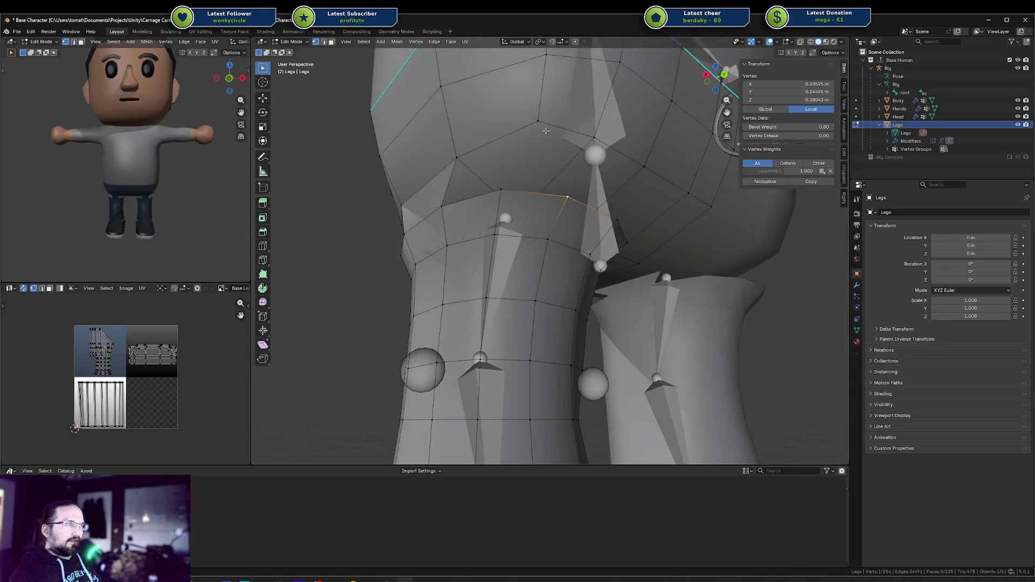
In face mode, delete the strip of faces at the top of the leg.
key(3)
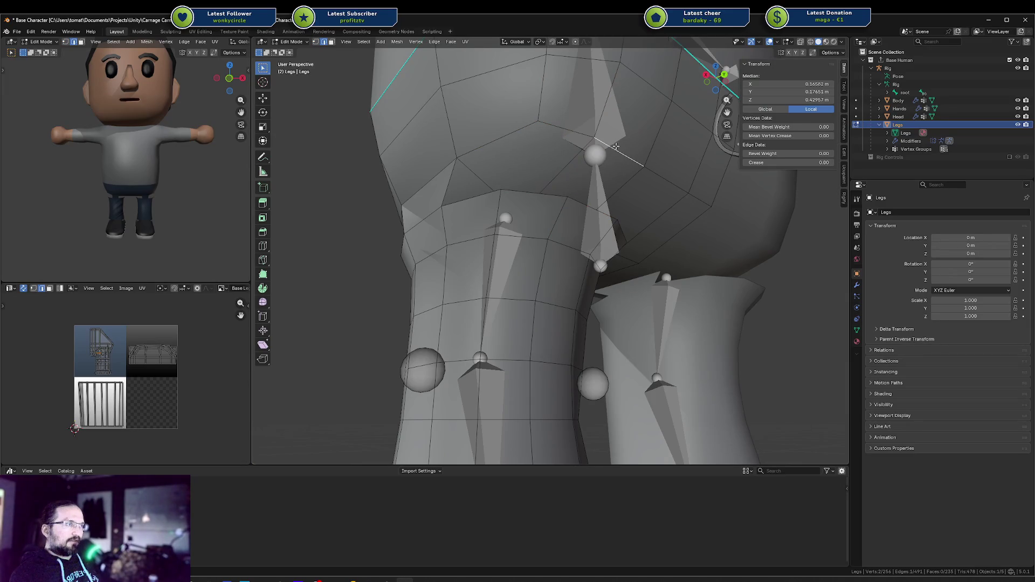
click(596, 172)
mouse_move(596, 172)
middle_down()
mouse_move(516, 192)
mouse_move(527, 222)
mouse_move(519, 232)
middle_up()
key(l)
key(alt+a)
alt+click(494, 255)
key(x)
click(515, 235)
In edge mode, fill the opening at the leg top with new faces.
middle_drag(515, 232, 501, 183)
key(2)
click(495, 183)
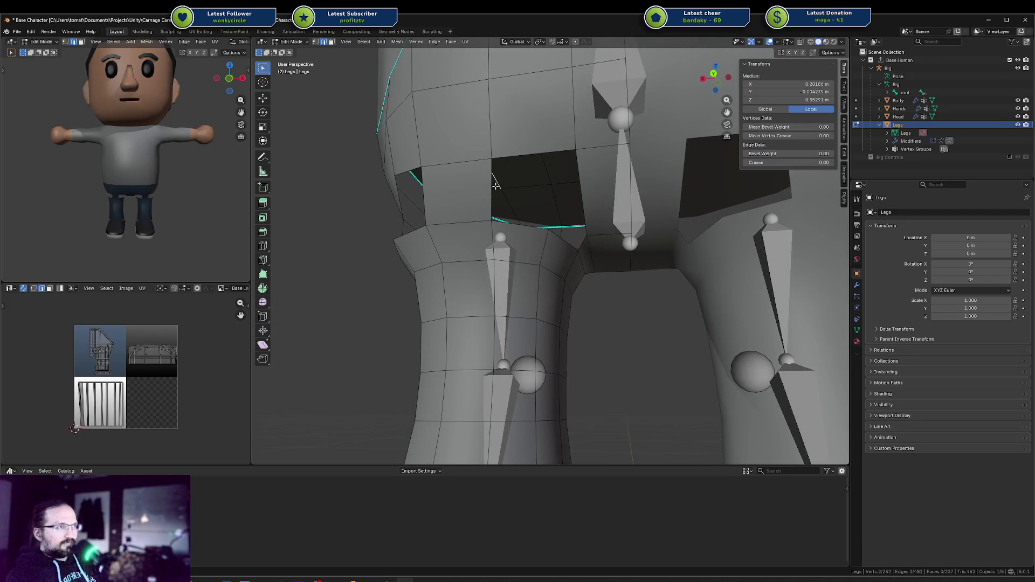
mouse_move(494, 186)
middle_down()
mouse_move(553, 156)
mouse_move(421, 145)
middle_up()
key(f)
key(f)
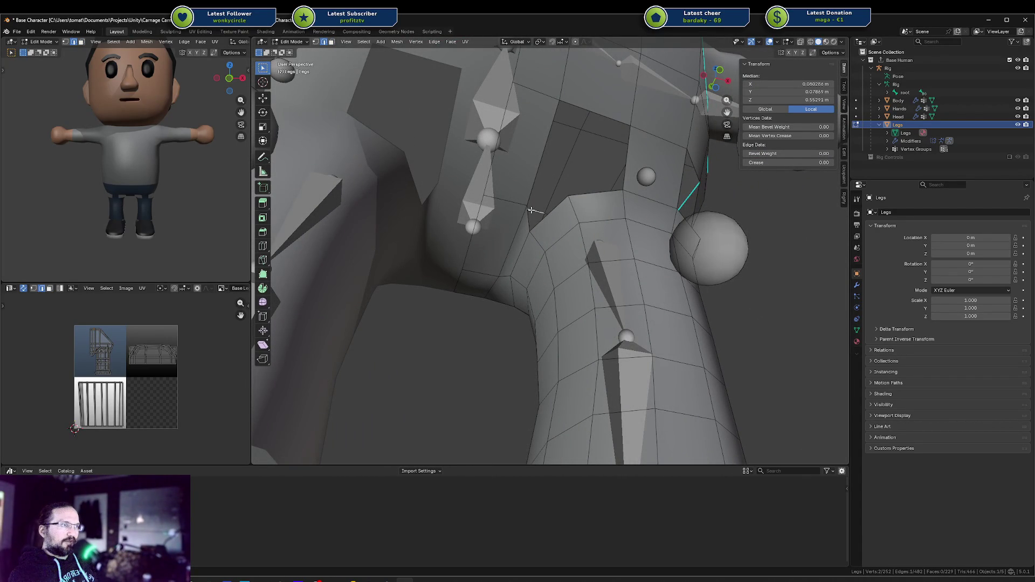
key(f)
key(f)
mouse_move(527, 213)
middle_down()
mouse_move(518, 132)
mouse_move(570, 145)
mouse_move(509, 160)
mouse_move(592, 194)
middle_up()
key(f)
key(f)
key(f)
key(f)
key(alt+a)
Delete the extra edge loop at the leg top and return to Object Mode.
alt+click(623, 228)
mouse_move(623, 228)
middle_down()
mouse_move(640, 331)
mouse_move(603, 269)
mouse_move(633, 256)
middle_up()
key(x)
click(641, 344)
key(l)
key(alt+a)
key(Tab)
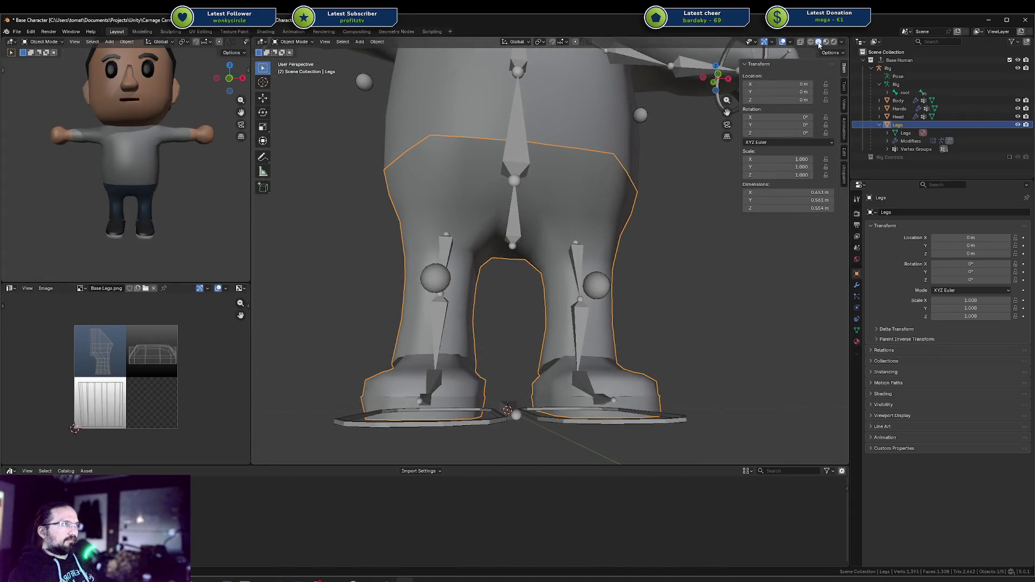
Set the viewport shading Object Color to Texture to show the jeans texture again.
click(842, 43)
click(849, 174)
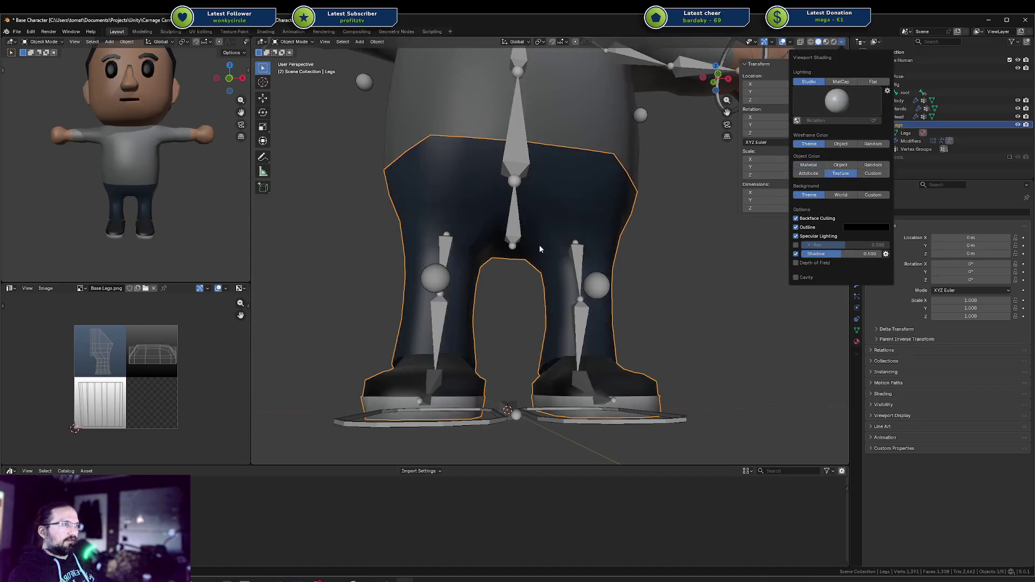
mouse_move(373, 218)
middle_down()
mouse_move(519, 236)
mouse_move(593, 232)
mouse_move(480, 237)
middle_up()
scroll(519, 236, up, 3)
Inspect the Legs mesh from the side and back in Edit Mode, then exit.
key(Tab)
middle_drag(161, 213, 129, 210)
mouse_move(539, 157)
middle_down()
mouse_move(643, 156)
mouse_move(592, 245)
middle_up()
scroll(644, 156, down, 4)
key(Tab)
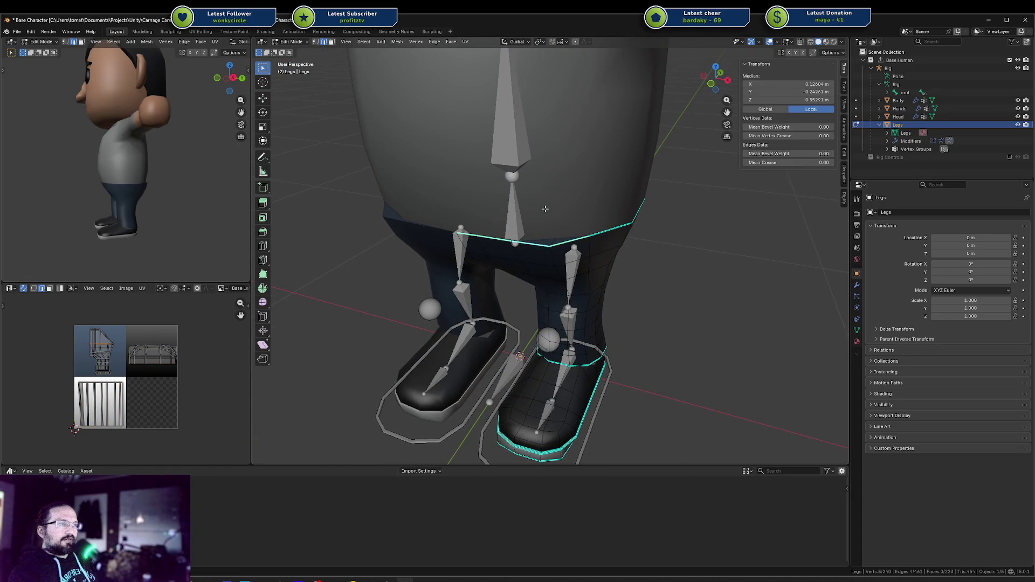
Select the Body object and enter its Edit Mode to view the waist.
click(544, 207)
key(shift+z)
mouse_move(545, 207)
middle_down()
mouse_move(549, 218)
mouse_move(572, 196)
mouse_move(589, 201)
middle_up()
key(Tab)
Edit the Body and Legs together in multi-object Edit Mode and select a vertical body edge.
key(Tab)
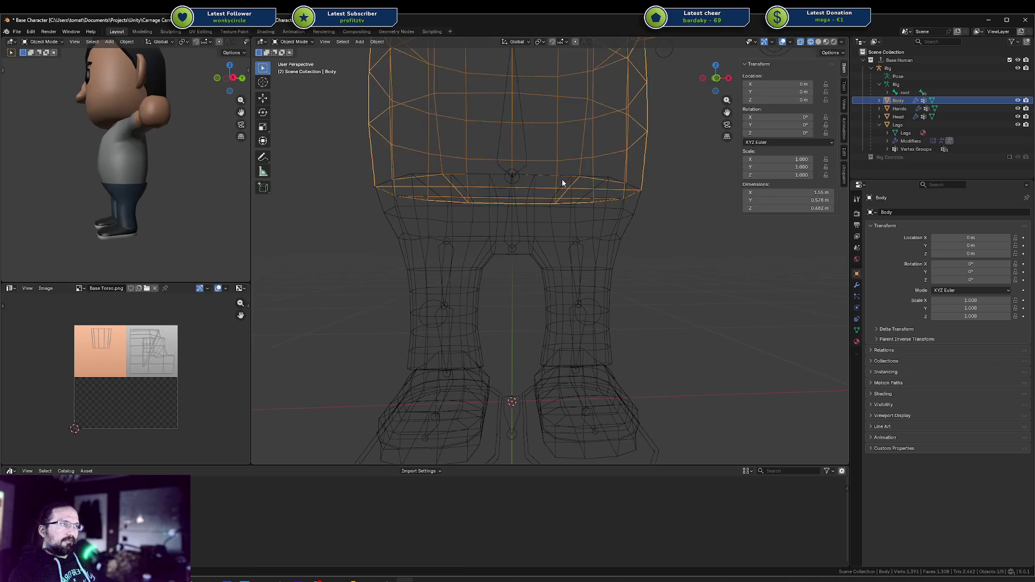
key(shift+z)
middle_drag(591, 161, 535, 175)
shift+click(538, 221)
shift+click(551, 159)
key(Tab)
key(Tab)
mouse_move(561, 169)
middle_down()
mouse_move(570, 176)
mouse_move(562, 140)
mouse_move(508, 153)
mouse_move(535, 135)
mouse_move(529, 143)
mouse_move(584, 145)
mouse_move(434, 137)
mouse_move(568, 152)
middle_up()
key(Tab)
click(541, 118)
Move the legs' selected waist edges along the X axis.
scroll(557, 127, down, 5)
scroll(557, 157, up, 5)
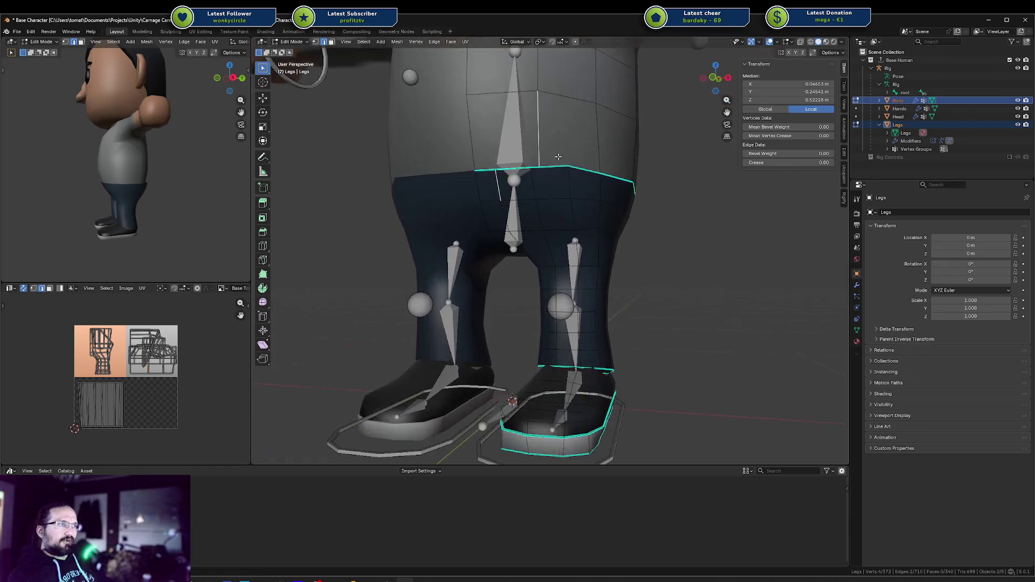
key(l)
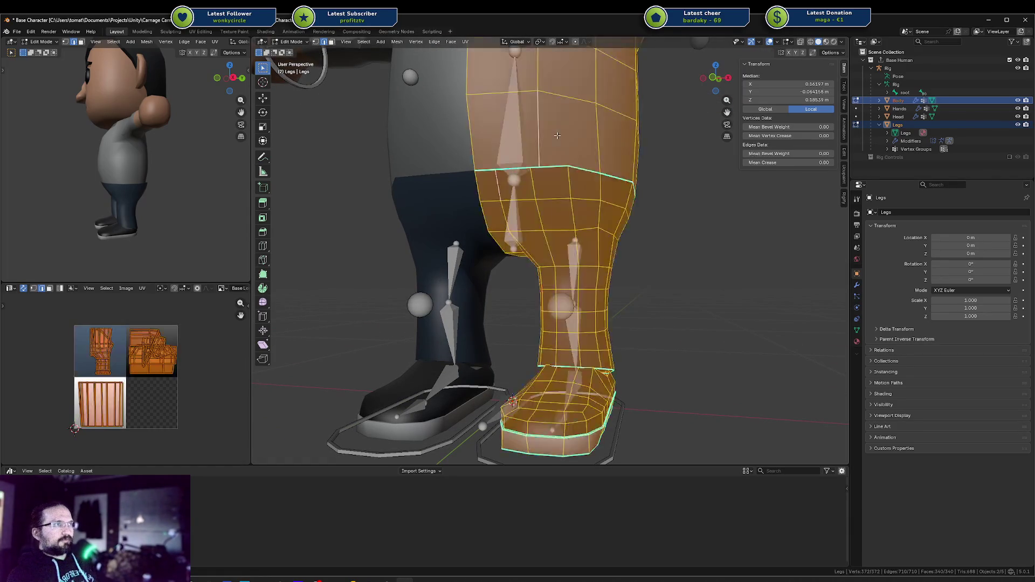
key(alt+a)
middle_drag(649, 118, 656, 125)
scroll(656, 125, down, 5)
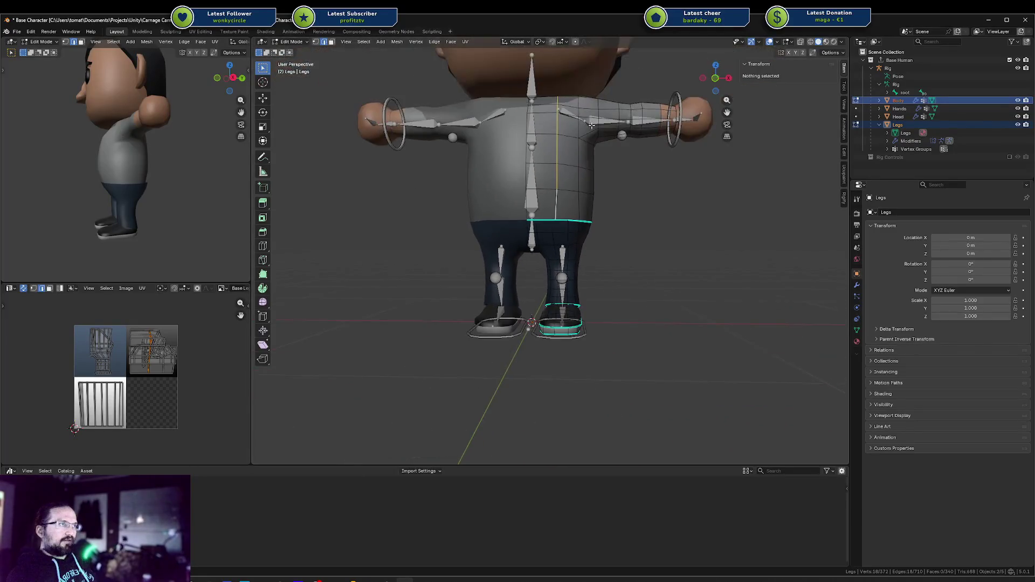
scroll(580, 139, up, 6)
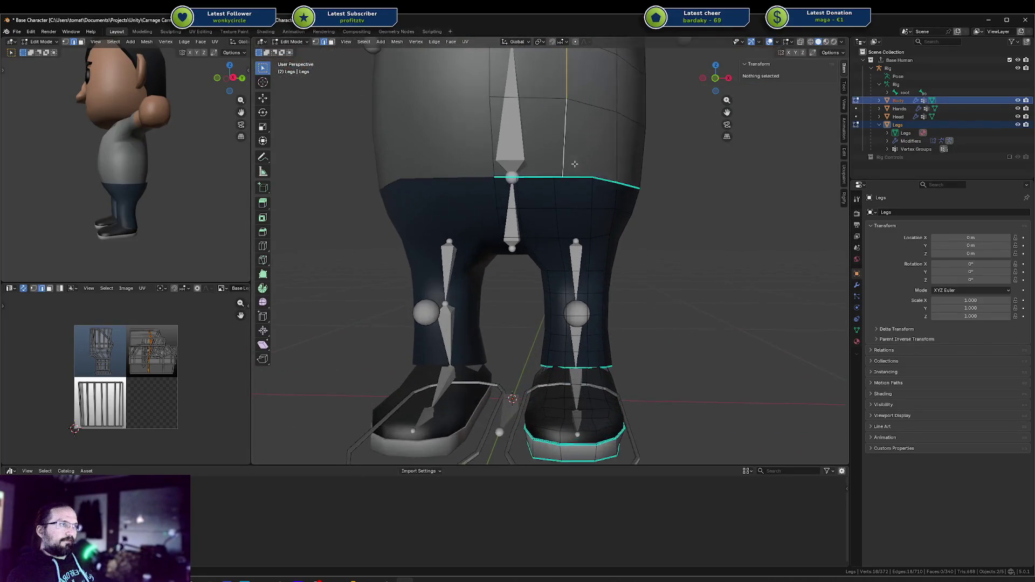
key(g)
key(x)
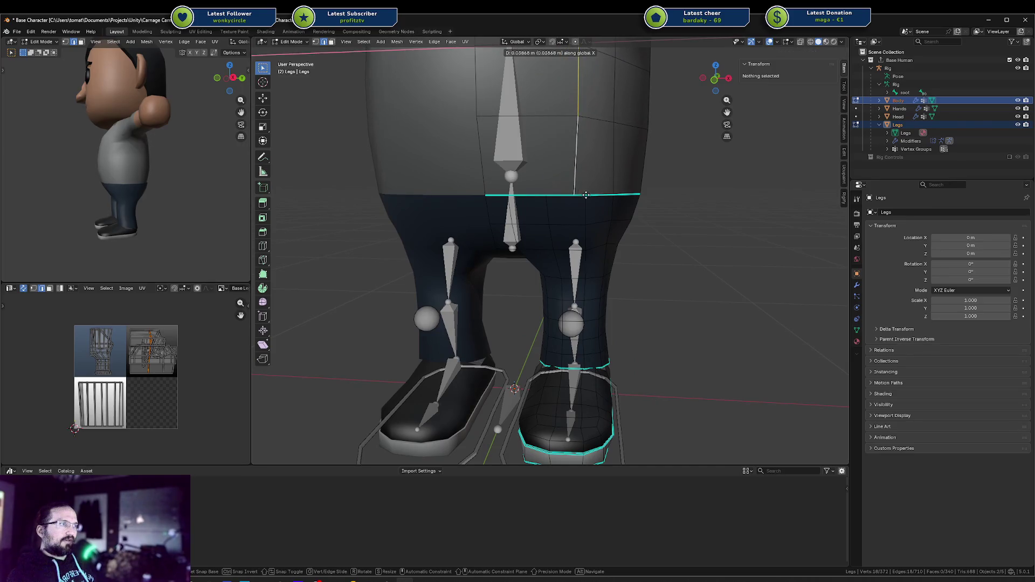
click(594, 196)
Edge-slide the legs' waist loop with double G to a new height and confirm it.
scroll(592, 178, down, 3)
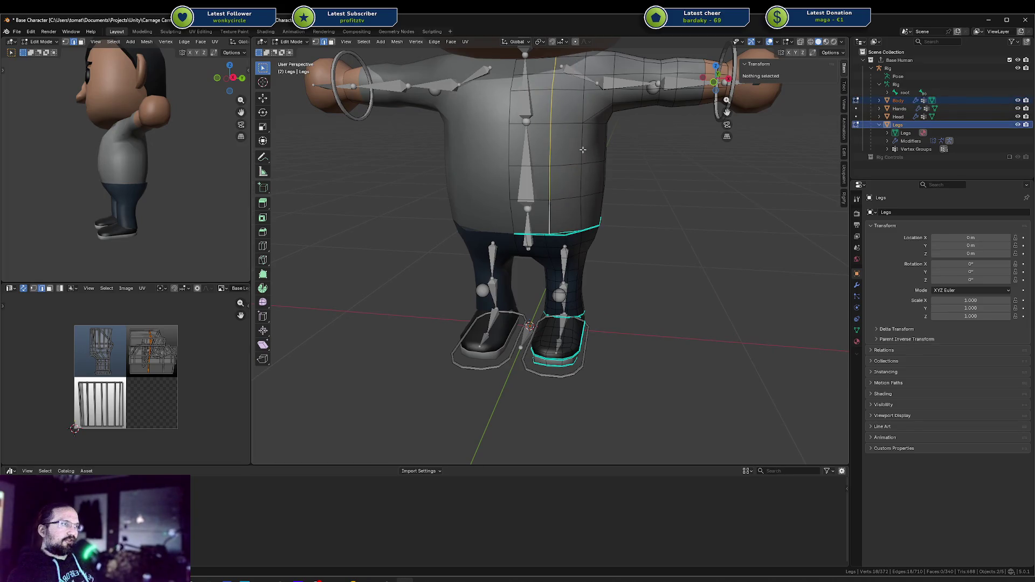
scroll(582, 149, down, 2)
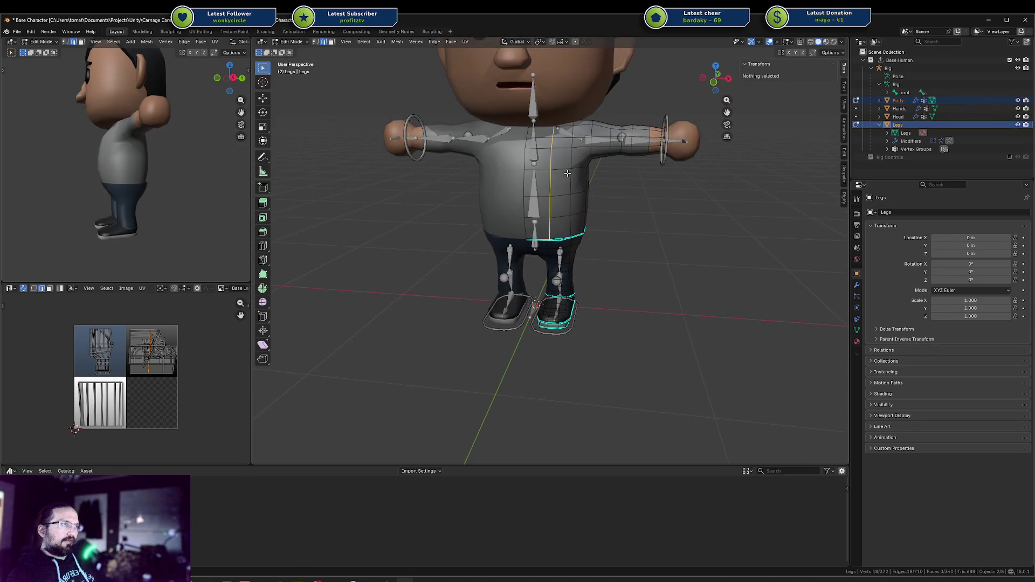
scroll(568, 172, down, 1)
key(g)
key(g)
scroll(576, 167, up, 4)
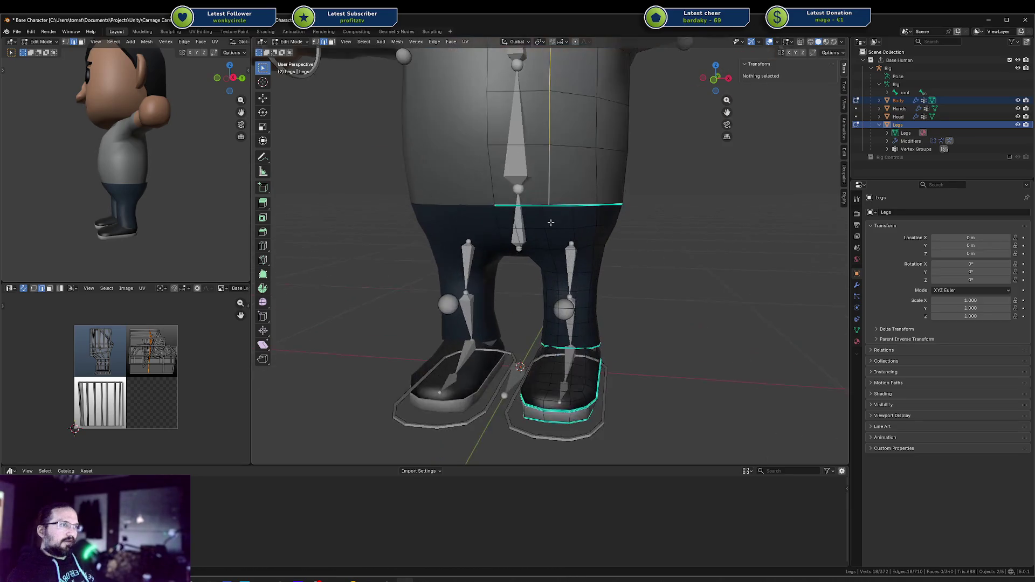
key(g)
key(g)
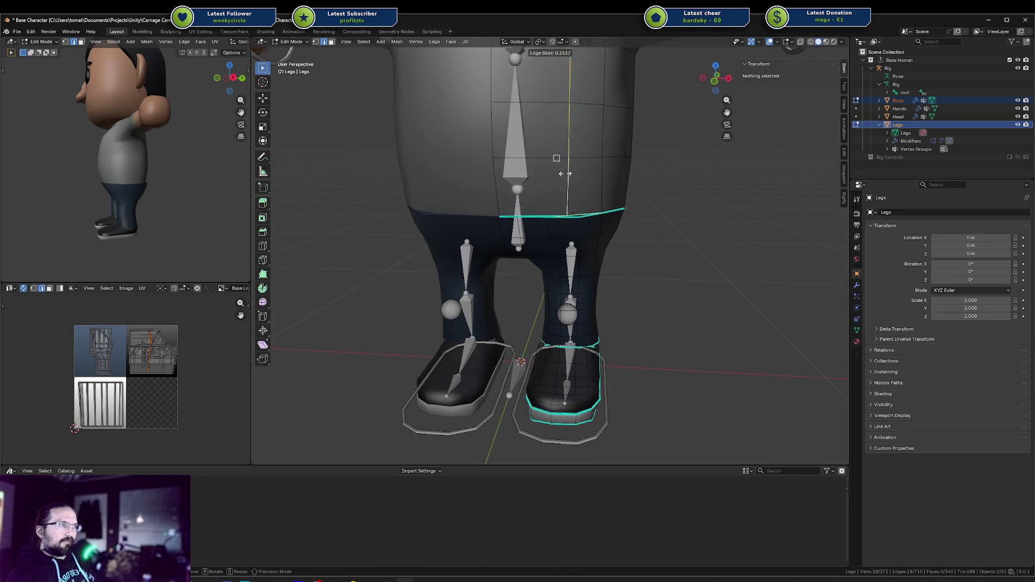
click(576, 216)
mouse_move(575, 216)
middle_down()
mouse_move(593, 200)
mouse_move(569, 222)
mouse_move(578, 170)
mouse_move(560, 187)
middle_up()
scroll(572, 205, down, 3)
scroll(532, 243, up, 4)
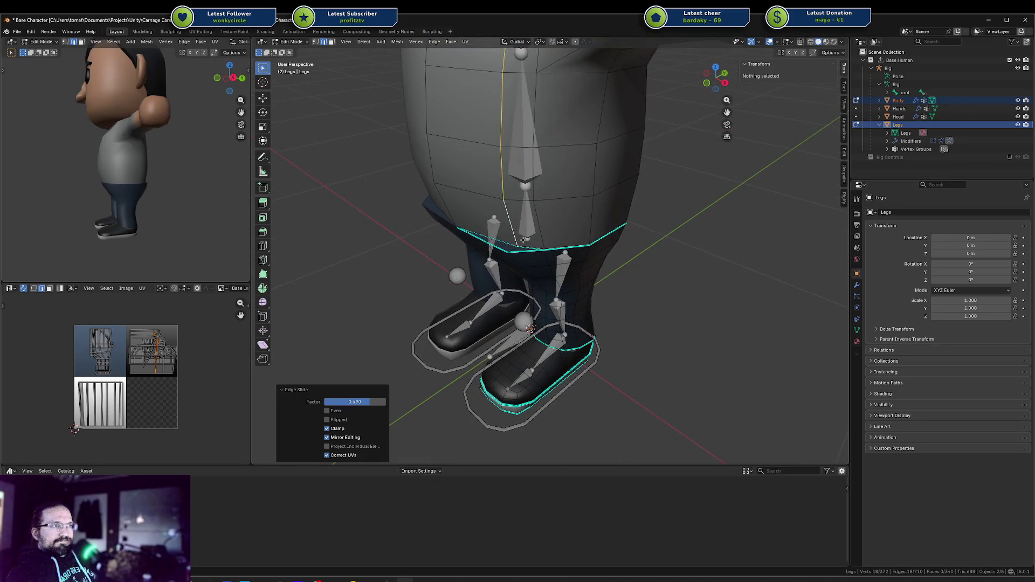
Switch to the Body mesh and move its front waist edges down toward the legs.
key(alt+q)
scroll(512, 231, down, 2)
shift+middle_drag(512, 230, 545, 129)
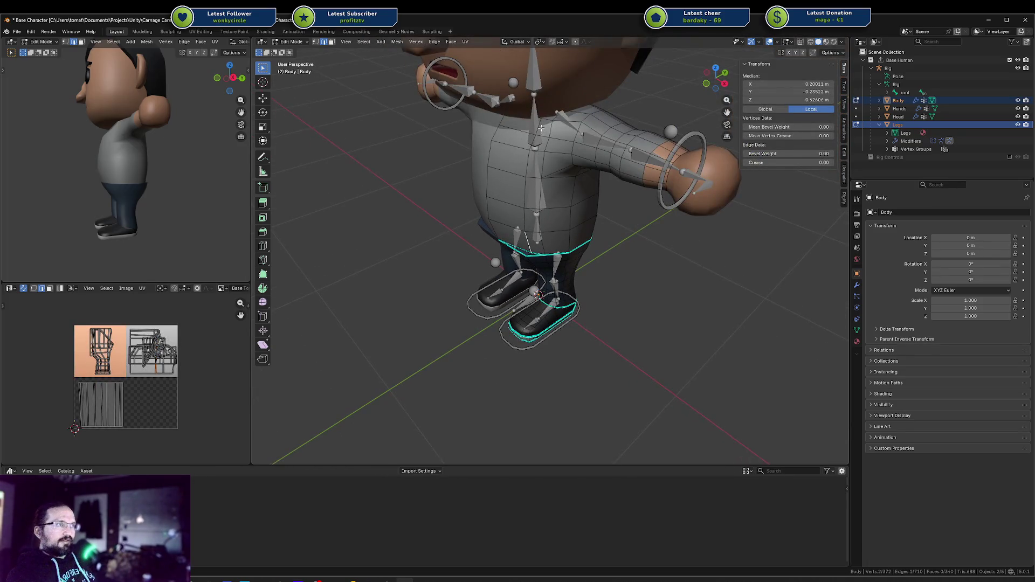
ctrl+click(534, 249)
scroll(531, 246, up, 4)
key(g)
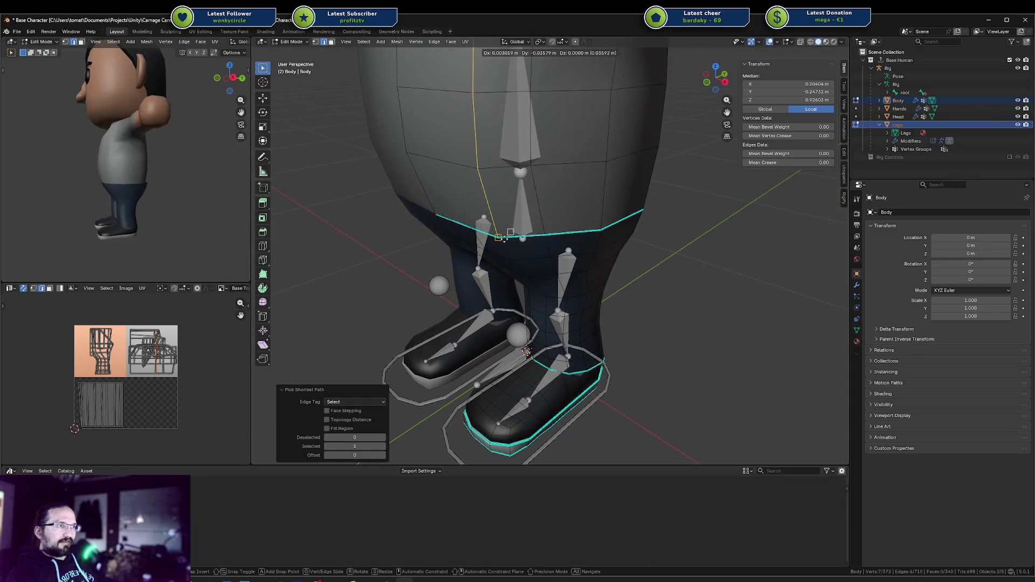
click(515, 233)
scroll(515, 233, down, 3)
mouse_move(515, 233)
middle_down()
mouse_move(504, 167)
mouse_move(539, 232)
middle_up()
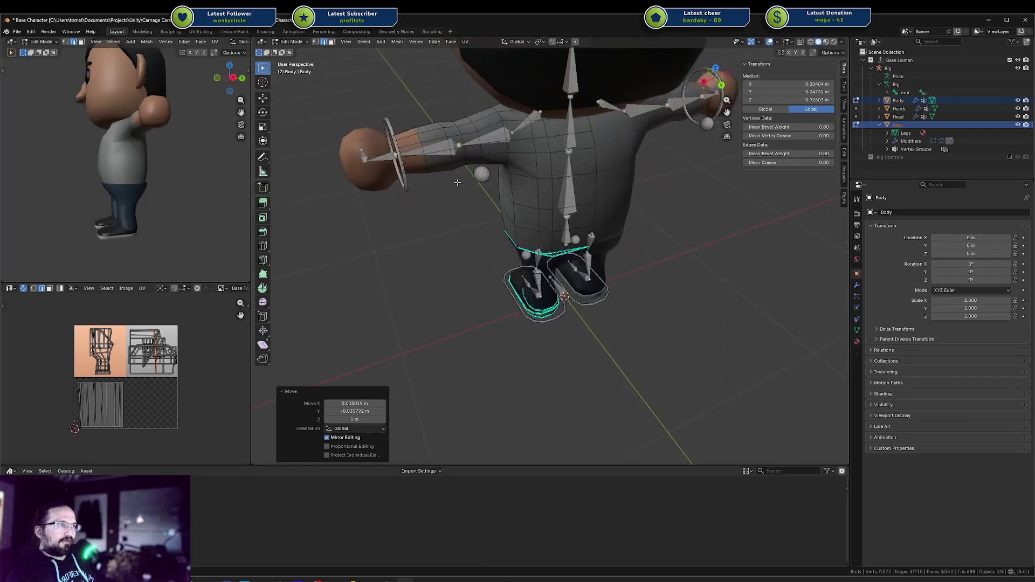
scroll(544, 240, up, 3)
Select the Body's waist edge loop, move it into place, then deselect everything.
click(556, 242)
scroll(548, 168, down, 2)
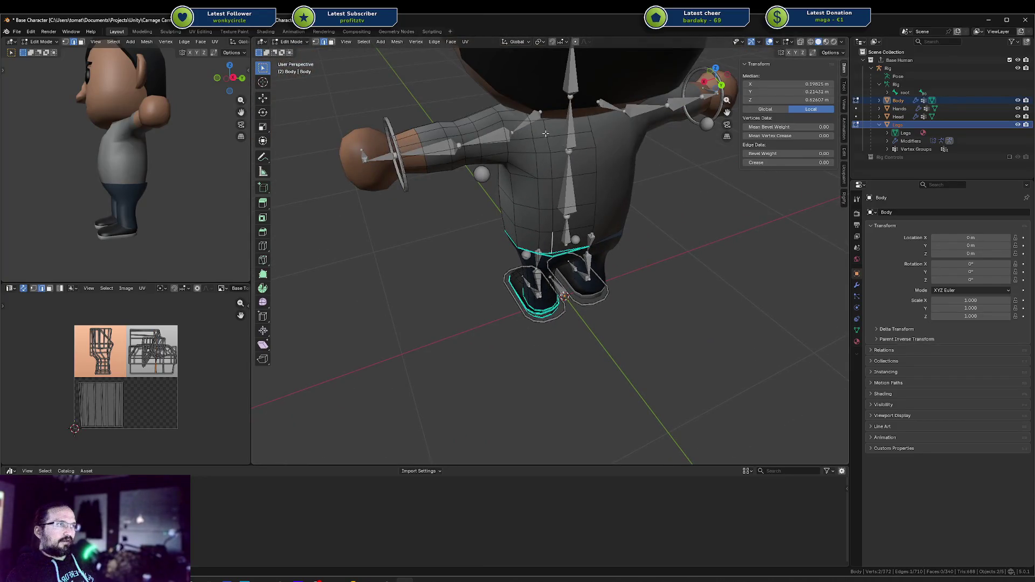
ctrl+click(584, 245)
mouse_move(584, 246)
middle_down()
mouse_move(540, 175)
mouse_move(564, 152)
middle_up()
scroll(565, 214, up, 3)
key(g)
click(567, 237)
scroll(541, 175, down, 2)
key(a)
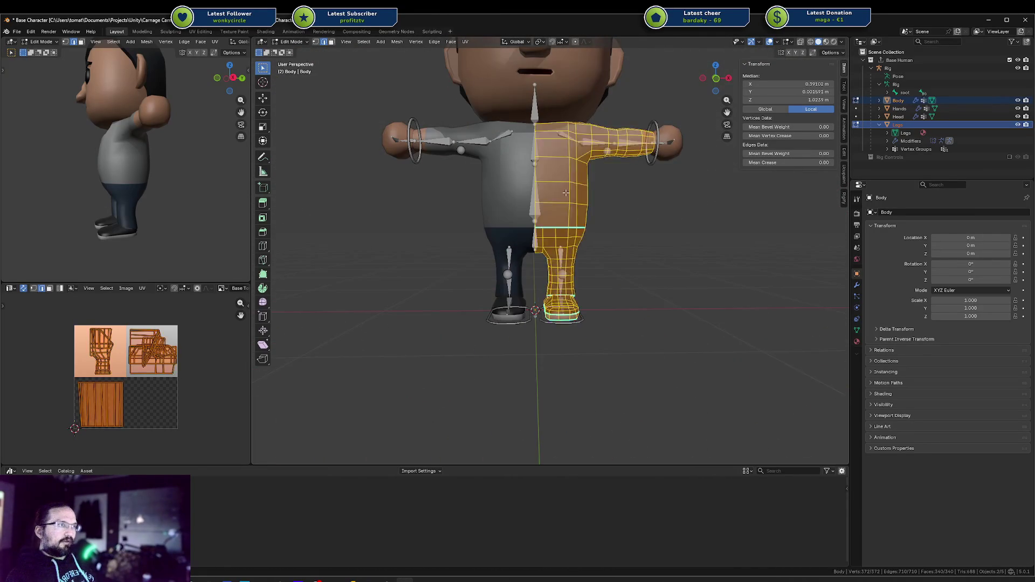
key(alt+a)
scroll(555, 157, up, 5)
Orbit around the character to inspect where the body and legs meet.
middle_drag(555, 157, 479, 146)
scroll(479, 146, down, 4)
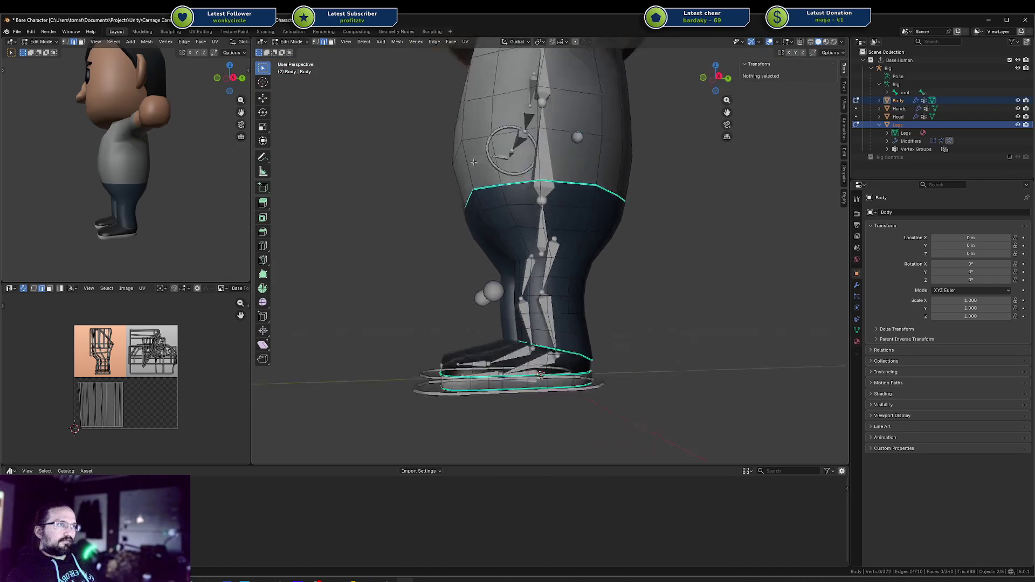
middle_drag(545, 177, 566, 177)
middle_drag(412, 162, 426, 163)
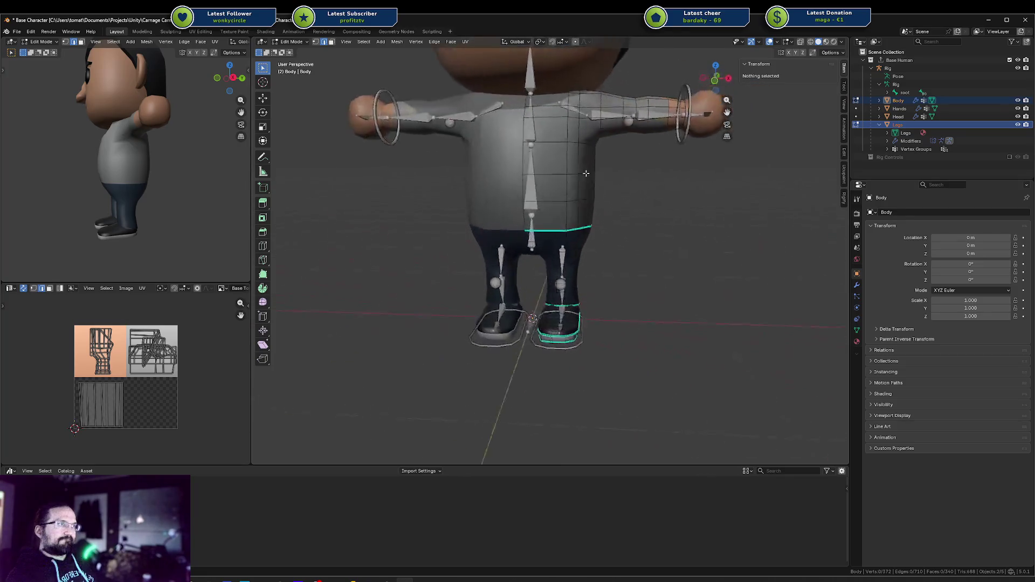
scroll(586, 173, up, 3)
mouse_move(575, 172)
middle_down()
mouse_move(586, 131)
mouse_move(579, 150)
middle_up()
mouse_move(547, 205)
middle_down()
mouse_move(559, 184)
mouse_move(549, 189)
middle_up()
Hide the Head object and switch to front orthographic view.
click(1017, 116)
middle_drag(603, 161, 592, 148)
mouse_move(592, 140)
middle_down()
mouse_move(543, 135)
mouse_move(533, 149)
middle_up()
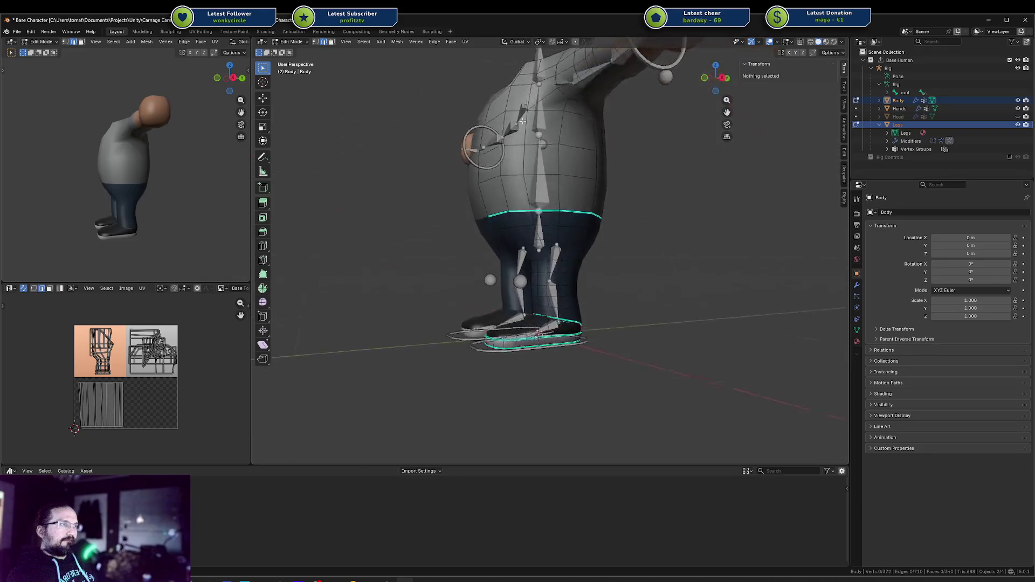
scroll(532, 153, up, 5)
middle_drag(116, 207, 186, 200)
scroll(576, 110, down, 4)
middle_drag(576, 109, 626, 182)
key(KP_1)
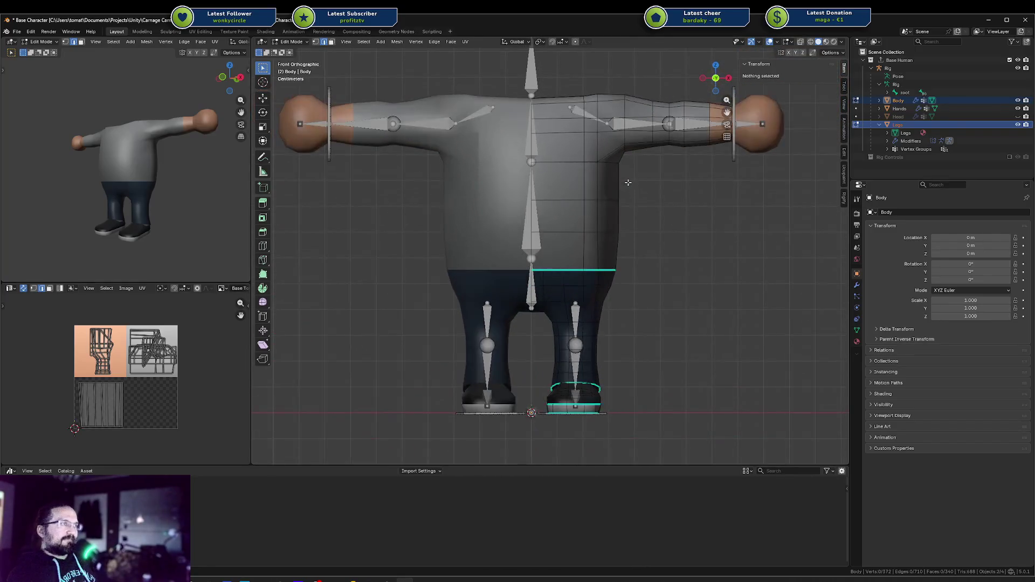
Select the Body's waist edges and move the waist vertex up, then back level.
click(601, 193)
ctrl+click(598, 243)
mouse_move(598, 243)
middle_down()
mouse_move(632, 291)
mouse_move(484, 354)
mouse_move(532, 245)
middle_up()
key(g)
right_click(483, 354)
scroll(483, 354, down, 3)
scroll(532, 245, up, 3)
key(g)
click(527, 269)
key(g)
scroll(527, 269, down, 2)
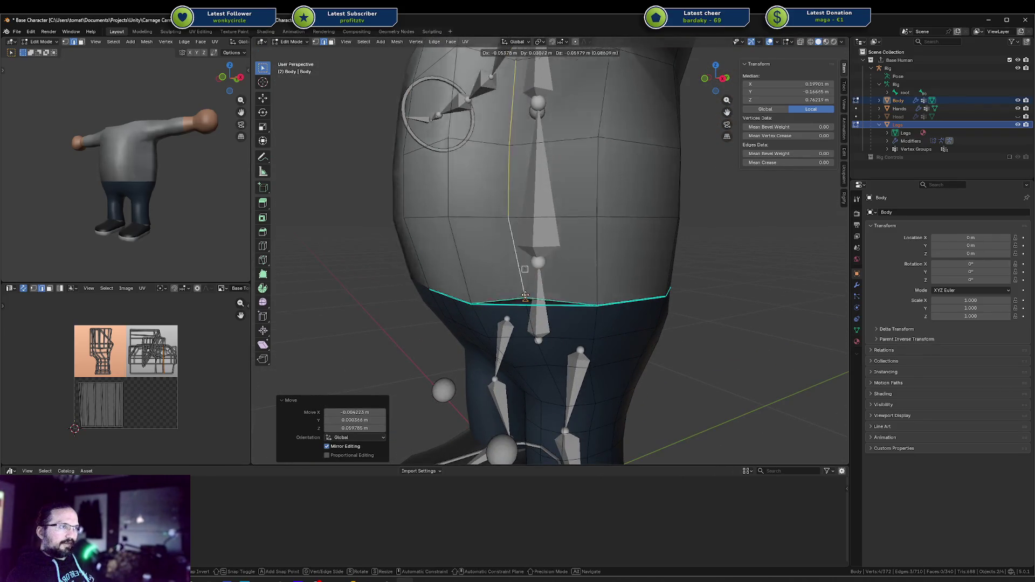
click(539, 237)
Switch editing to the Legs mesh and box-select the front column of leg faces up to the waist.
mouse_move(538, 237)
middle_down()
mouse_move(550, 201)
mouse_move(534, 203)
middle_up()
middle_drag(195, 182, 135, 186)
mouse_move(485, 196)
middle_down()
mouse_move(617, 197)
mouse_move(648, 167)
mouse_move(638, 168)
middle_up()
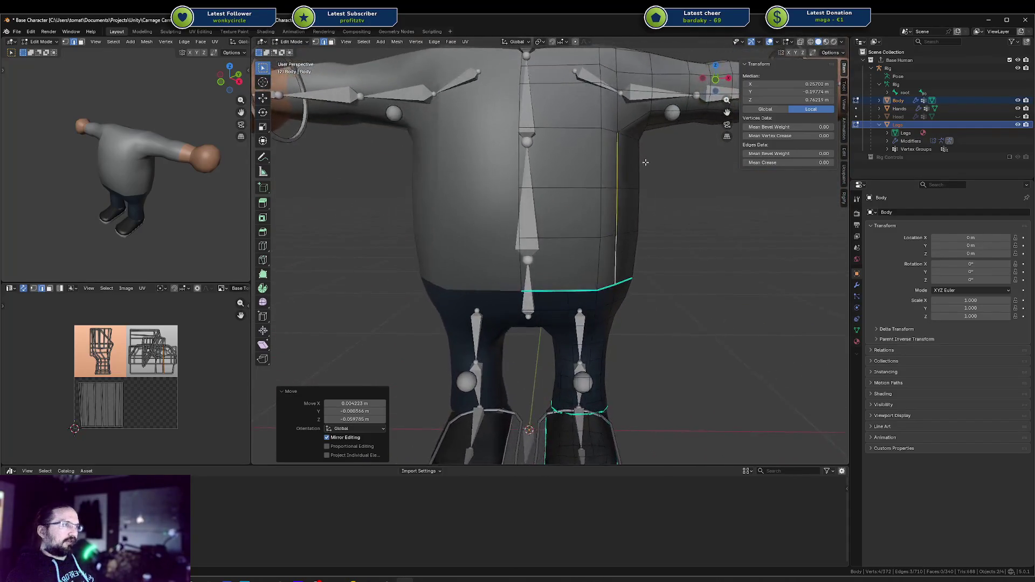
key(KP_1)
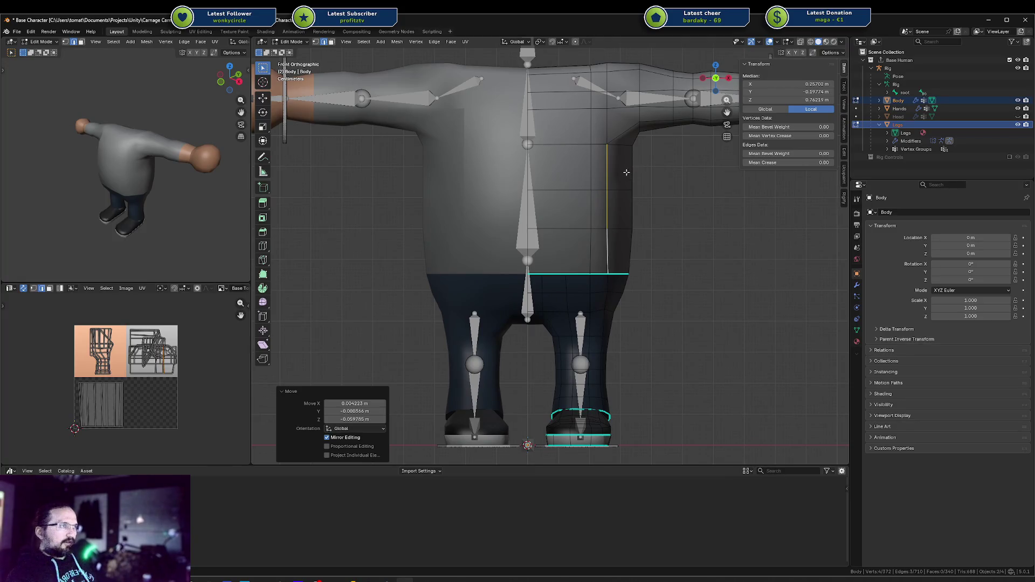
mouse_move(617, 170)
middle_down()
mouse_move(578, 203)
mouse_move(596, 205)
mouse_move(572, 194)
mouse_move(563, 164)
mouse_move(564, 182)
mouse_move(596, 157)
mouse_move(608, 120)
mouse_move(524, 202)
mouse_move(496, 208)
mouse_move(535, 330)
middle_up()
scroll(601, 200, down, 5)
scroll(574, 160, up, 5)
scroll(541, 185, up, 3)
key(alt+q)
mouse_move(539, 418)
mouse_down()
mouse_move(543, 230)
mouse_move(525, 419)
mouse_move(534, 435)
mouse_up()
click(543, 229)
mouse_move(536, 132)
shift+middle_down()
mouse_move(543, 253)
mouse_move(545, 228)
shift+middle_up()
shift+drag(543, 105, 571, 252)
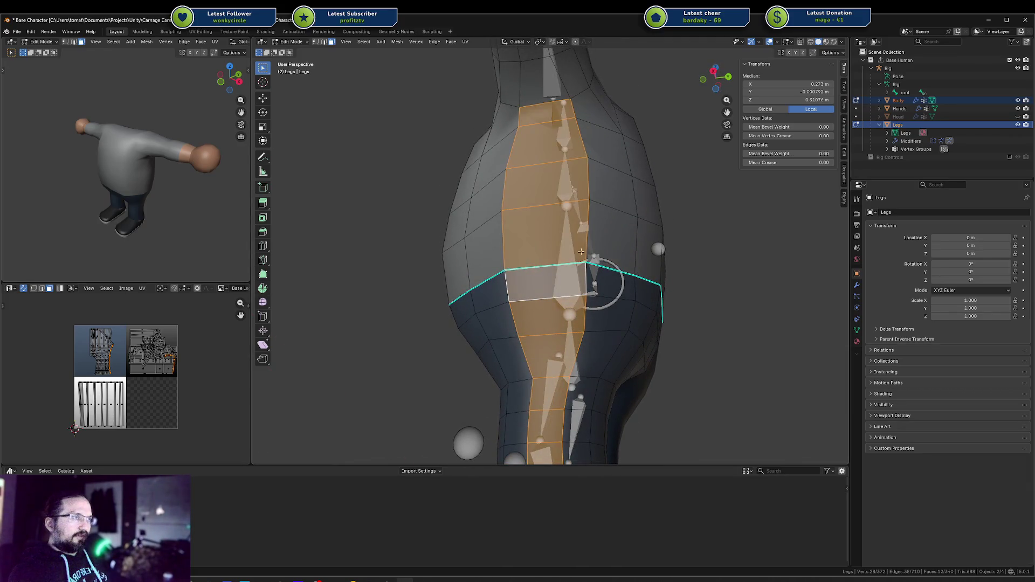
Select vertical edges on the legs and torso, narrow them along Y, and edge-slide them.
middle_drag(596, 221, 525, 300)
key(2)
key(a)
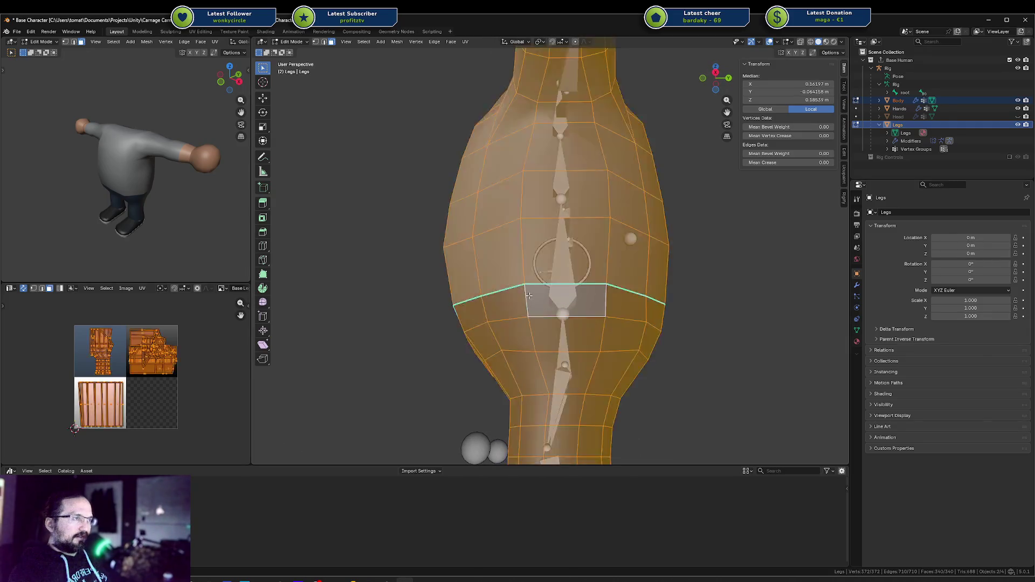
key(alt+a)
click(526, 301)
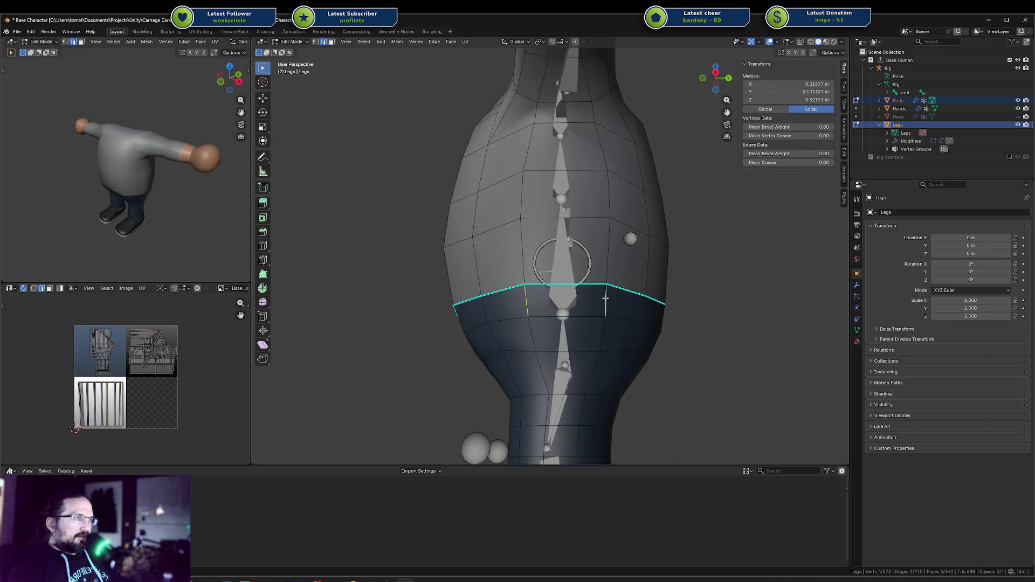
click(529, 144)
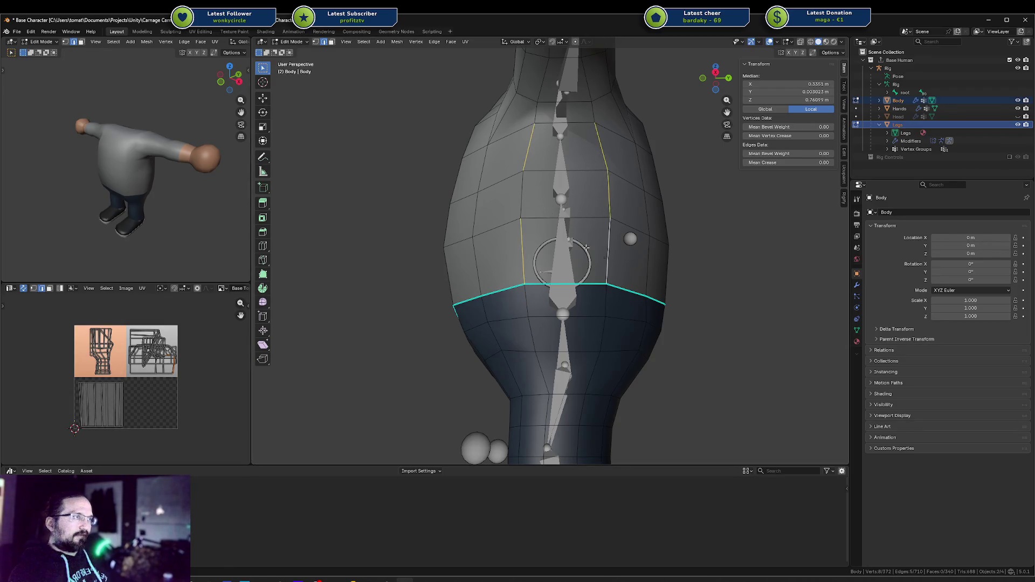
middle_drag(524, 205, 560, 200)
key(s)
key(y)
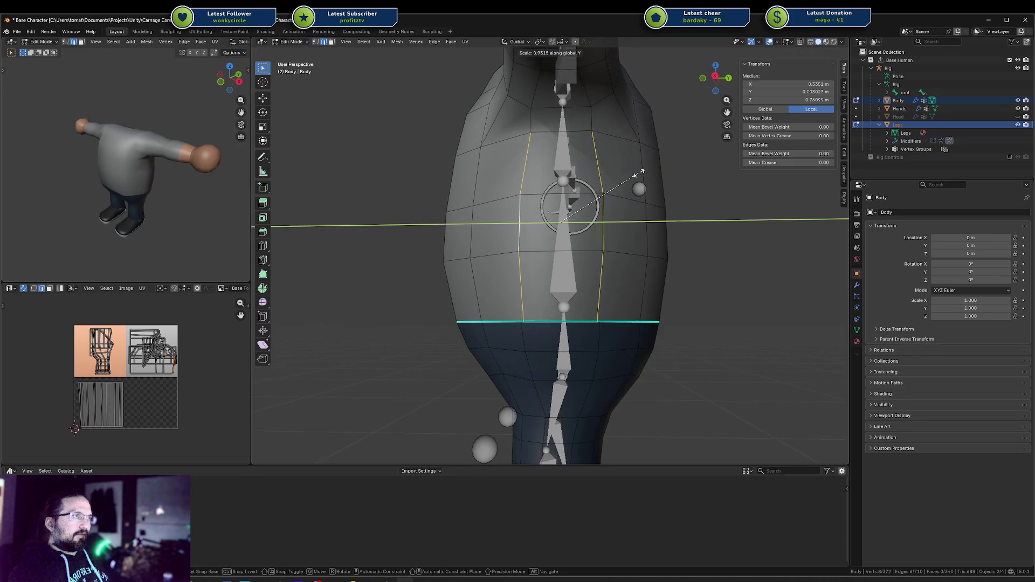
click(641, 172)
key(g)
key(g)
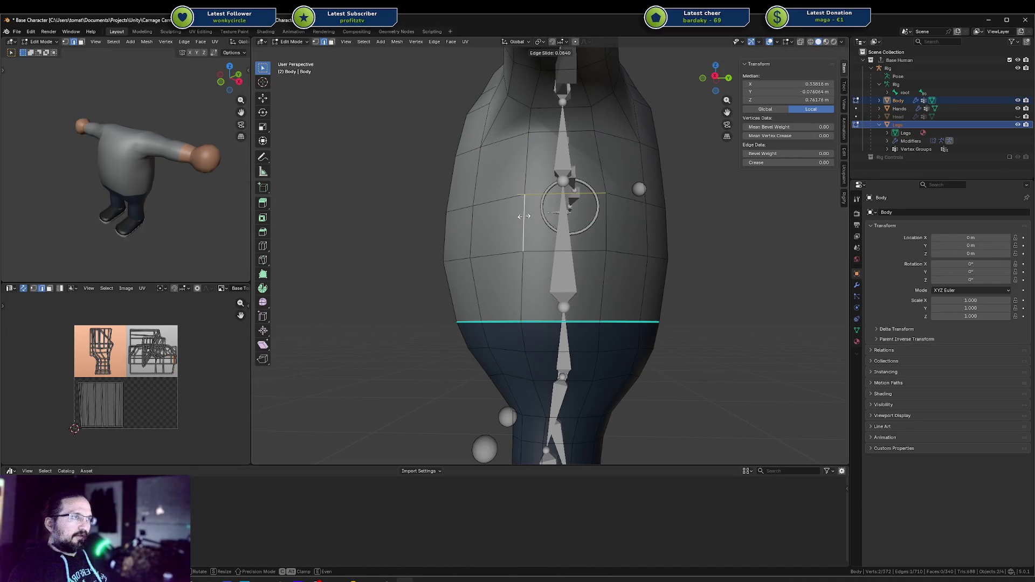
click(596, 215)
In right orthographic view, slide another vertical body edge and flatten it to zero along Y.
click(523, 286)
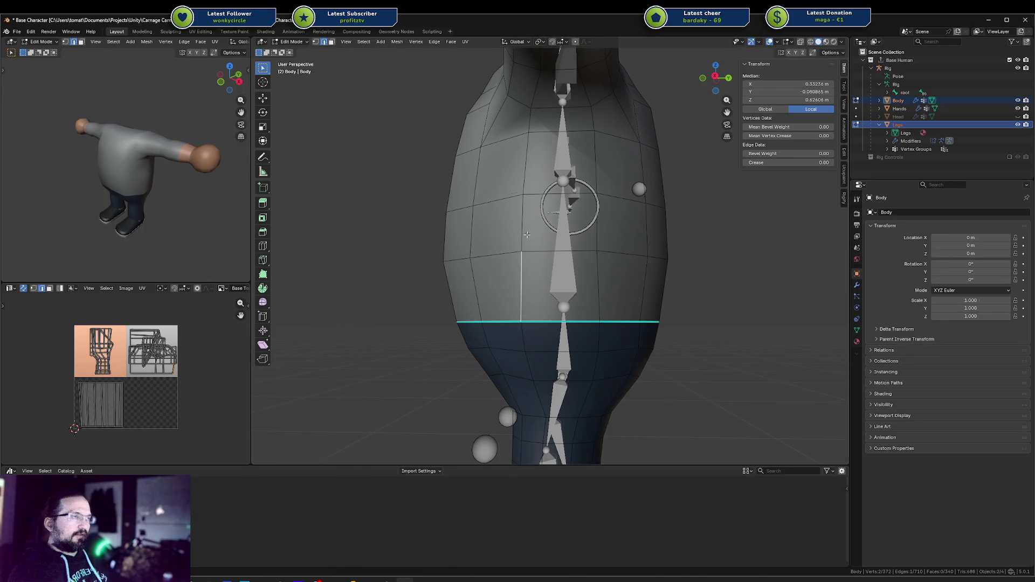
key(KP_3)
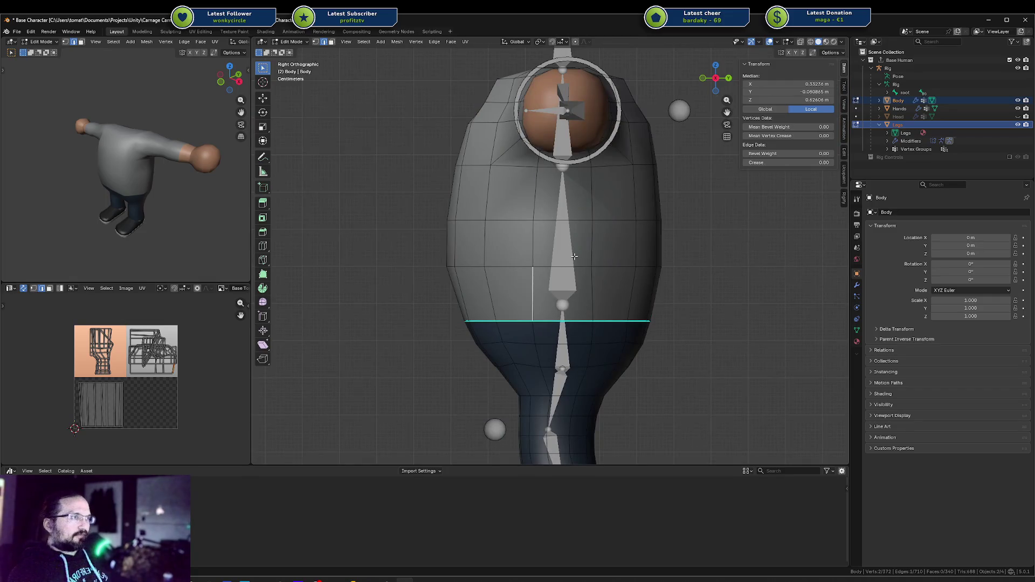
key(g)
key(g)
click(543, 252)
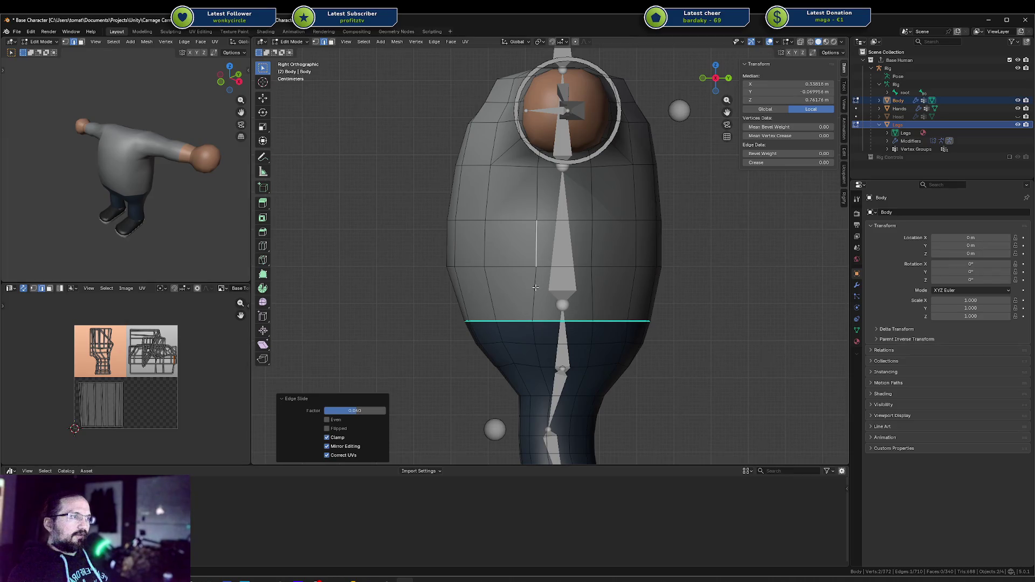
key(s)
key(y)
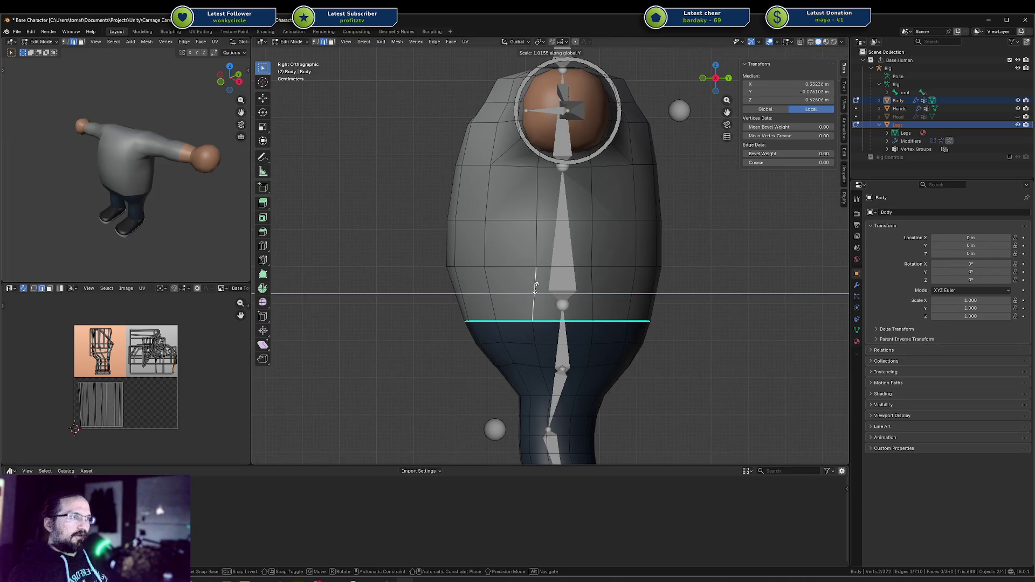
key(0)
key(Return)
key(g)
key(g)
Flatten the vertical torso edge with S Y 0 and nudge it 0.002088 m along Y.
click(538, 287)
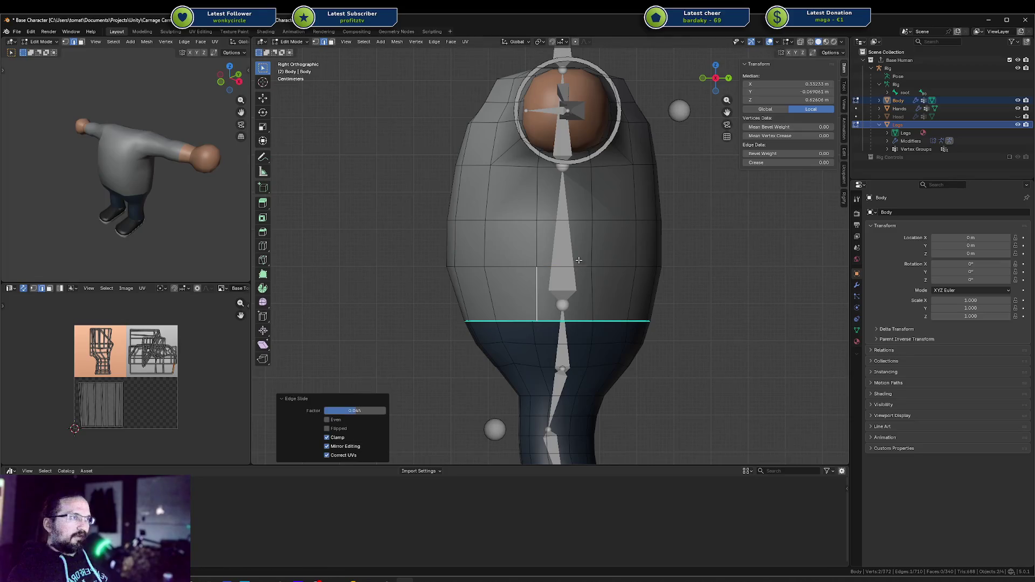
click(594, 233)
key(s)
key(y)
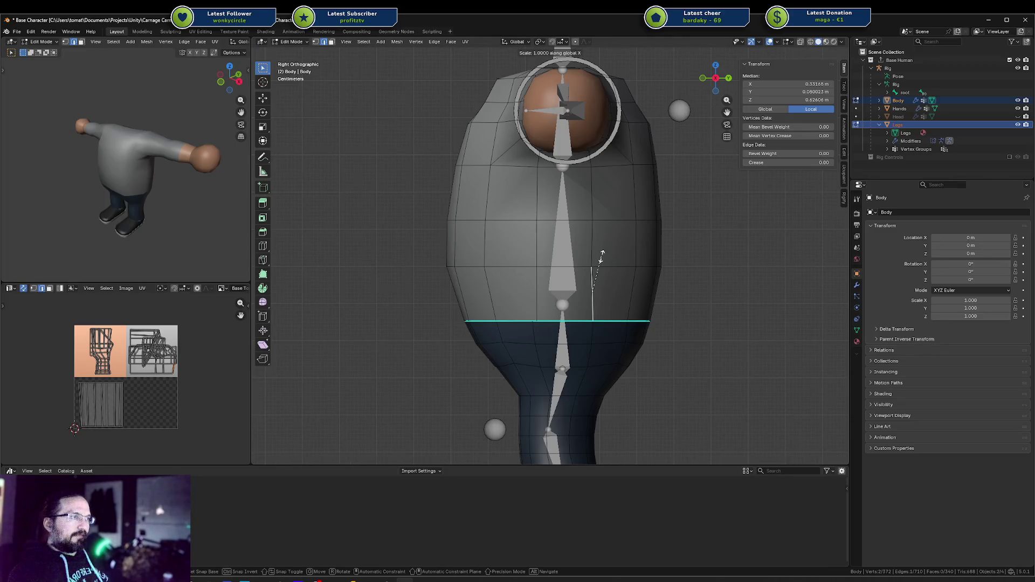
key(0)
key(Return)
key(g)
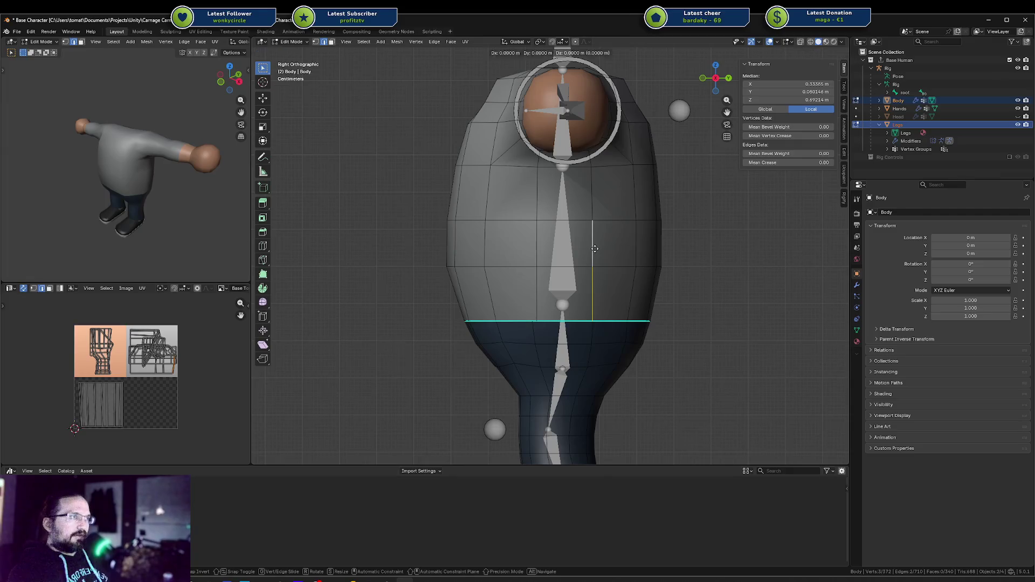
key(y)
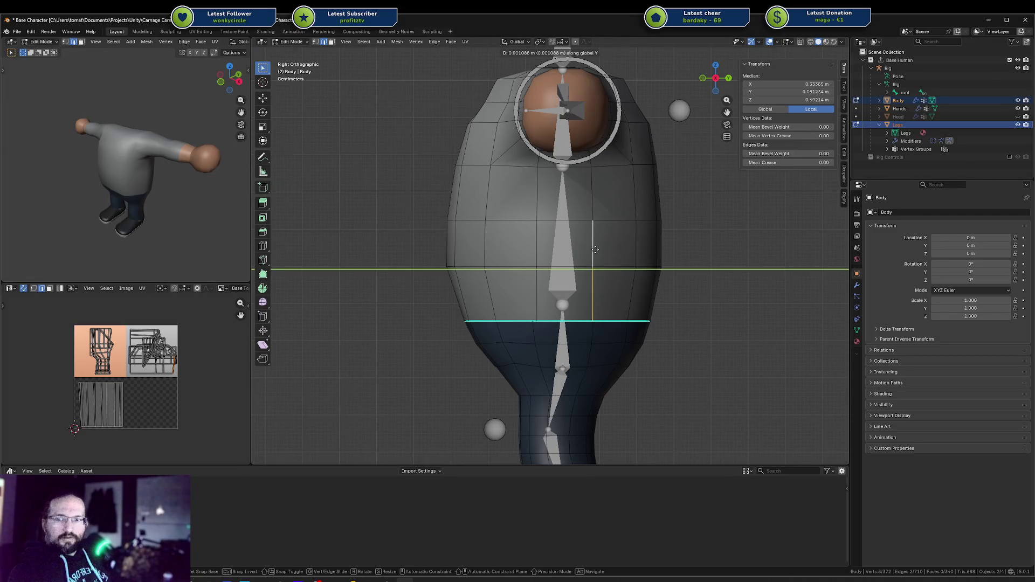
click(595, 249)
shift+middle_drag(606, 286, 616, 252)
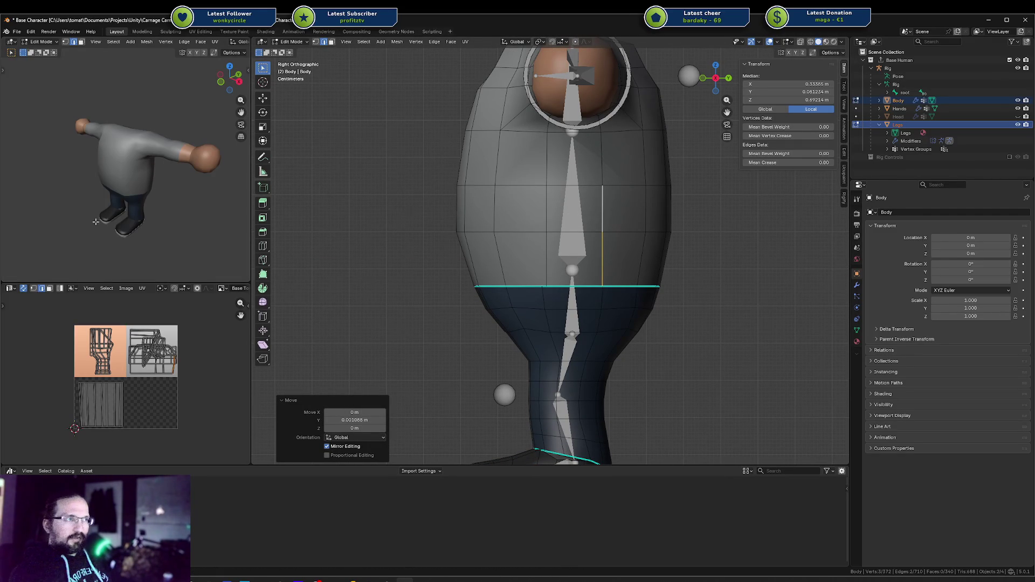
click(545, 297)
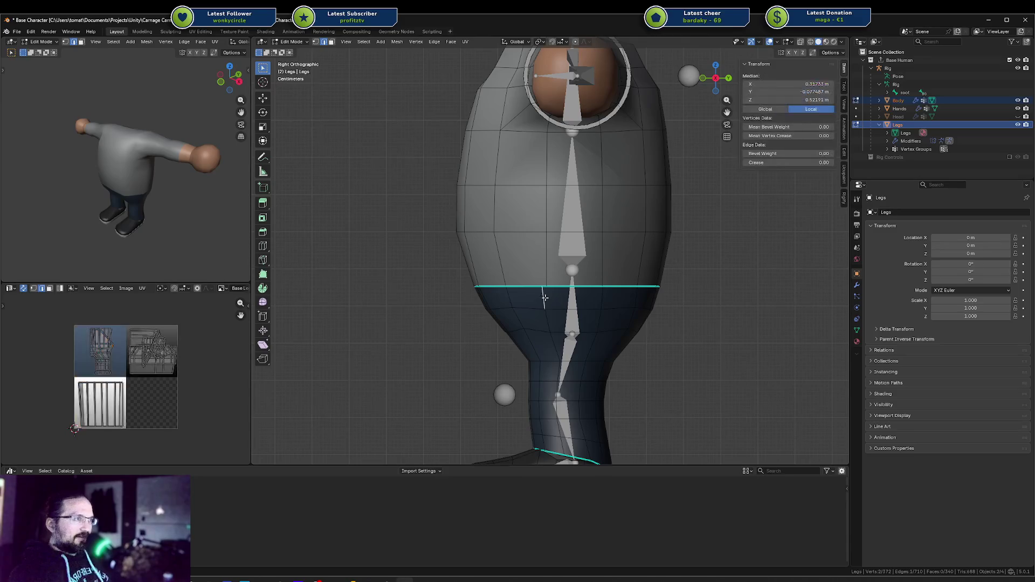
Reposition the Legs waist edge loop so it sits at the body's waist.
key(g)
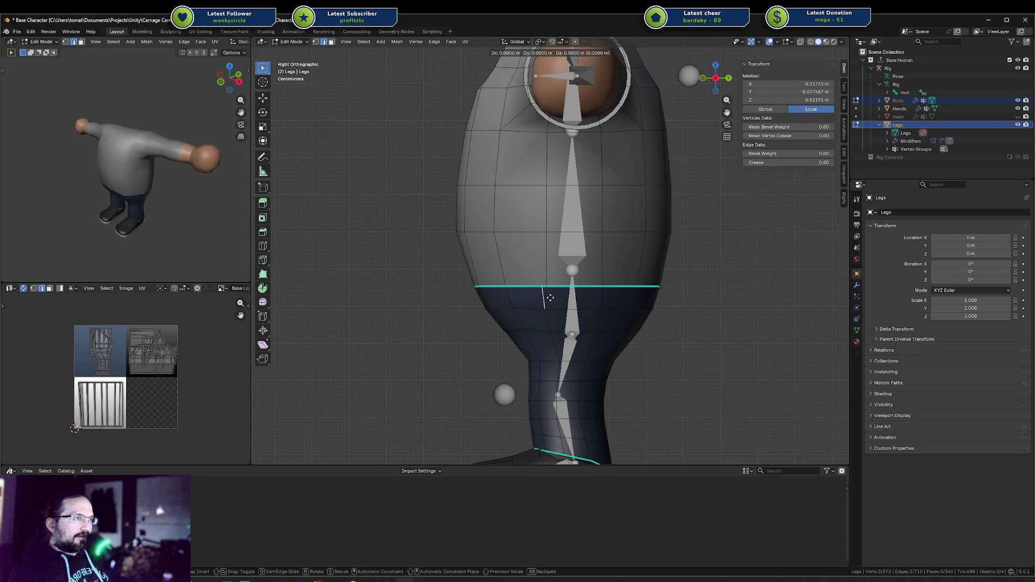
click(544, 287)
middle_drag(545, 287, 542, 324)
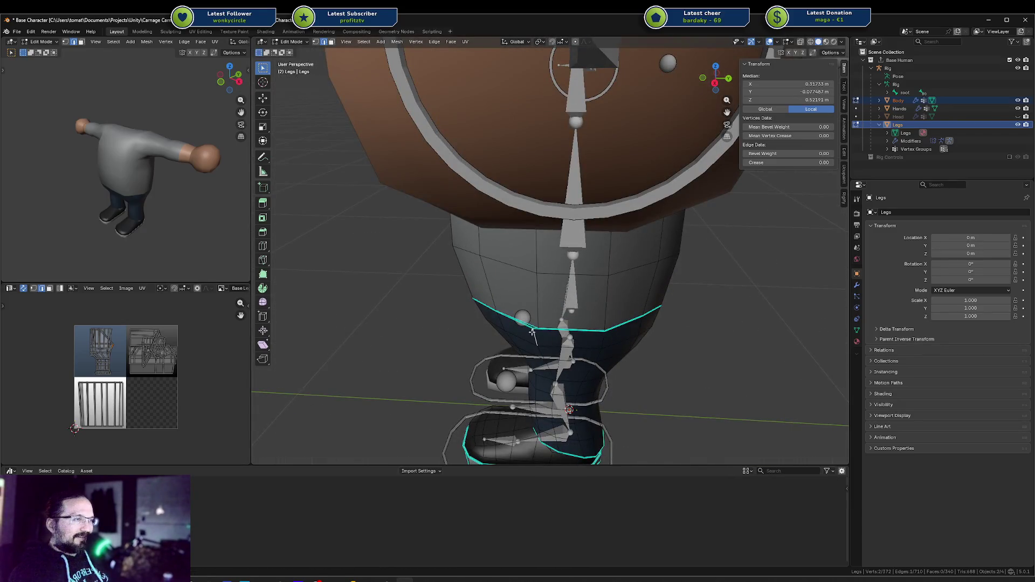
key(g)
click(538, 330)
key(g)
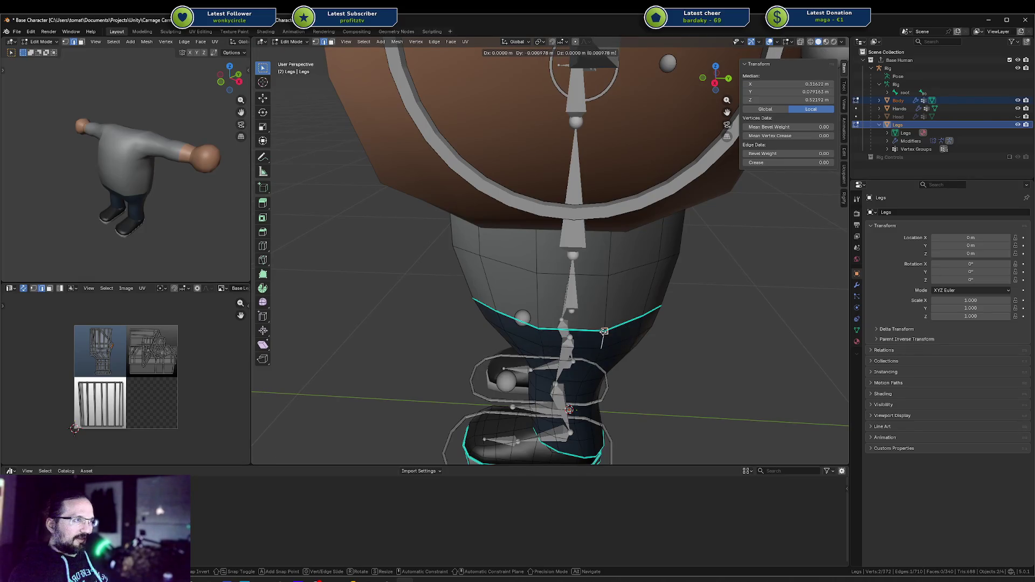
click(603, 332)
middle_drag(604, 331, 603, 261)
scroll(604, 260, up, 2)
scroll(588, 302, down, 2)
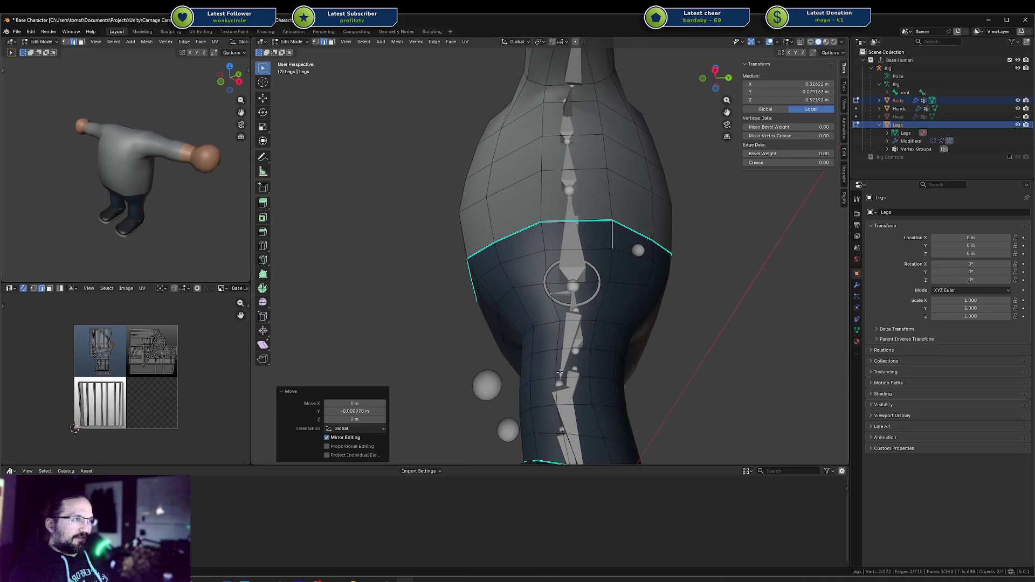
Vertex-slide two leg vertices along their edges to meet the body's waist edges.
drag(580, 382, 571, 275)
click(562, 281)
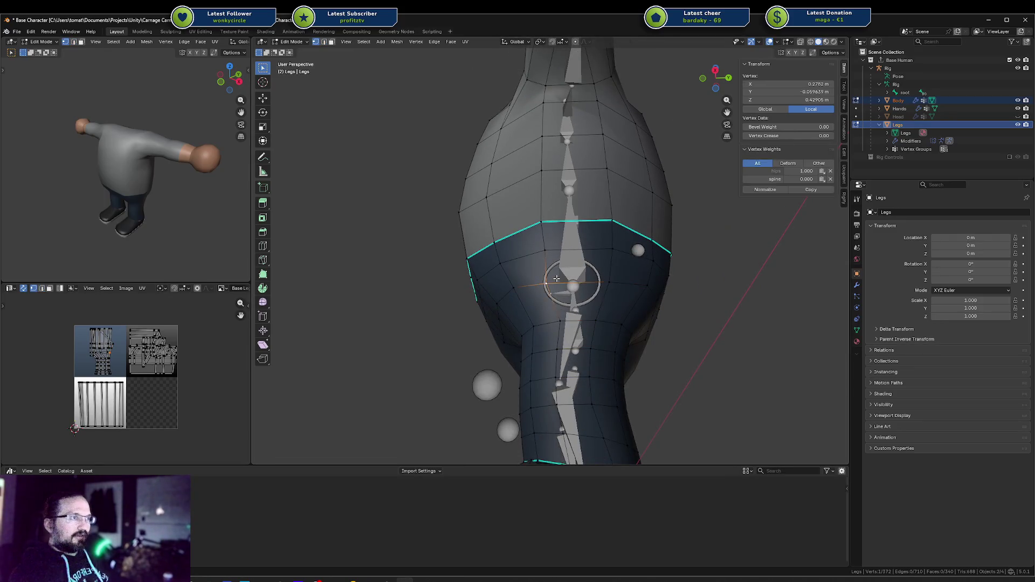
middle_drag(562, 281, 555, 299)
key(shift+v)
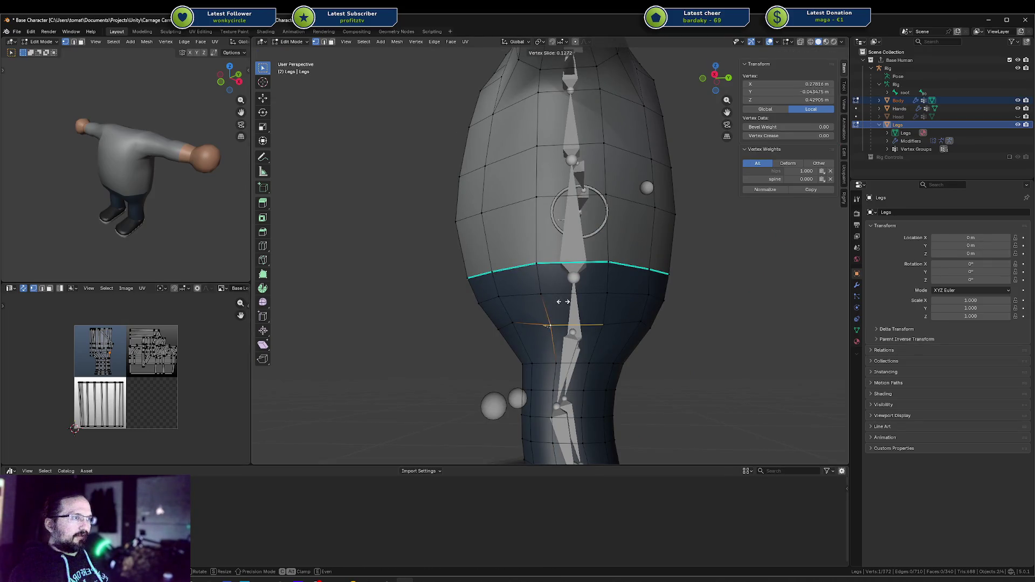
click(561, 300)
click(602, 322)
key(shift+v)
click(602, 323)
mouse_move(602, 323)
middle_down()
mouse_move(531, 280)
mouse_move(545, 273)
middle_up()
Slide another leg vertex along its edge in the right side view.
click(525, 276)
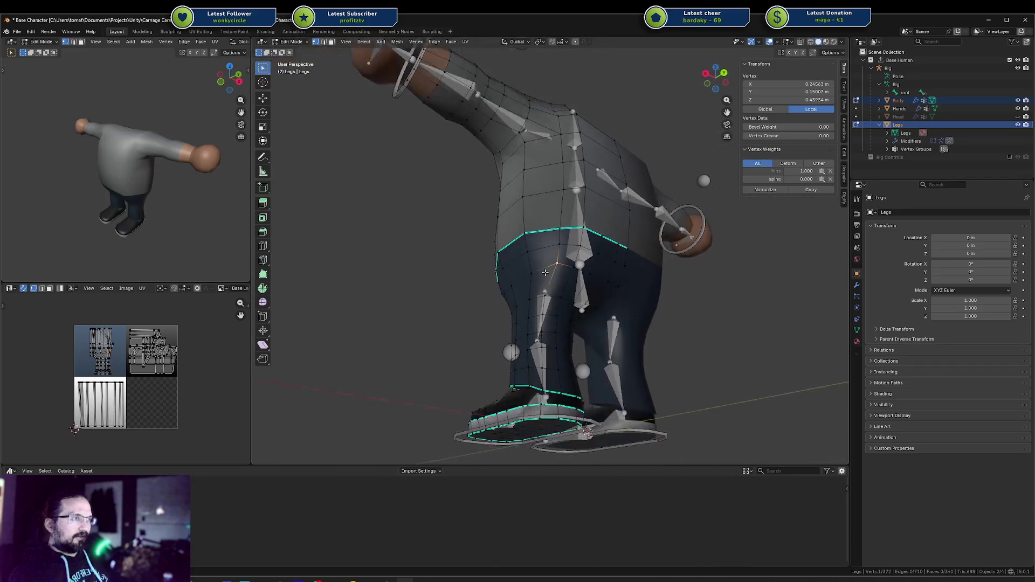
key(KP_1)
key(KP_3)
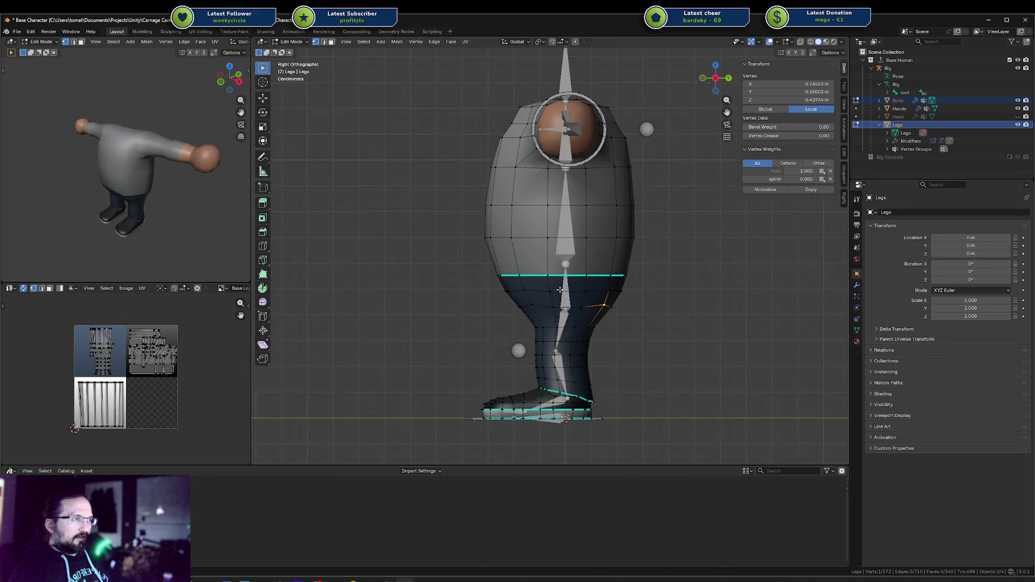
scroll(548, 275, up, 5)
mouse_move(549, 275)
middle_down()
mouse_move(431, 161)
mouse_move(483, 159)
mouse_move(405, 171)
mouse_move(516, 196)
middle_up()
key(g)
key(g)
click(516, 195)
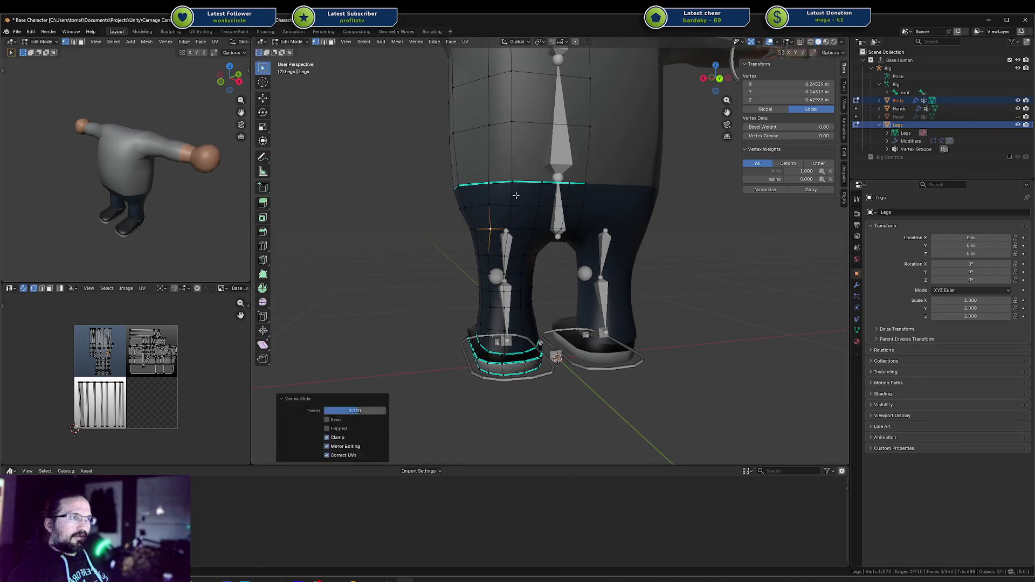
click(512, 196)
scroll(512, 195, up, 8)
middle_drag(513, 195, 734, 238)
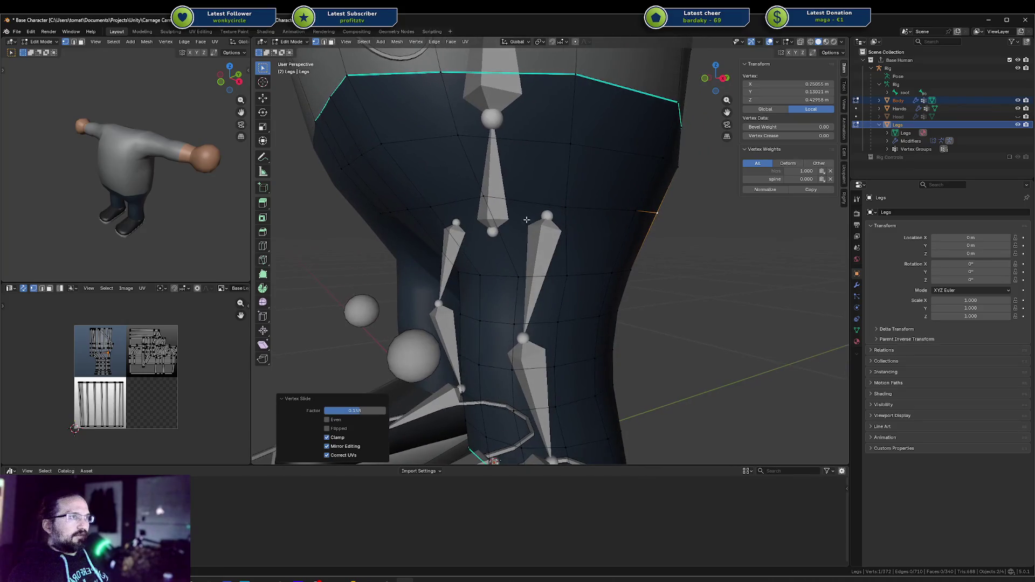
Slide two more leg vertices, a lower and a higher one, along their edges.
click(482, 204)
key(shift+v)
click(483, 208)
click(457, 133)
key(shift+v)
click(456, 137)
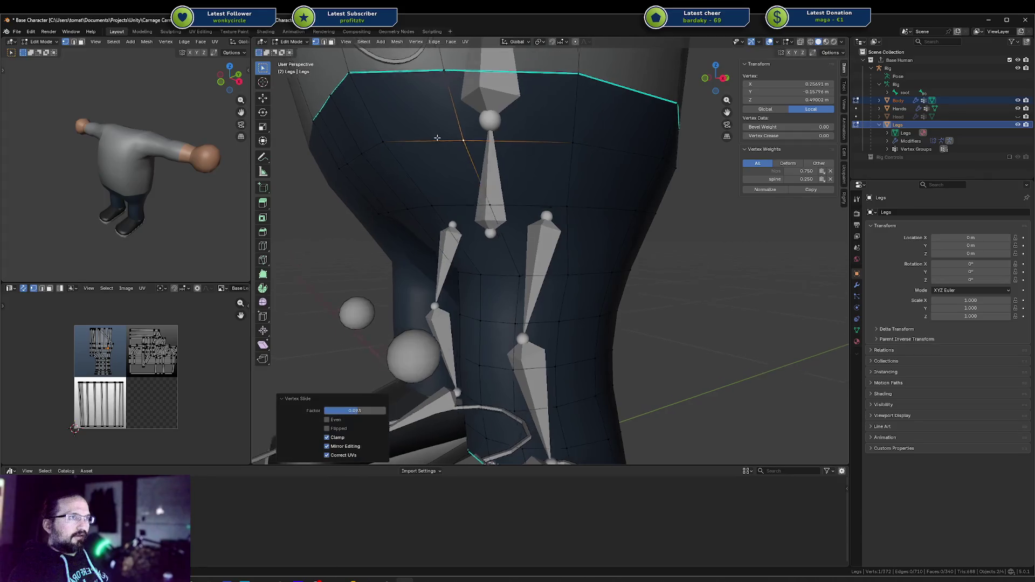
scroll(480, 161, down, 5)
scroll(479, 161, down, 6)
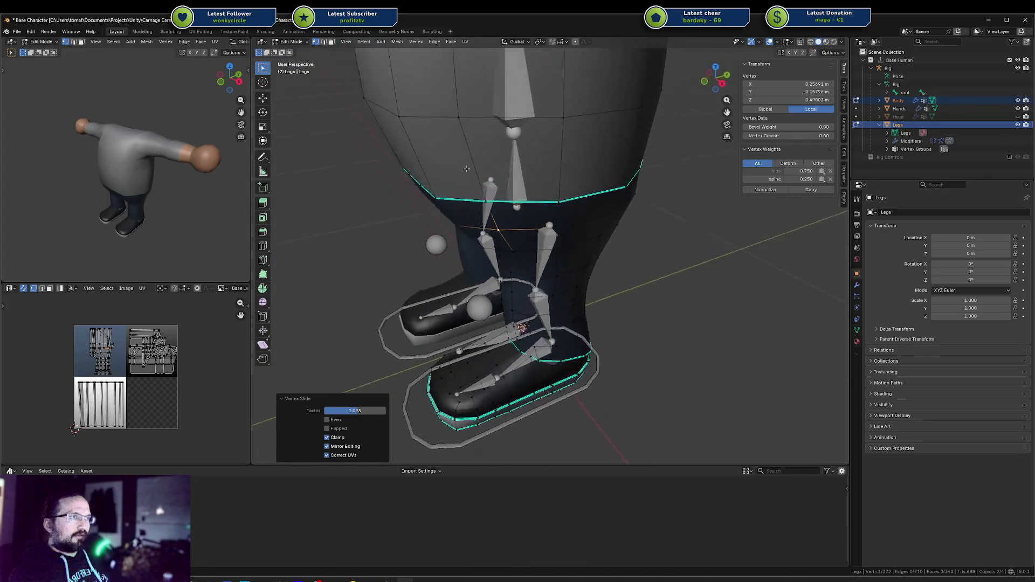
Switch editing to the Body mesh by selecting one of its vertices.
mouse_move(479, 156)
middle_down()
mouse_move(529, 136)
mouse_move(533, 149)
middle_up()
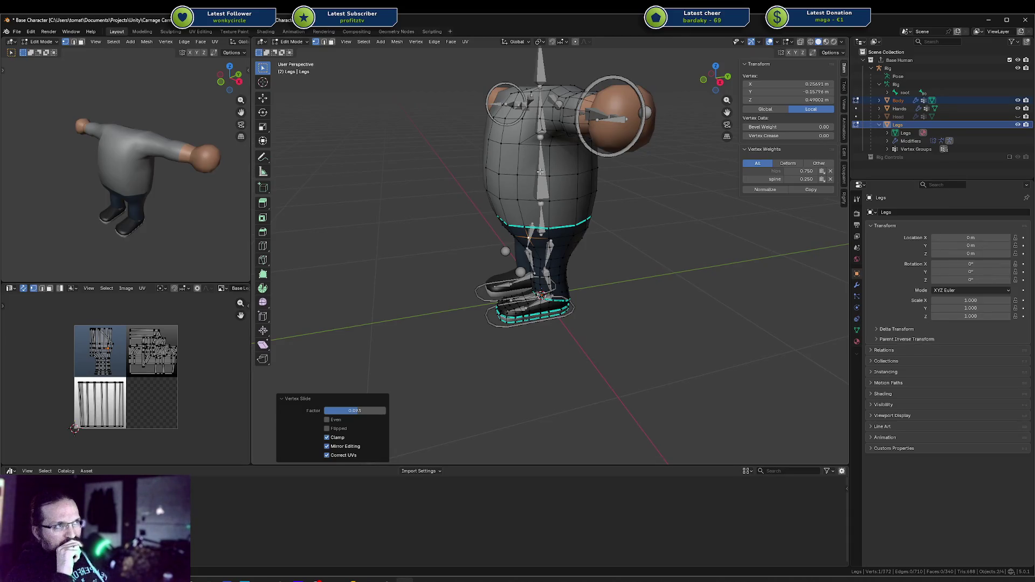
scroll(539, 171, up, 3)
middle_drag(540, 172, 541, 144)
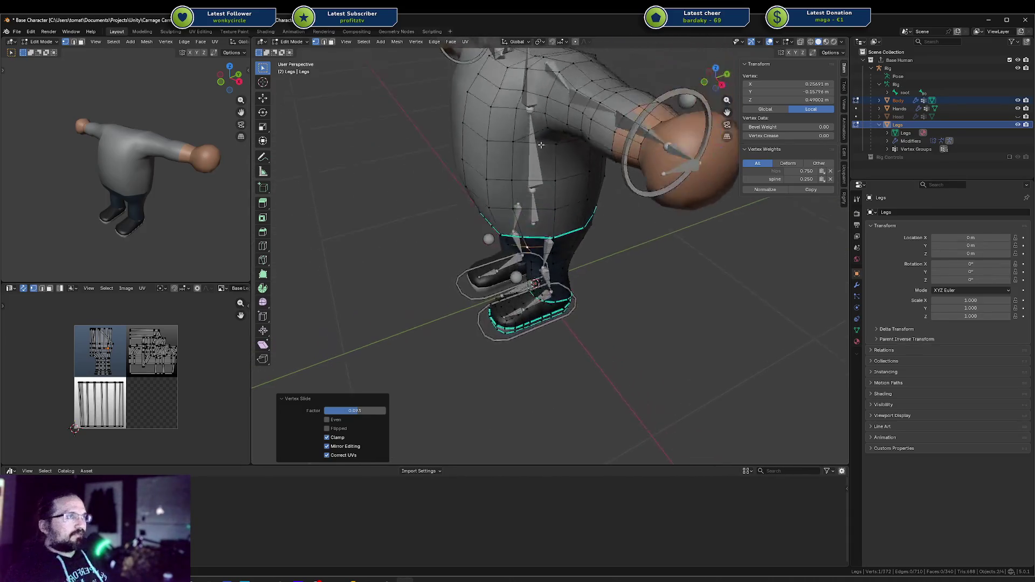
click(521, 90)
mouse_move(522, 89)
middle_down()
mouse_move(556, 95)
mouse_move(567, 112)
middle_up()
Move a path of Body vertices to a new position from the top view.
key(g)
key(g)
key(g)
key(shift+z)
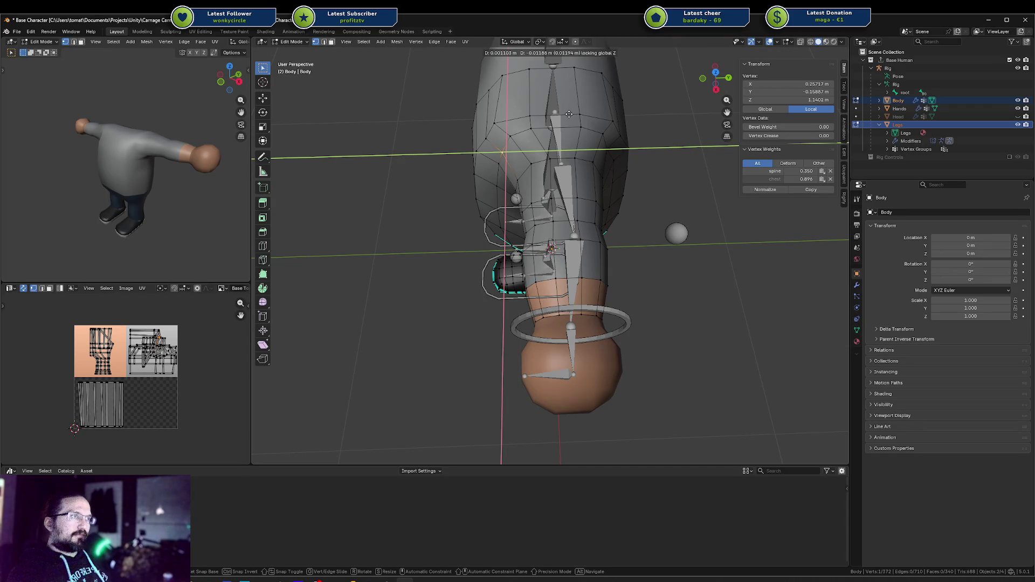
right_click(567, 116)
middle_drag(568, 115, 525, 53)
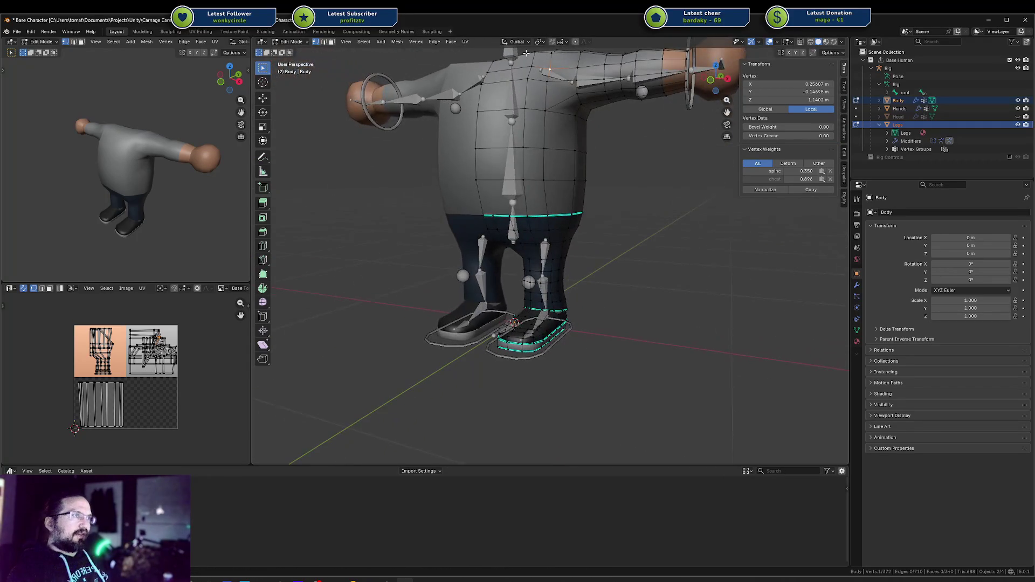
ctrl+click(551, 168)
mouse_move(550, 168)
middle_down()
mouse_move(575, 217)
mouse_move(521, 161)
middle_up()
key(KP_7)
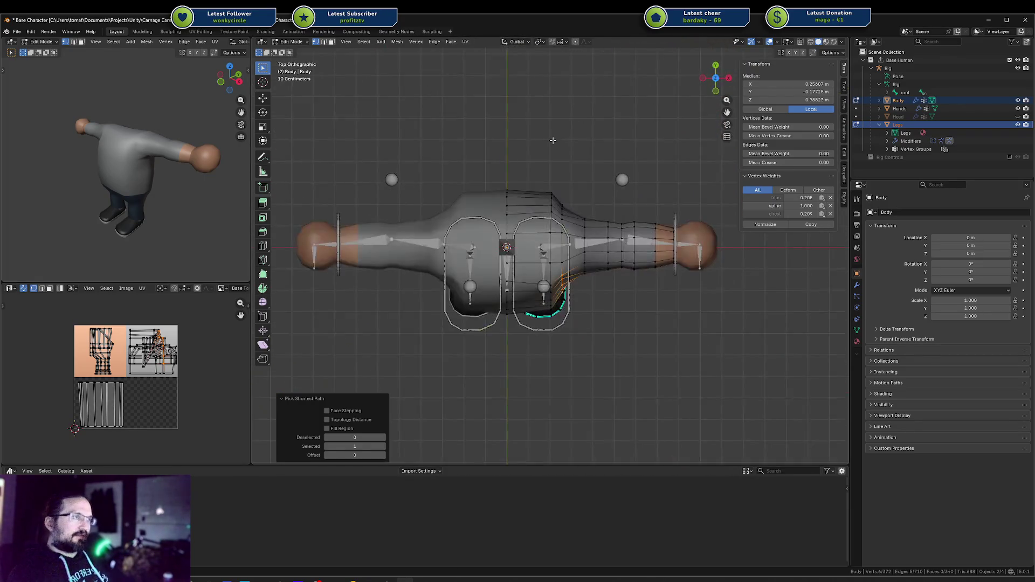
key(g)
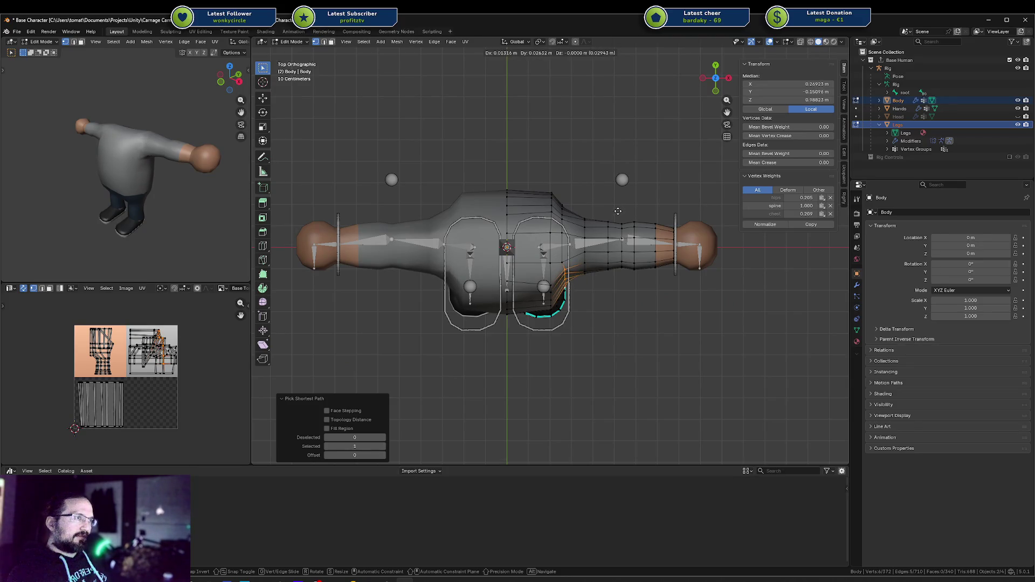
click(617, 213)
middle_drag(617, 213, 519, 142)
Select a chest face and the vertical face loop around the shoulder on the Body.
key(alt+a)
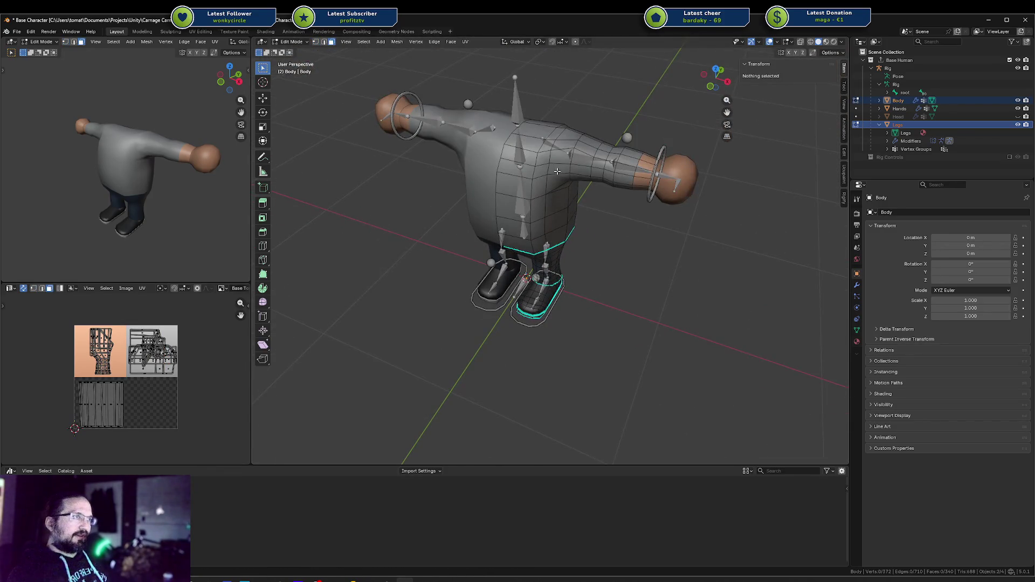
click(542, 165)
ctrl+click(526, 236)
scroll(552, 160, up, 5)
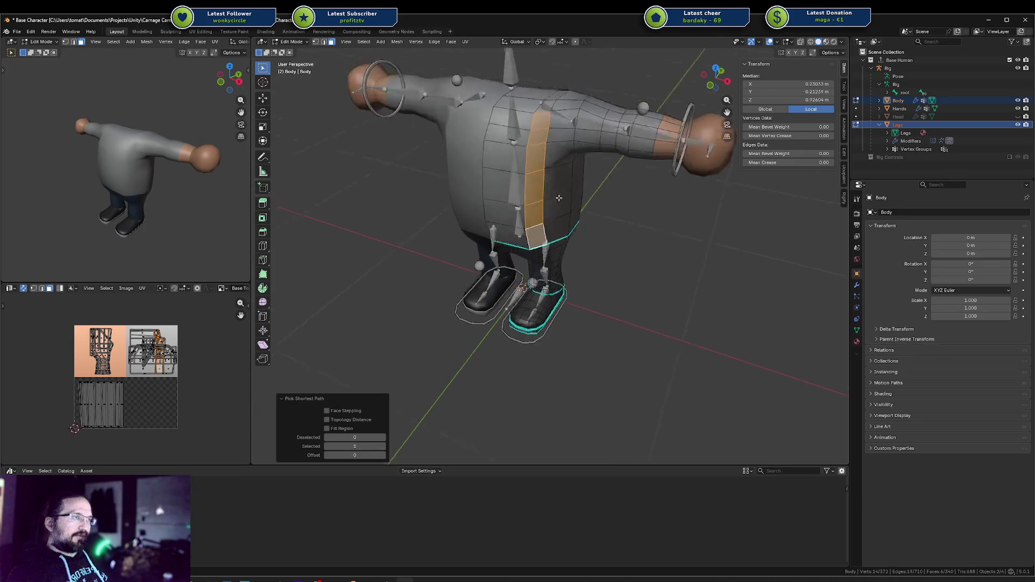
shift+click(559, 122)
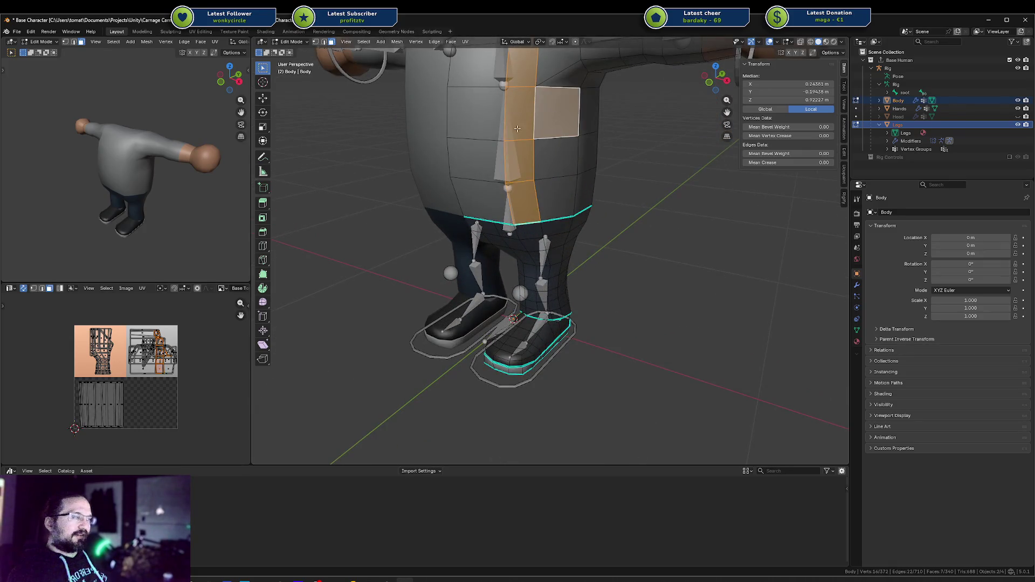
click(558, 122)
mouse_move(559, 123)
middle_down()
mouse_move(520, 96)
mouse_move(580, 185)
middle_up()
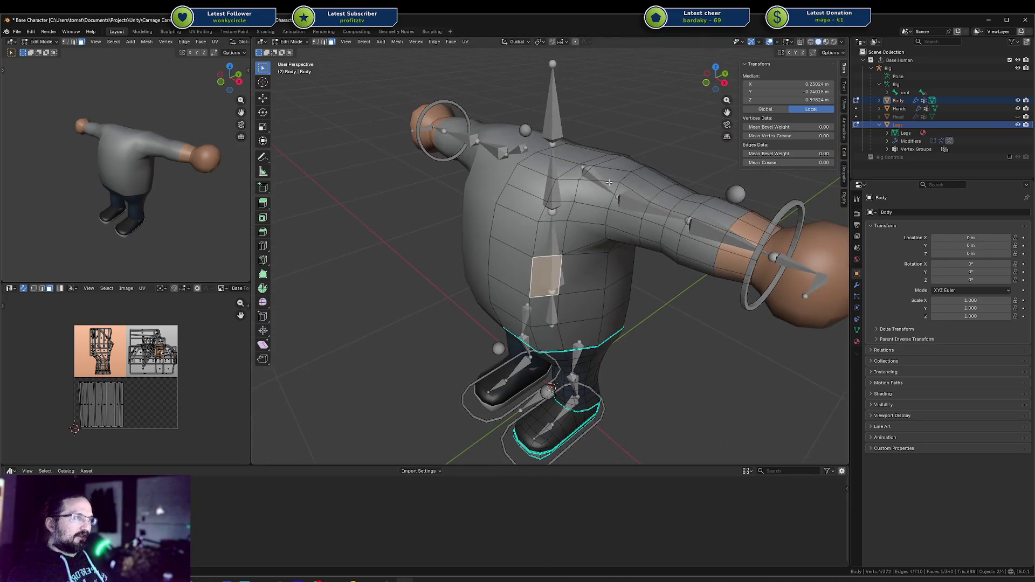
alt+click(606, 178)
mouse_move(644, 179)
middle_down()
mouse_move(583, 145)
mouse_move(597, 181)
middle_up()
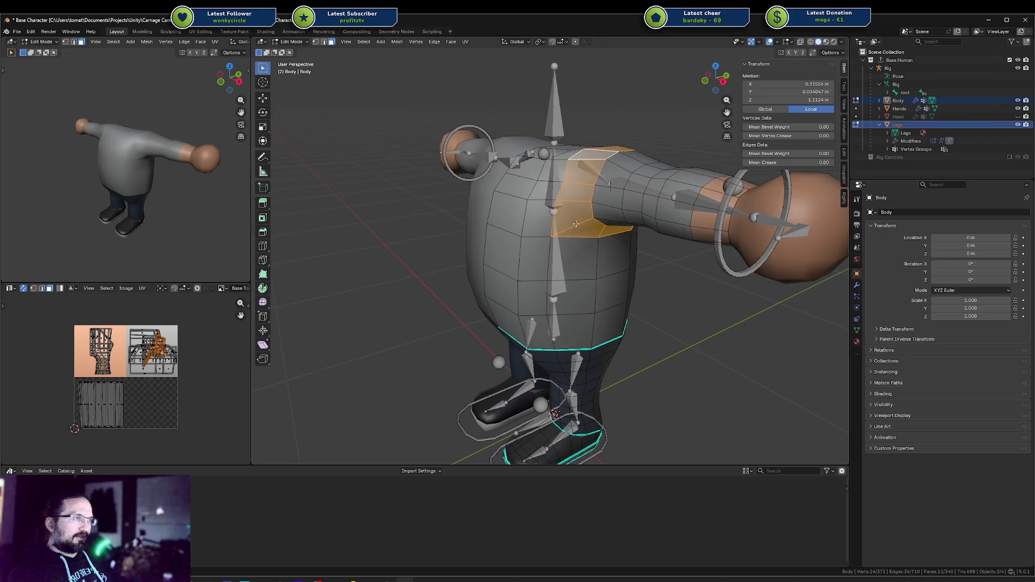
middle_drag(553, 310, 527, 299)
Switch into the Legs mesh and pick edges around its waist loop.
key(a)
click(529, 300)
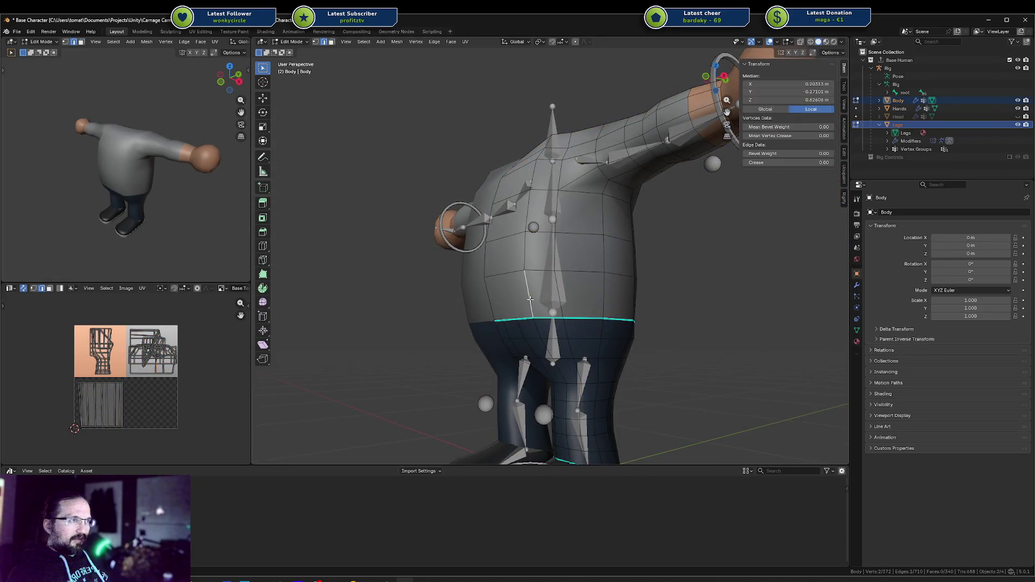
click(569, 327)
middle_drag(569, 327, 554, 305)
middle_drag(528, 307, 552, 289)
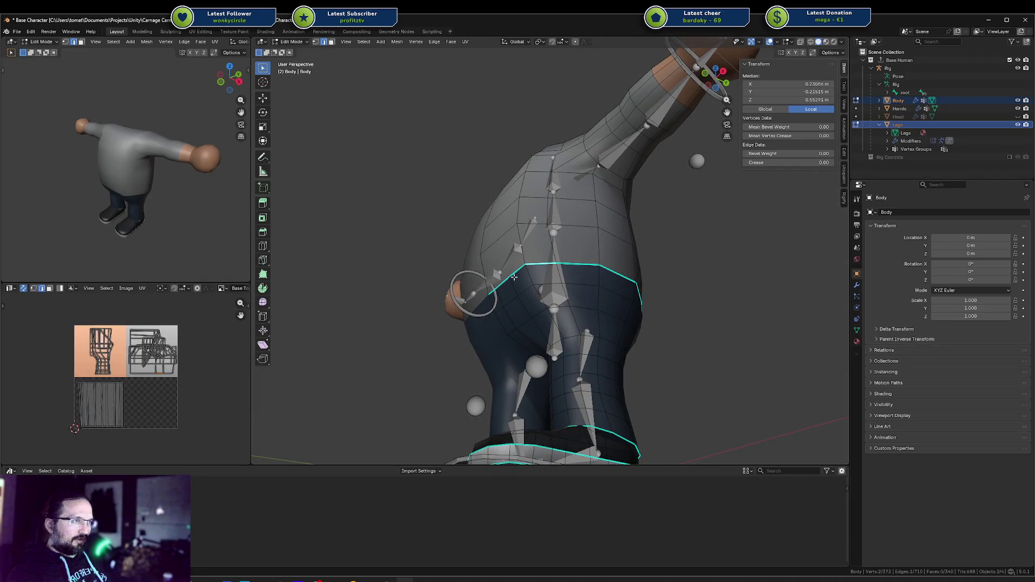
click(561, 275)
mouse_move(553, 233)
middle_down()
mouse_move(556, 274)
mouse_move(537, 275)
middle_up()
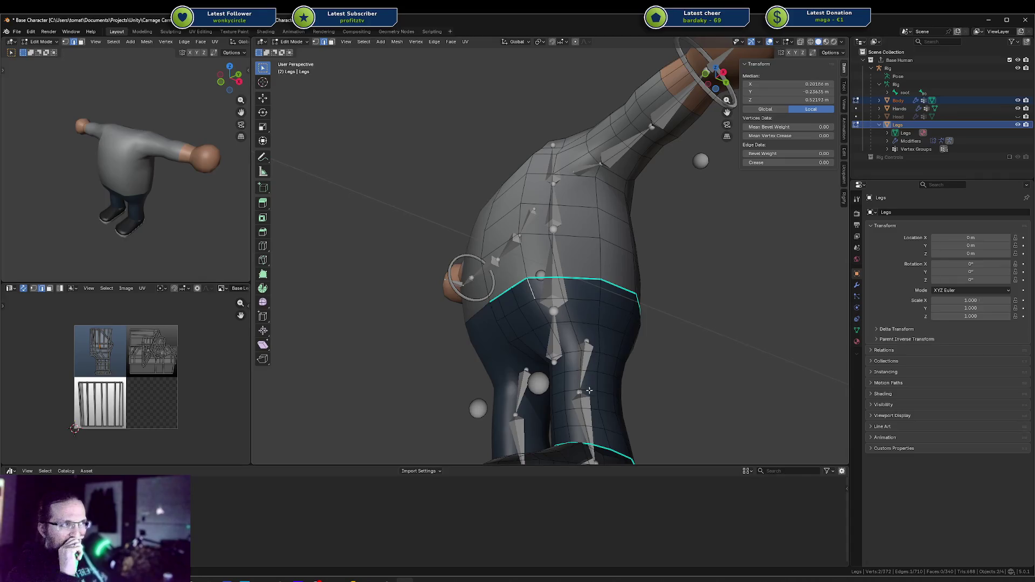
click(584, 426)
Select Legs edges below the waist in Right Ortho view, cancelling a trial move.
click(582, 341)
click(565, 313)
key(KP_3)
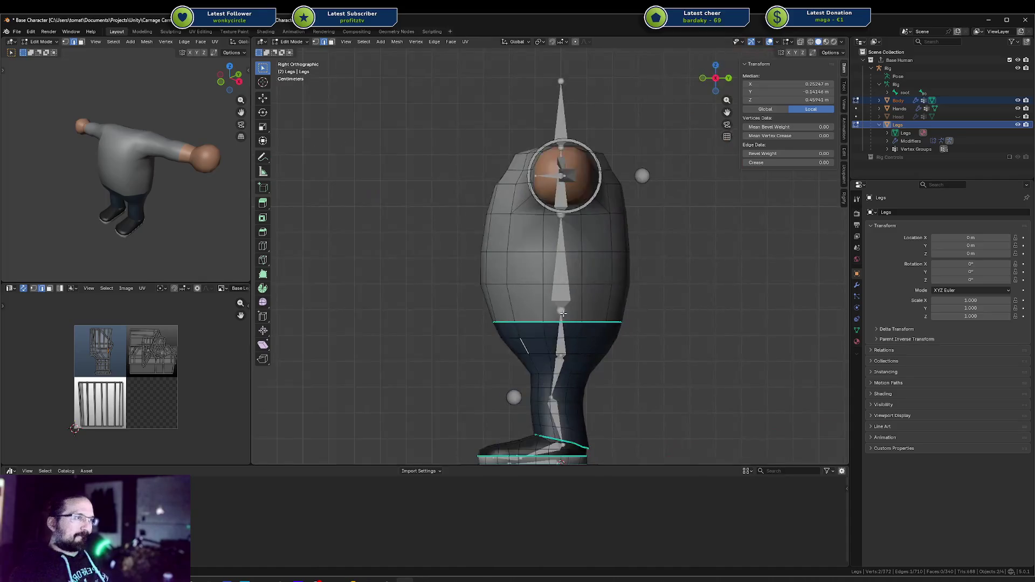
scroll(563, 314, up, 2)
key(r)
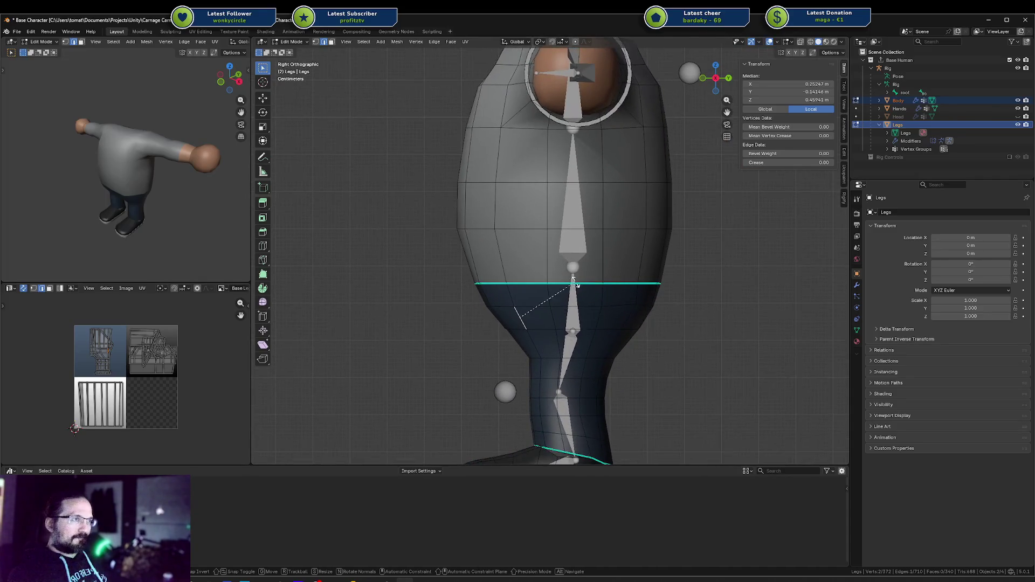
key(g)
key(g)
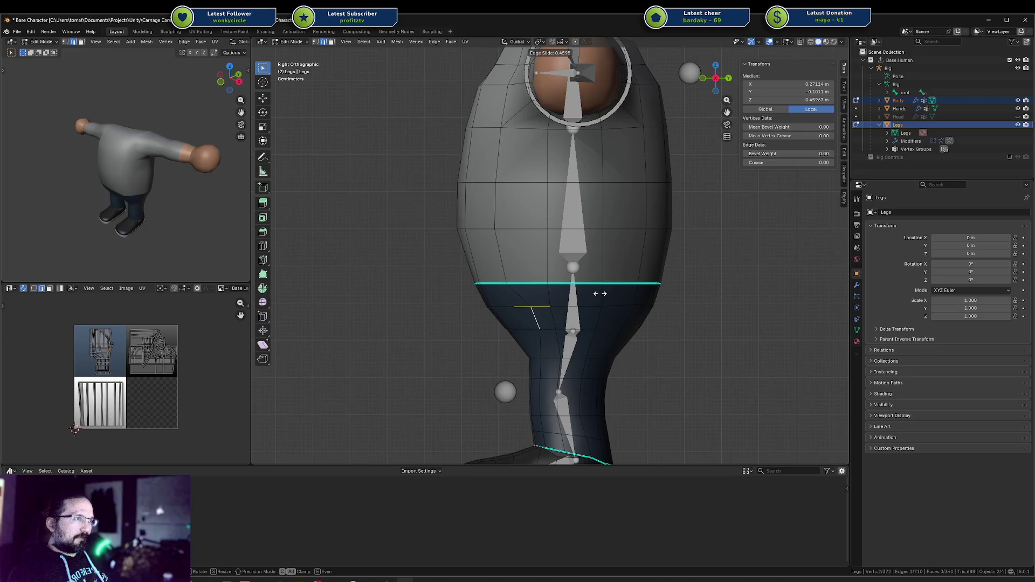
key(Escape)
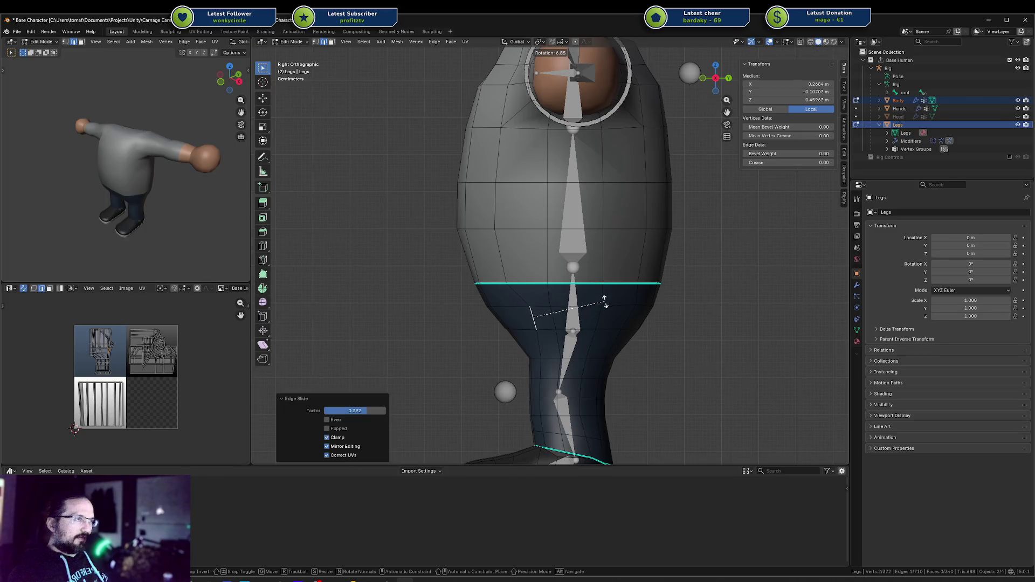
key(g)
key(Escape)
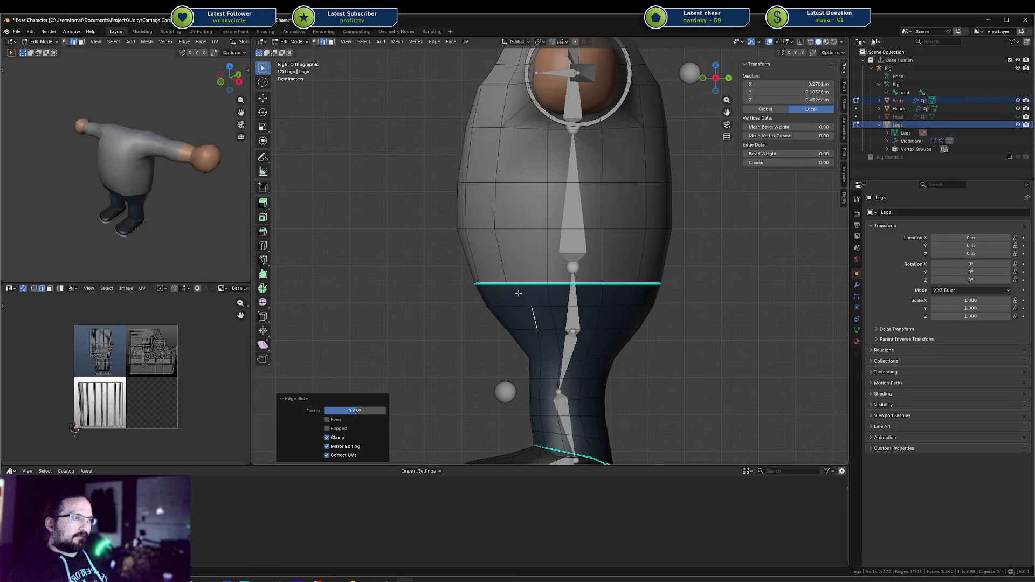
Vertex-slide a Legs vertex under the waist by factor 0.024, then deselect all.
click(511, 290)
click(520, 296)
click(526, 303)
click(527, 303)
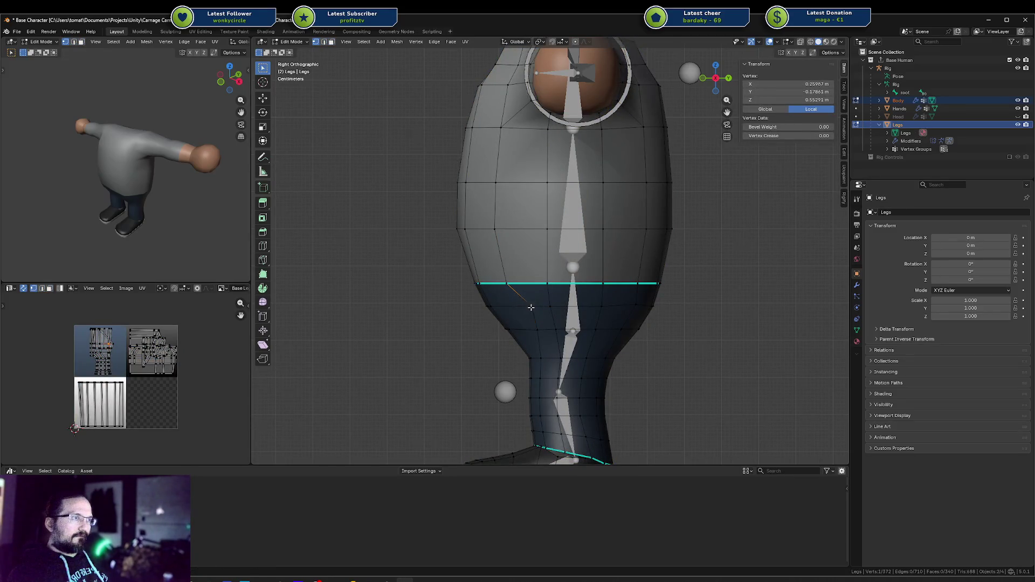
key(g)
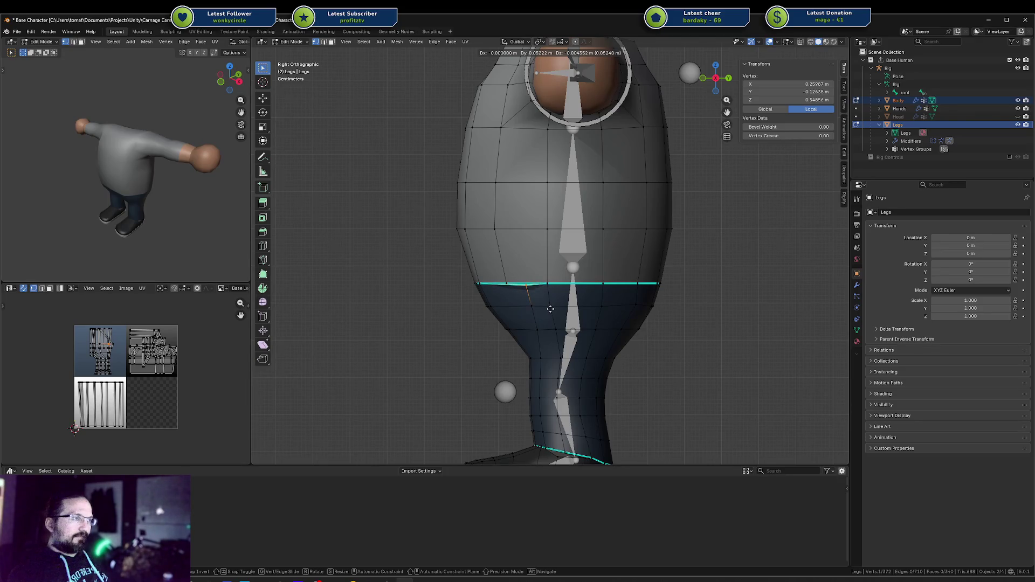
key(Escape)
key(g)
key(g)
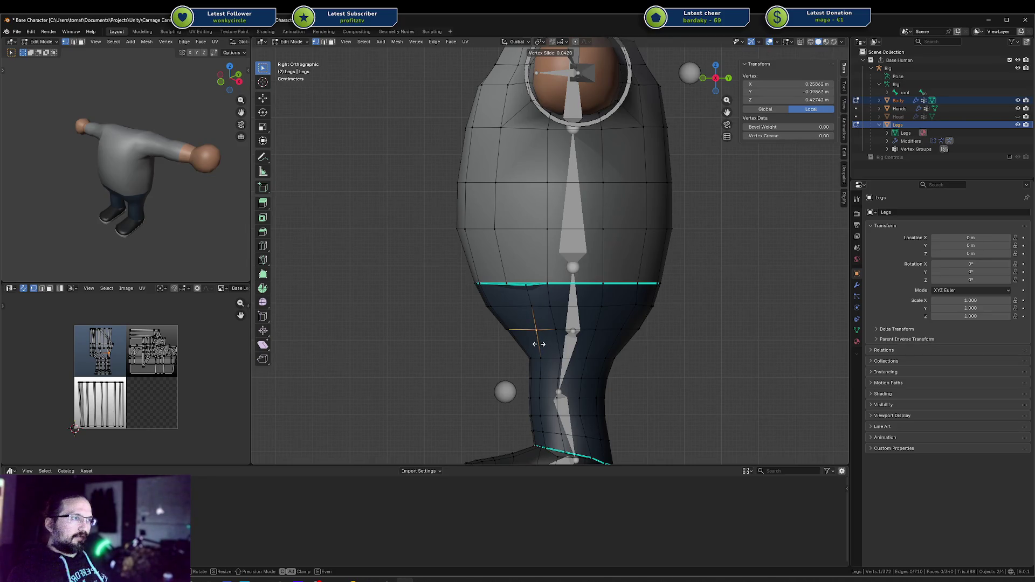
click(522, 291)
mouse_move(522, 291)
middle_down()
mouse_move(562, 260)
mouse_move(528, 278)
mouse_move(615, 293)
middle_up()
scroll(614, 293, down, 2)
key(alt+a)
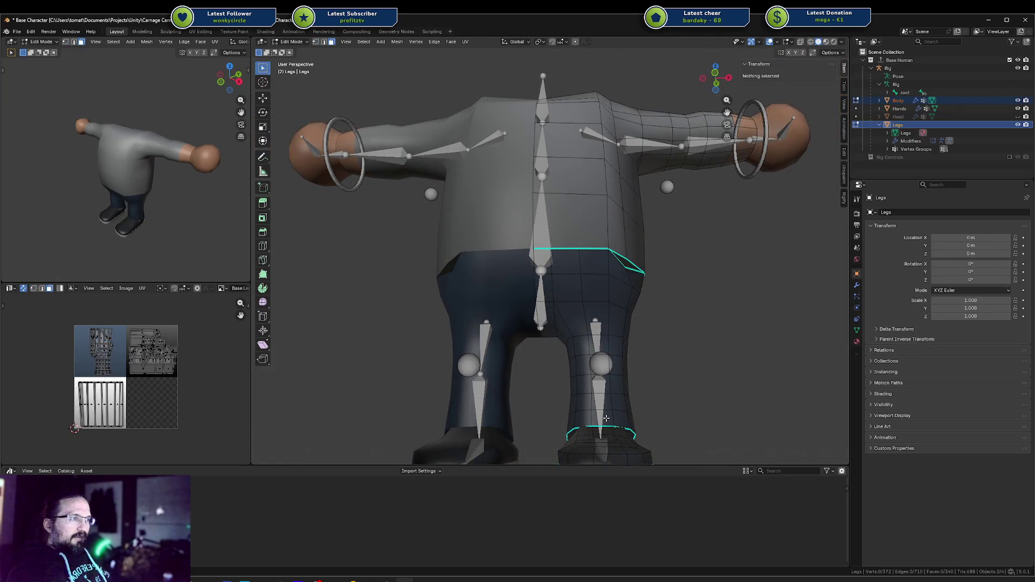
Move a Legs waist vertex upward in vertex select mode.
click(606, 418)
ctrl+click(597, 305)
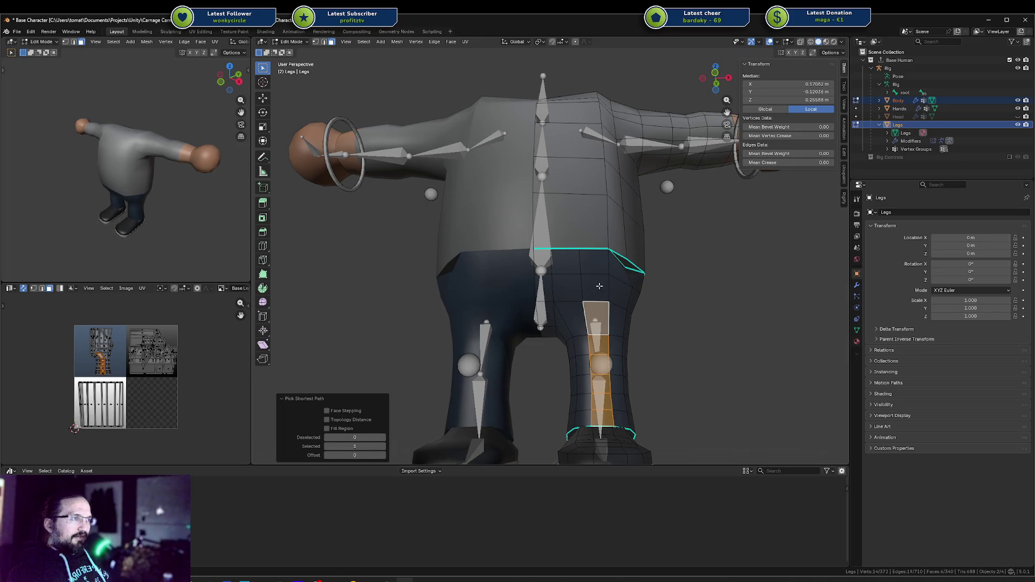
scroll(605, 289, up, 4)
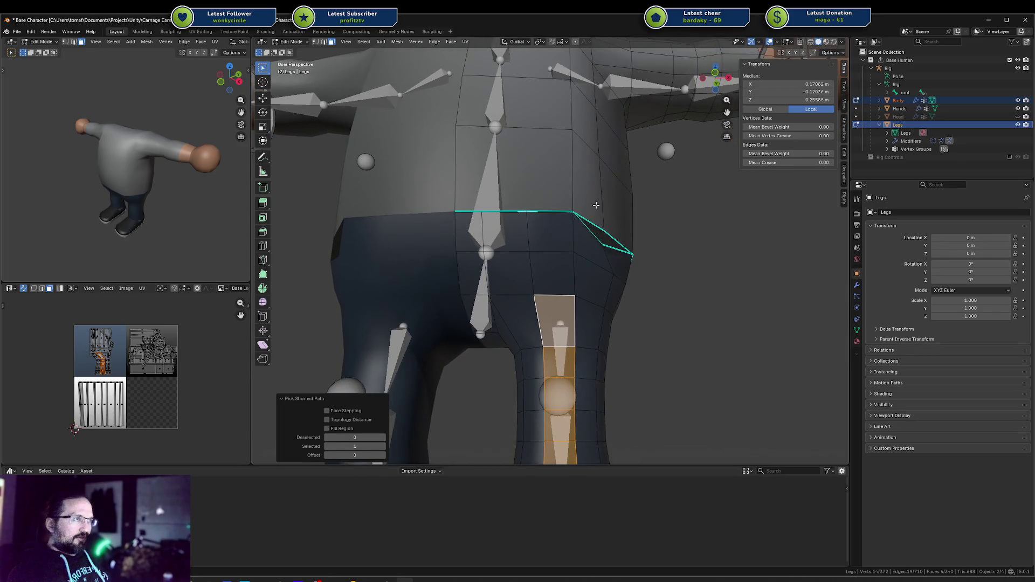
click(571, 233)
key(2)
click(576, 238)
mouse_move(577, 238)
middle_down()
mouse_move(564, 256)
mouse_move(491, 271)
mouse_move(519, 253)
middle_up()
key(1)
click(490, 267)
key(g)
click(509, 240)
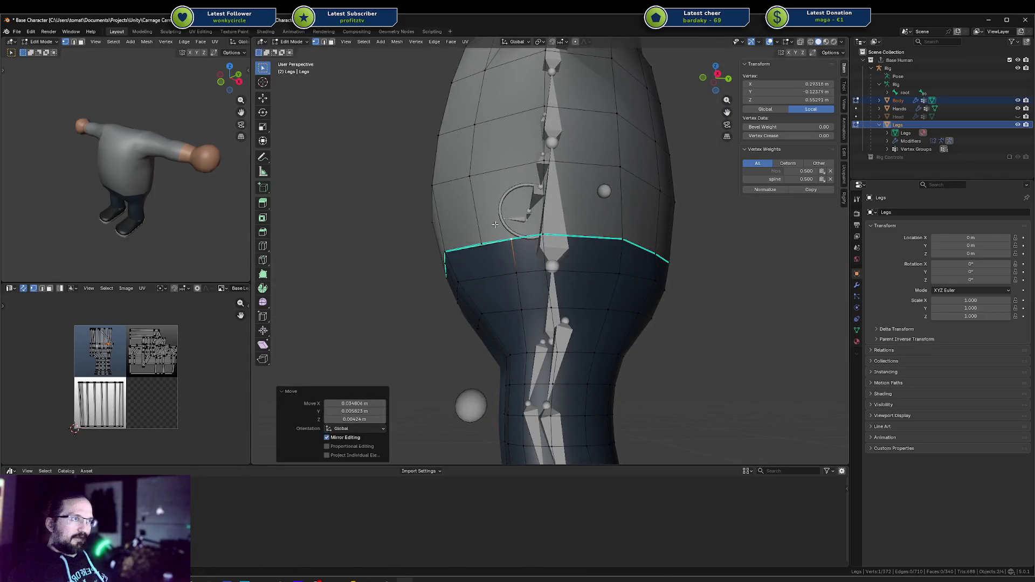
On the Body mesh, move a waist vertex and slide it along its edge.
click(483, 224)
click(481, 243)
key(g)
click(515, 238)
key(g)
alt+middle_drag(517, 232, 532, 199)
key(g)
click(519, 199)
scroll(529, 201, down, 4)
key(g)
key(g)
click(552, 201)
Slide two higher torso vertices along their edges, the last by factor 0.331.
click(535, 146)
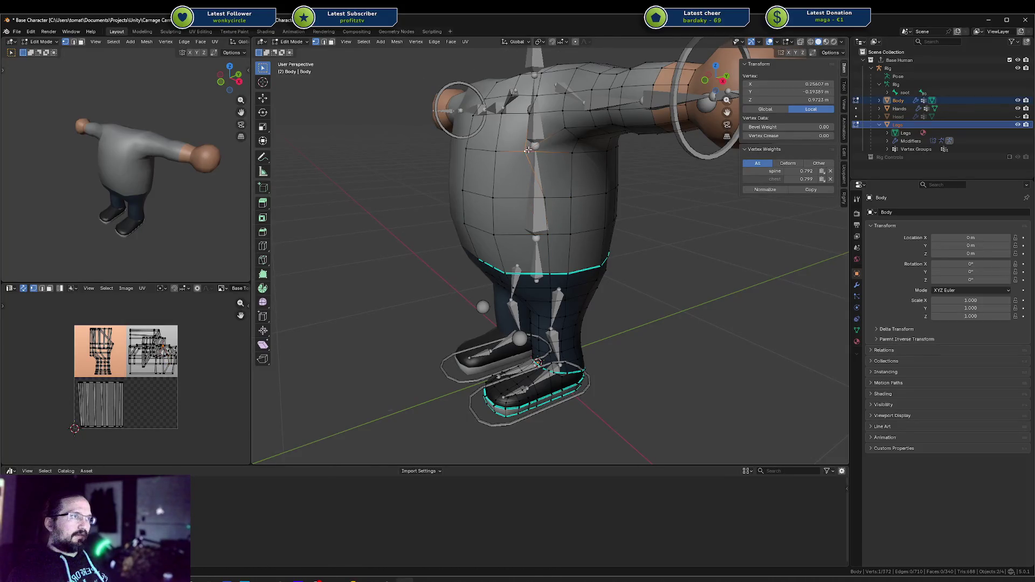
key(g)
key(g)
click(545, 151)
click(531, 104)
mouse_move(531, 105)
middle_down()
mouse_move(521, 134)
mouse_move(559, 196)
mouse_move(576, 162)
mouse_move(613, 149)
mouse_move(602, 154)
middle_up()
key(g)
key(g)
click(532, 137)
scroll(558, 196, up, 4)
click(540, 176)
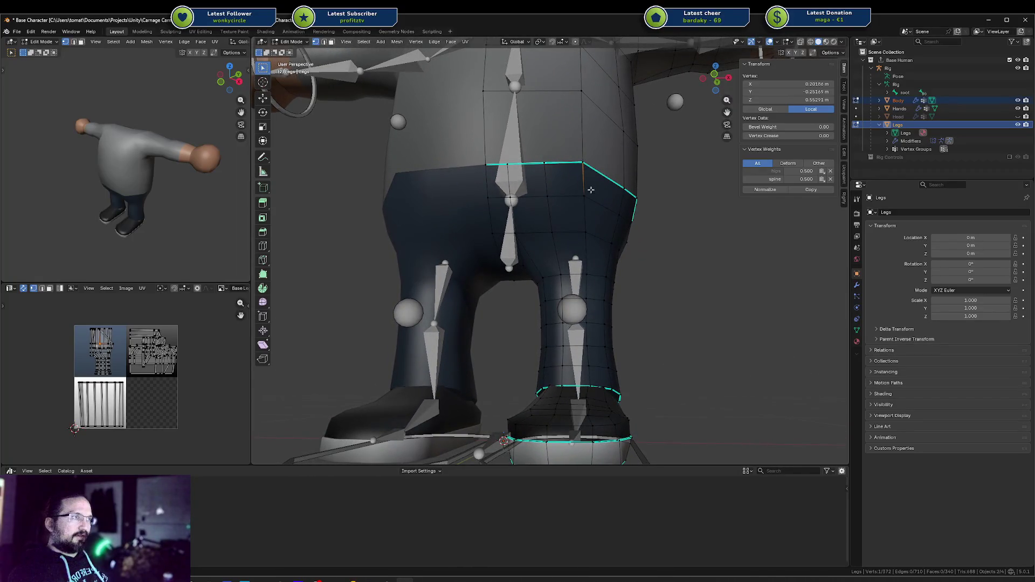
Edge-slide the selected shoulder vertices in Front Ortho view.
key(KP_1)
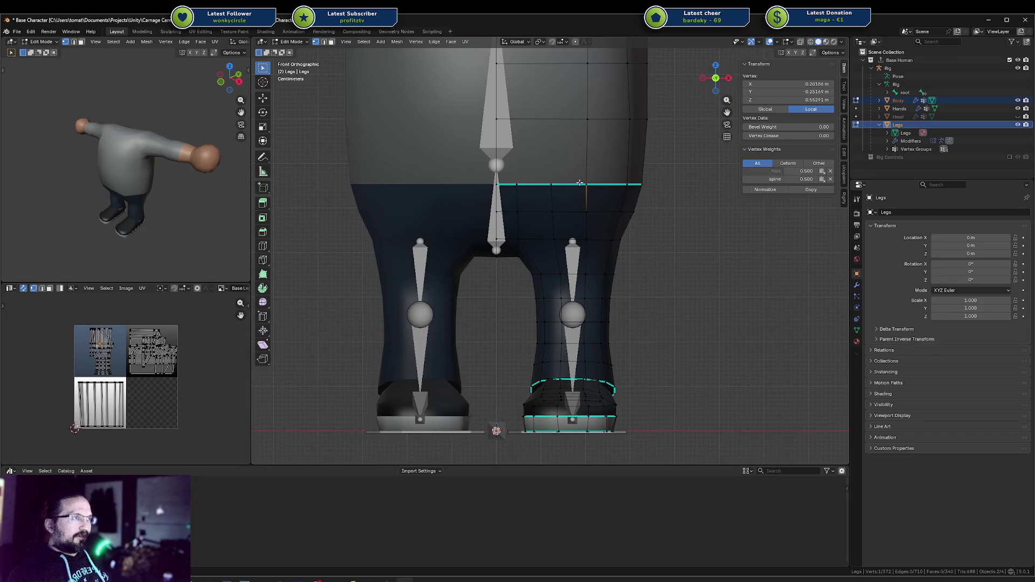
scroll(576, 191, down, 4)
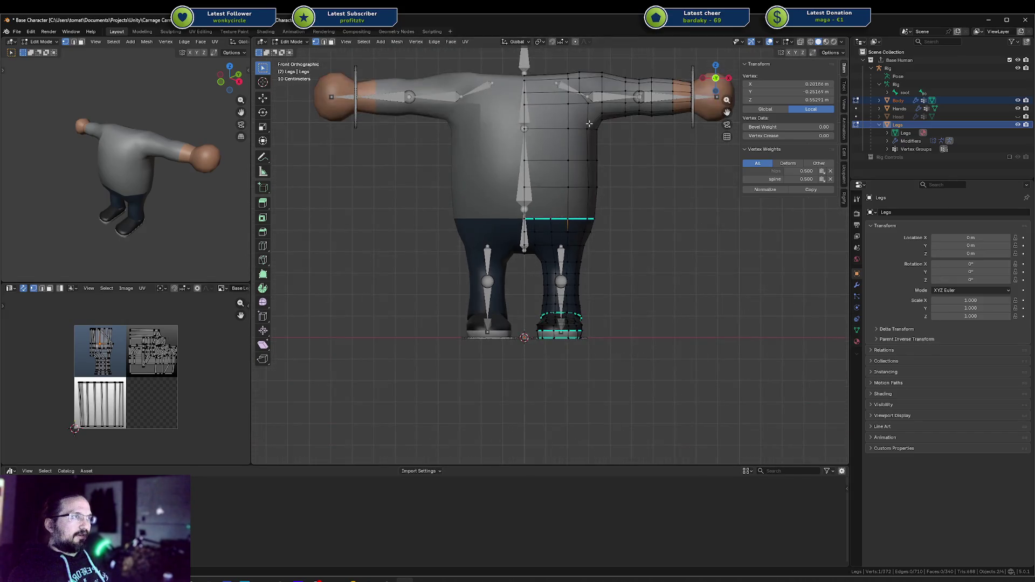
click(580, 81)
key(g)
key(g)
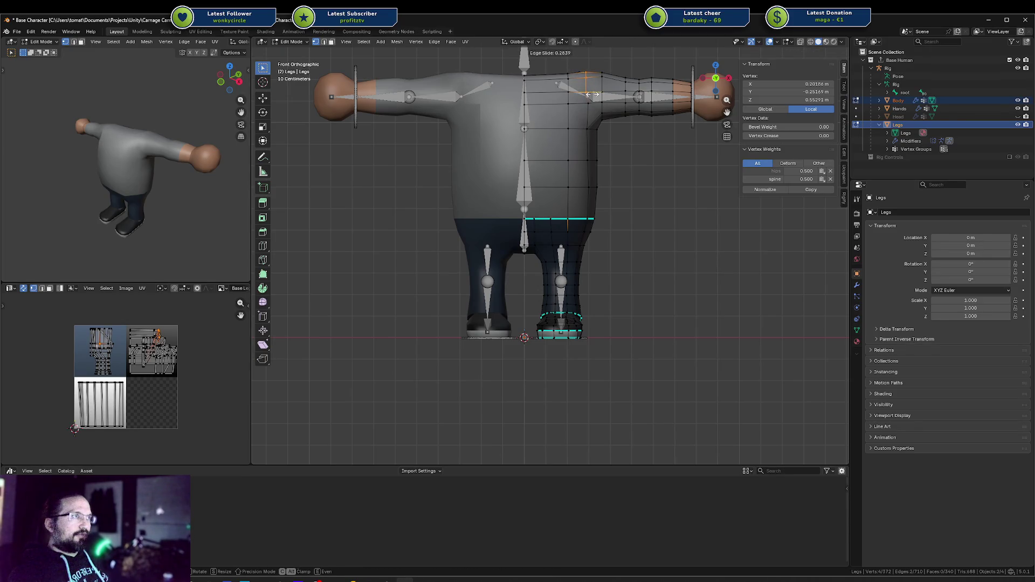
click(593, 94)
mouse_move(592, 95)
middle_down()
mouse_move(557, 137)
mouse_move(566, 144)
mouse_move(549, 117)
mouse_move(488, 100)
mouse_move(539, 162)
middle_up()
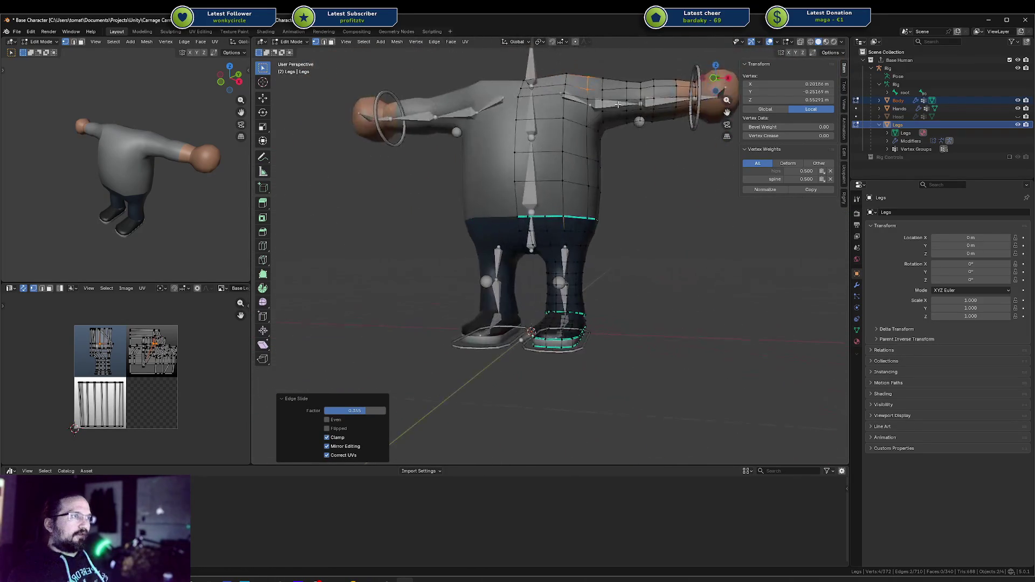
scroll(549, 174, up, 3)
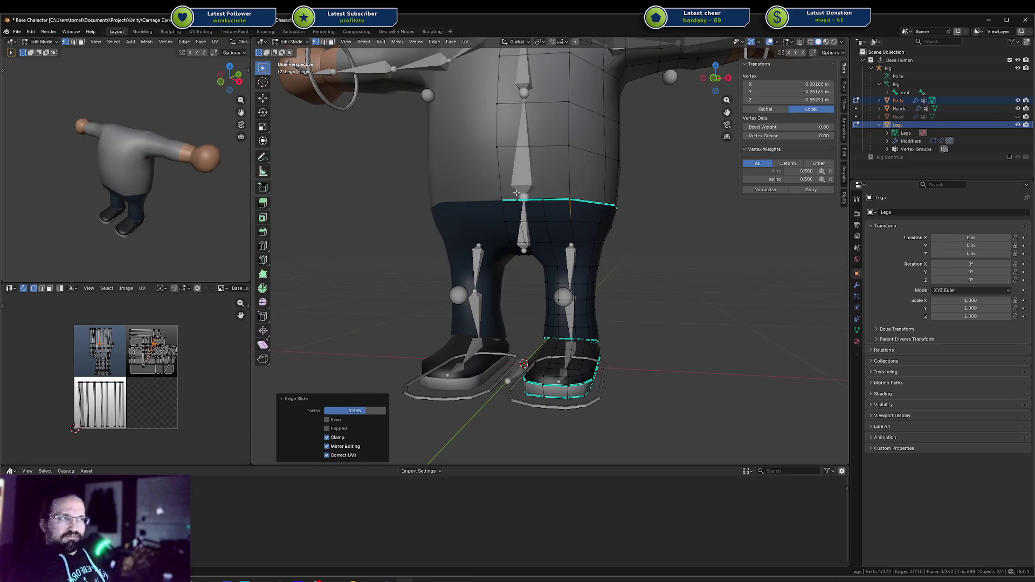
Box-select a row of right-leg vertices and edge-slide them to even the loop spacing.
middle_drag(518, 193, 569, 217)
drag(550, 193, 570, 234)
key(g)
key(g)
key(KP_1)
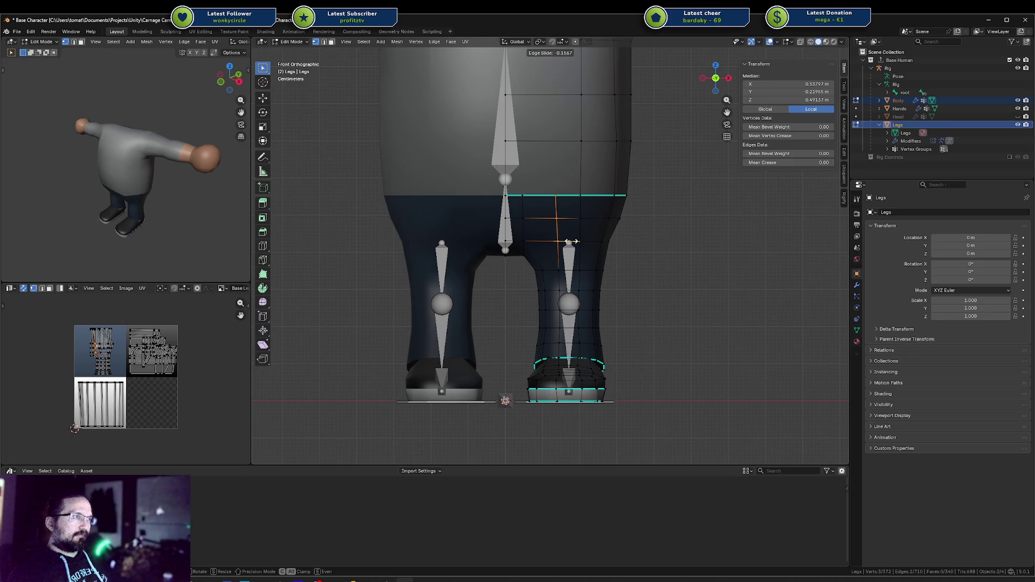
click(555, 220)
click(642, 261)
mouse_move(642, 261)
middle_down()
mouse_move(610, 214)
mouse_move(636, 236)
mouse_move(634, 253)
mouse_move(585, 244)
mouse_move(607, 243)
middle_up()
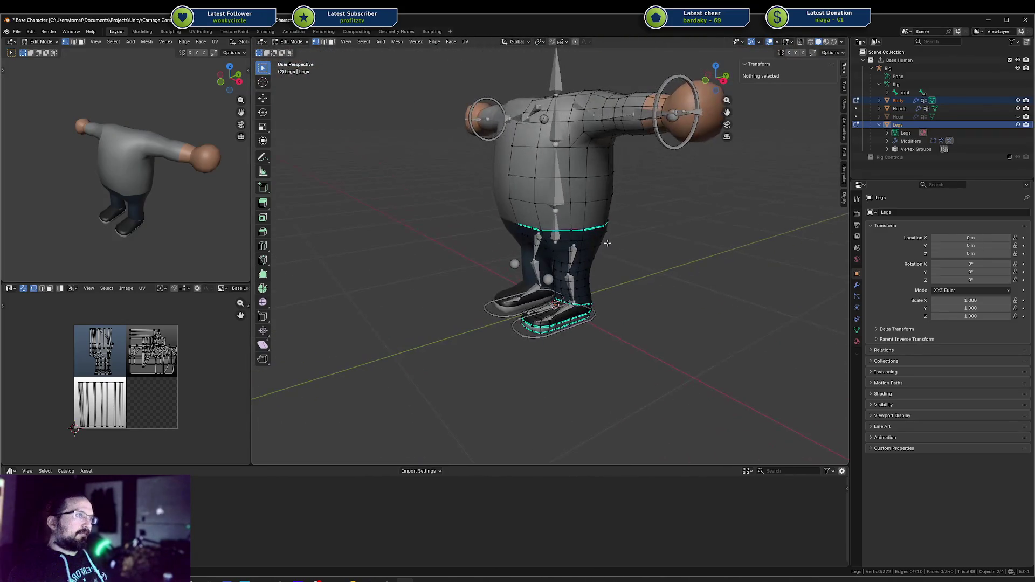
scroll(566, 185, up, 3)
Switch to the Body mesh and slide an edge on the upper torso.
click(582, 135)
scroll(593, 108, up, 1)
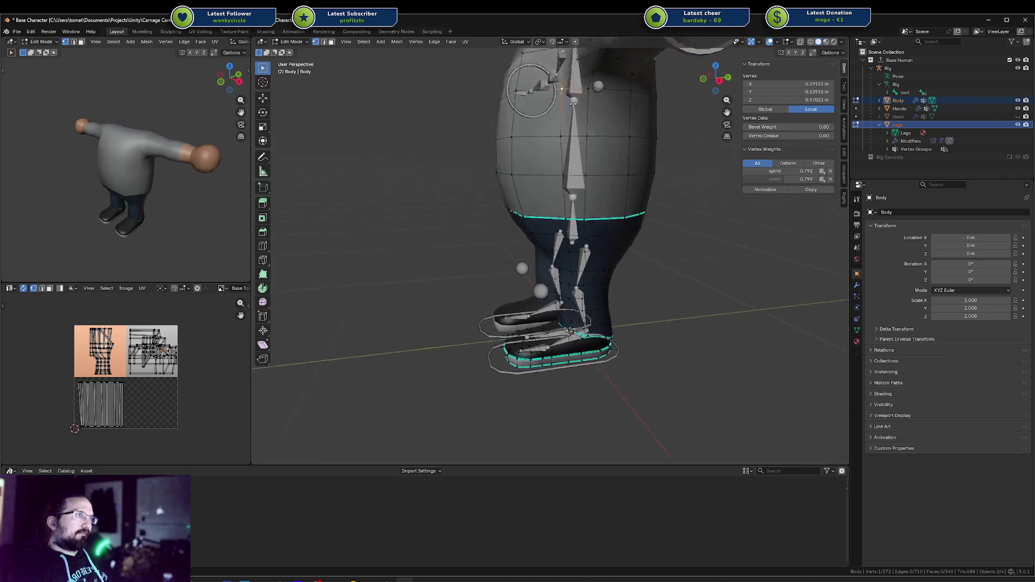
click(600, 89)
key(g)
key(g)
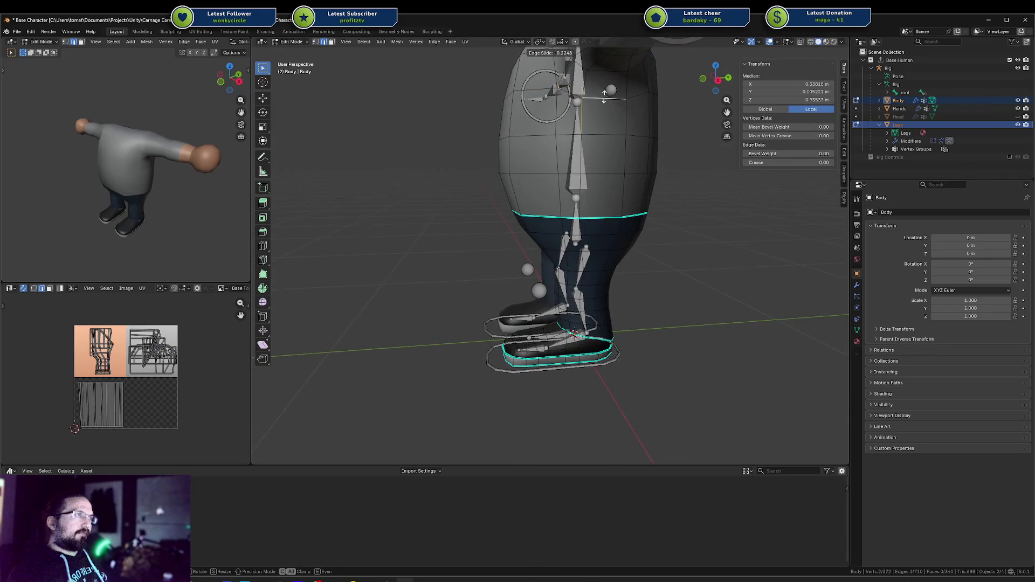
click(604, 96)
Try an arm loop cut and a vertex slide on the arm, then undo the slide.
mouse_move(604, 96)
middle_down()
mouse_move(593, 95)
mouse_move(632, 87)
mouse_move(564, 72)
mouse_move(592, 108)
mouse_move(596, 137)
mouse_move(523, 138)
mouse_move(565, 183)
middle_up()
scroll(589, 88, down, 2)
key(ctrl+r)
key(Escape)
key(1)
click(600, 141)
key(g)
key(g)
click(598, 142)
key(ctrl+z)
In side view, box-select a Legs waist vertex and display the mesh as see-through wireframe.
key(ctrl+r)
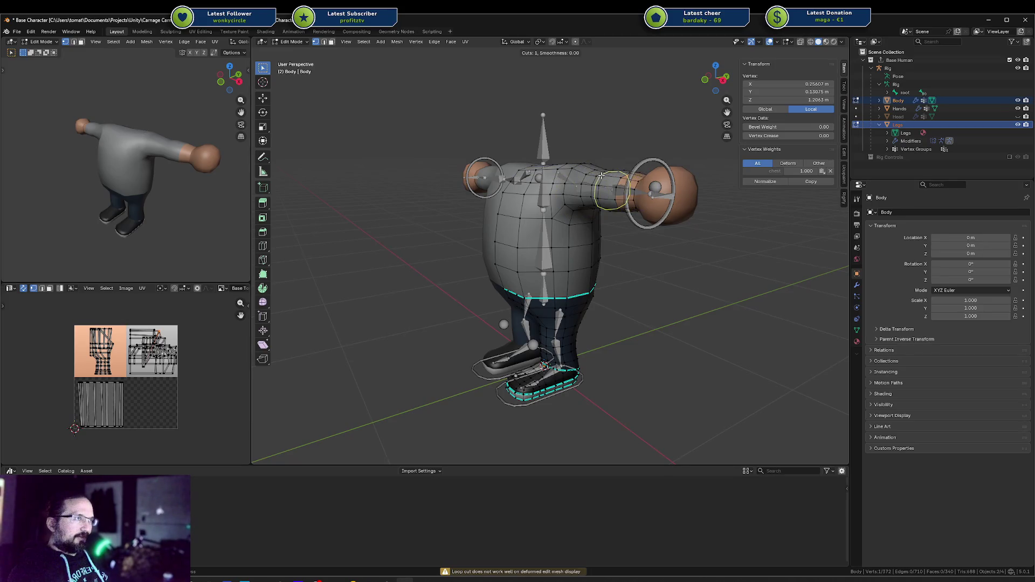
key(Escape)
middle_drag(563, 169, 562, 268)
scroll(562, 268, up, 2)
key(KP_3)
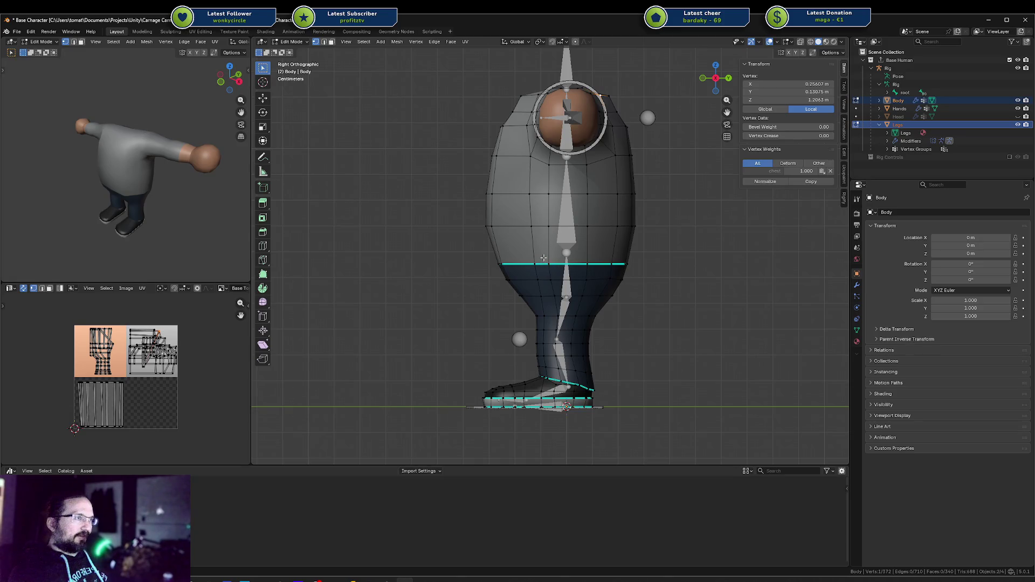
drag(565, 288, 555, 269)
key(shift+z)
Flatten a waist vertex loop with S X 0 and S Y 0 in side view.
key(shift+z)
scroll(556, 269, up, 5)
key(shift+z)
key(a)
key(alt+a)
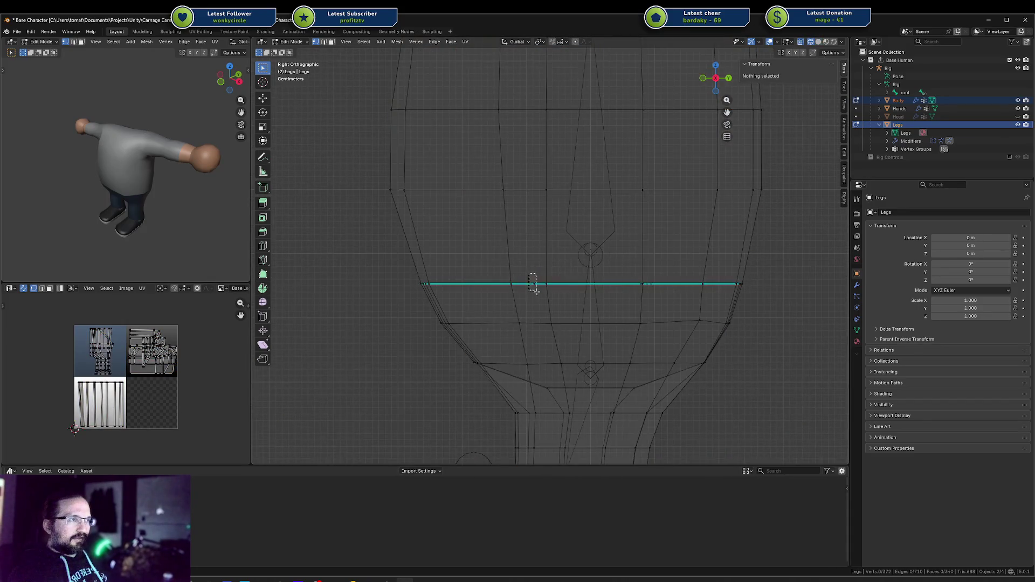
mouse_move(533, 285)
middle_down()
mouse_move(531, 278)
mouse_move(539, 288)
middle_up()
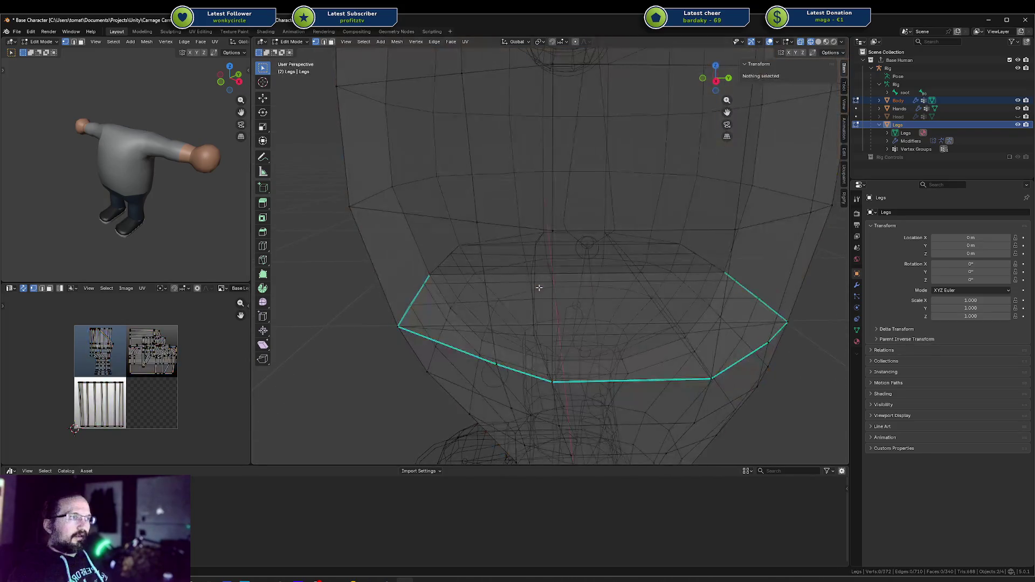
key(KP_1)
key(KP_3)
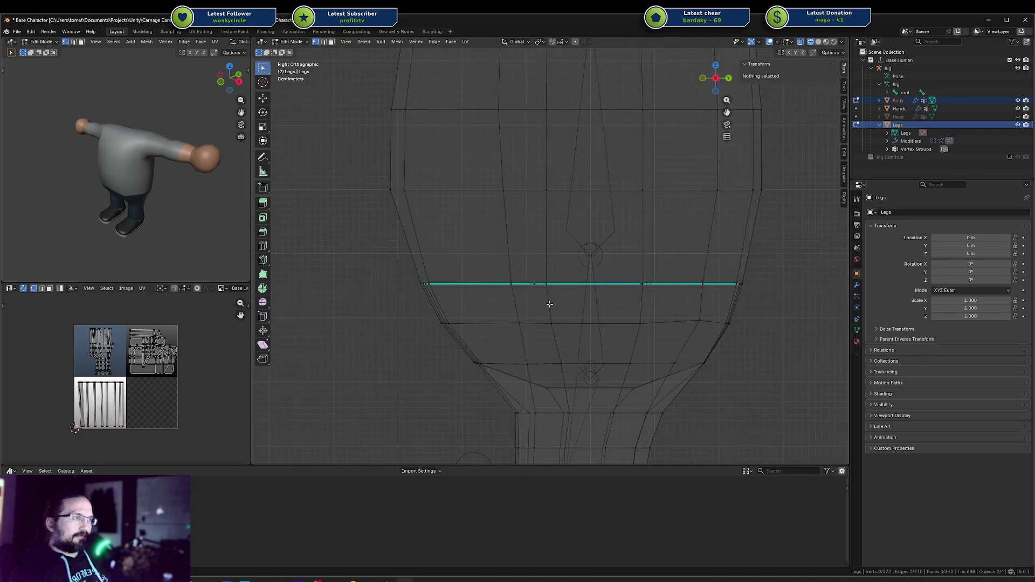
drag(540, 295, 540, 295)
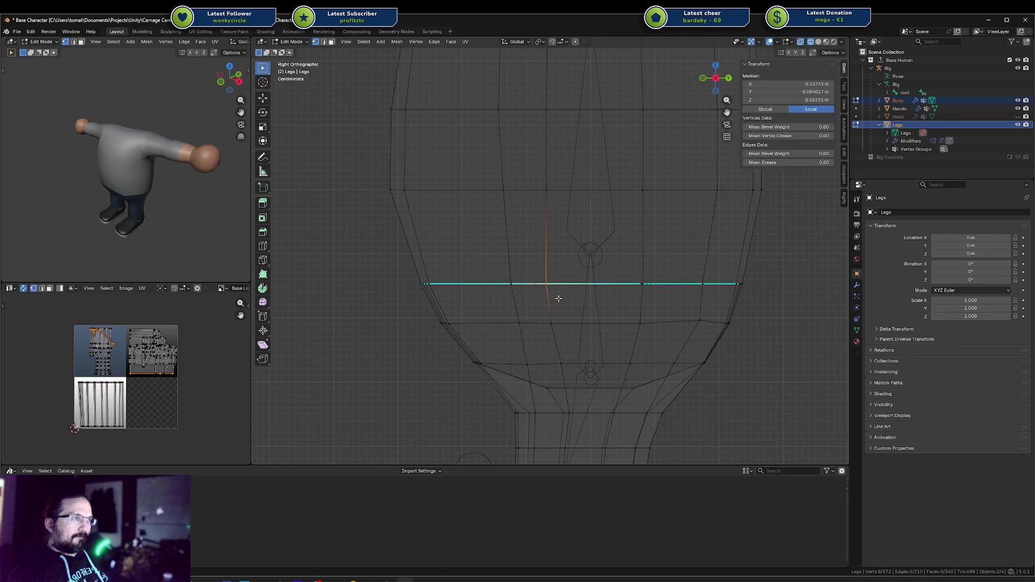
text(sx0)
key(Return)
text(sy0)
key(Return)
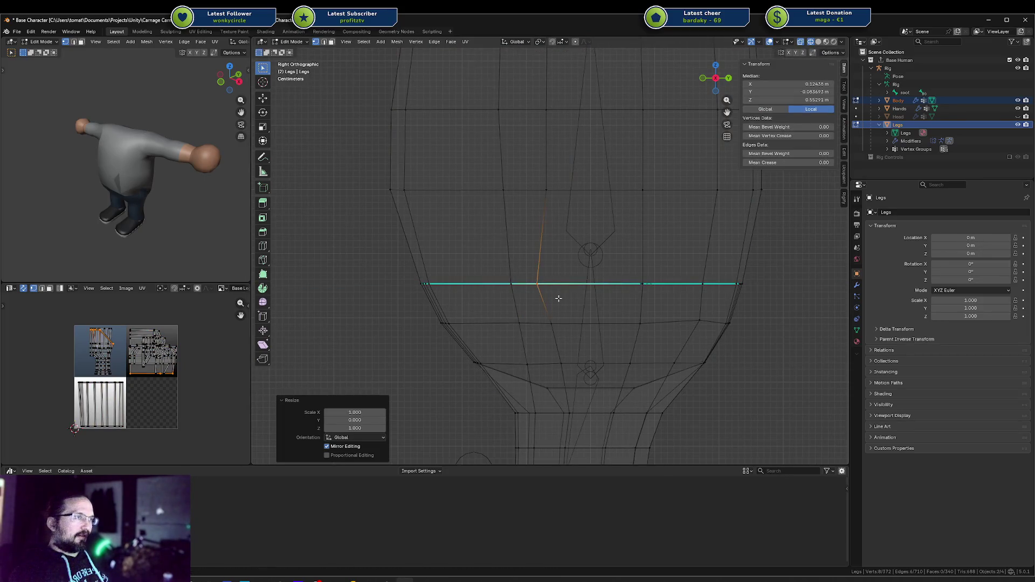
key(alt+a)
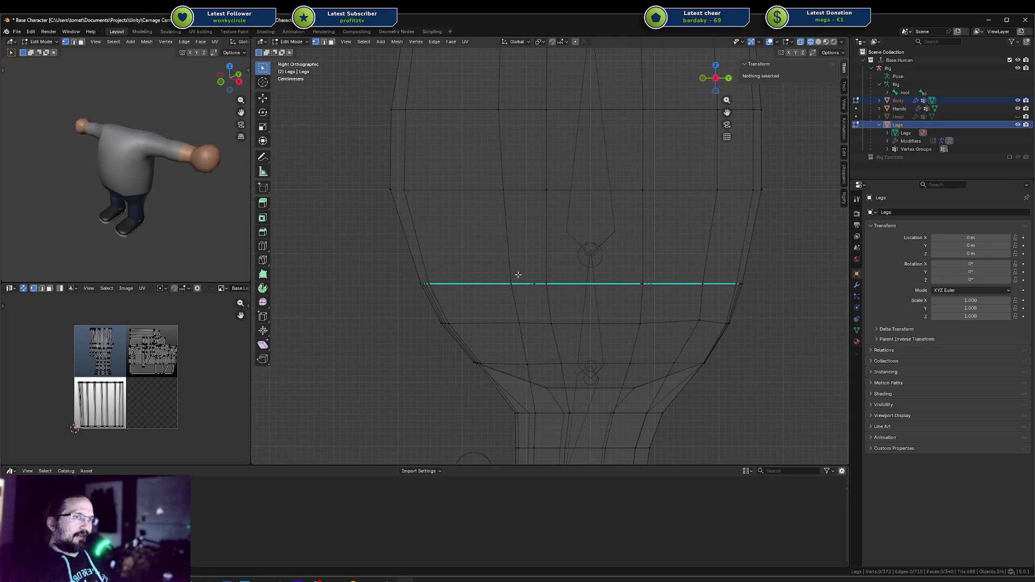
Straighten the vertical loop below the waist with S Y 0 and shift it along Y.
alt+click(541, 296)
text(s)
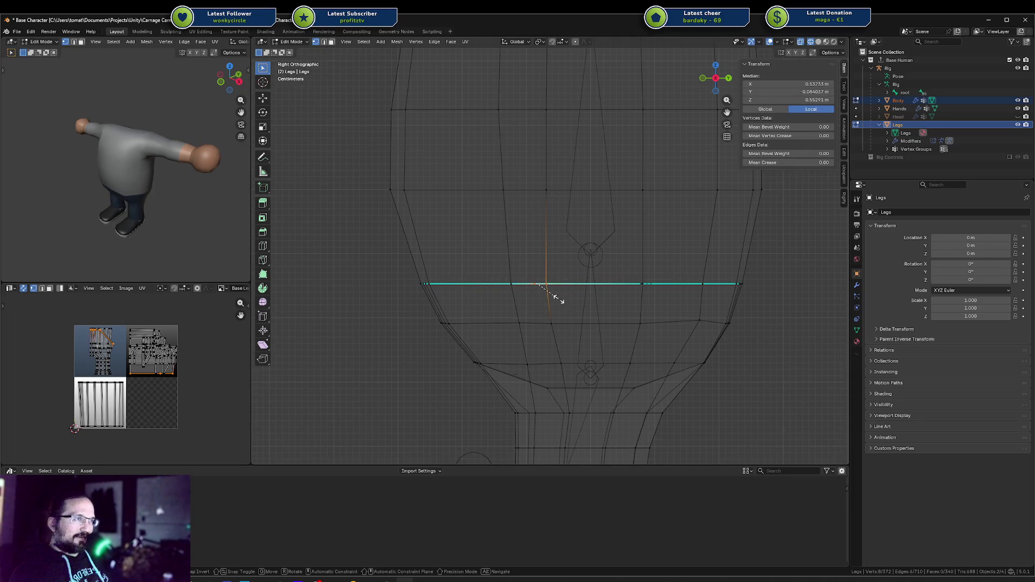
text(y0)
key(Return)
key(g)
key(y)
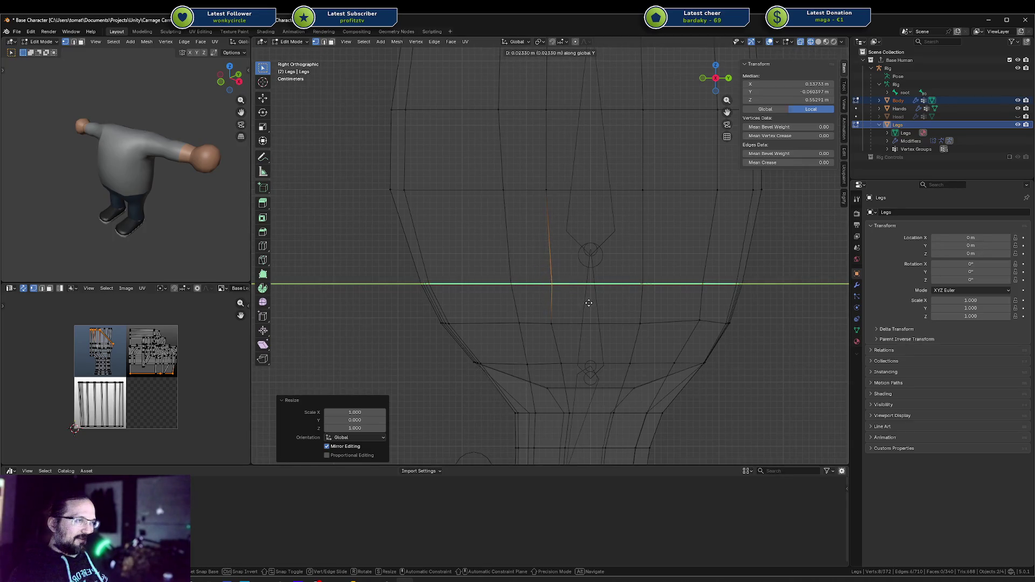
click(588, 303)
scroll(587, 303, down, 3)
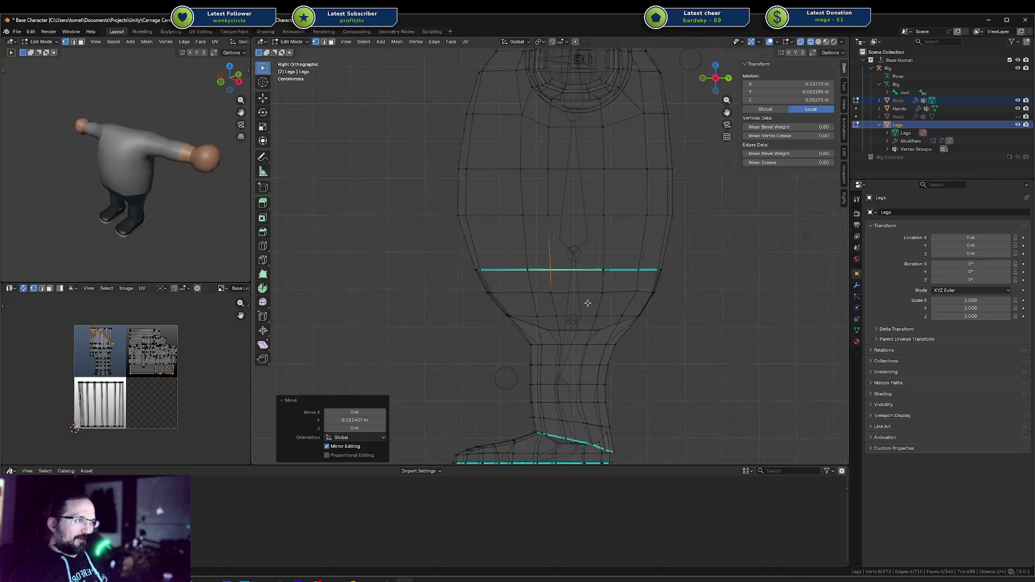
mouse_move(587, 303)
middle_down()
mouse_move(576, 313)
mouse_move(544, 262)
mouse_move(584, 260)
mouse_move(593, 246)
middle_up()
Hide the rig's bones and slide an upper-leg edge loop along the leg.
key(alt+a)
key(KP_3)
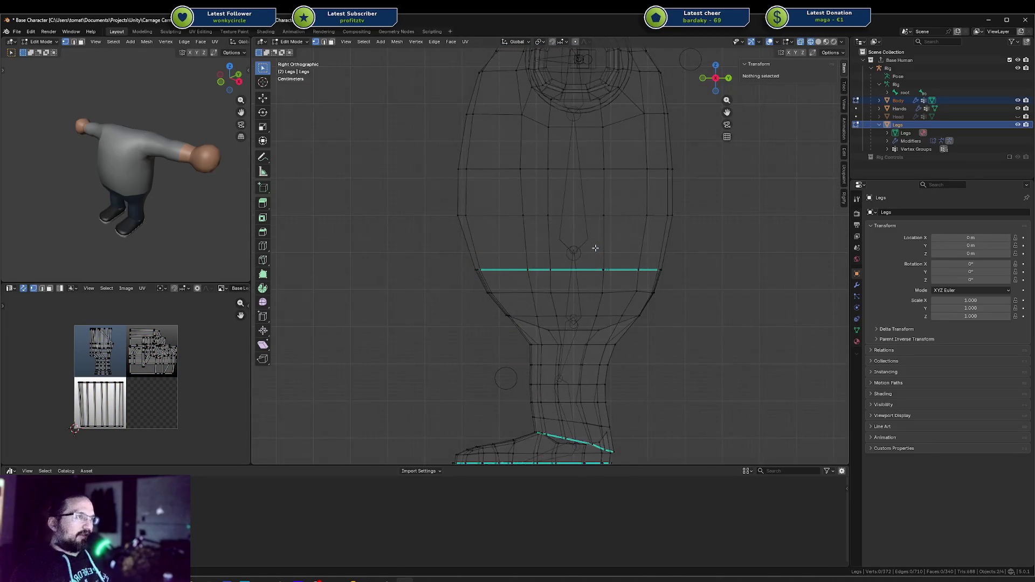
key(shift+z)
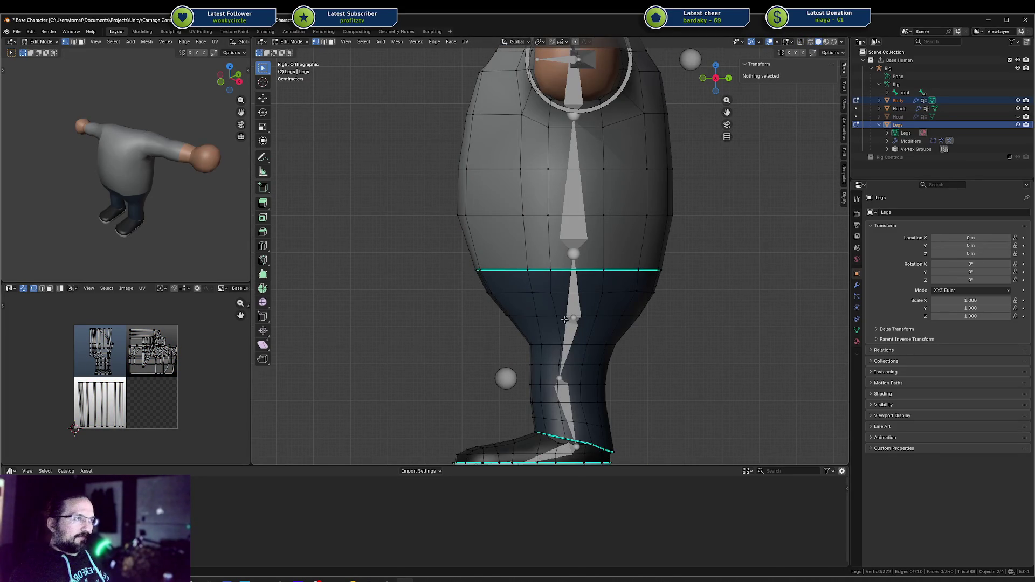
click(564, 318)
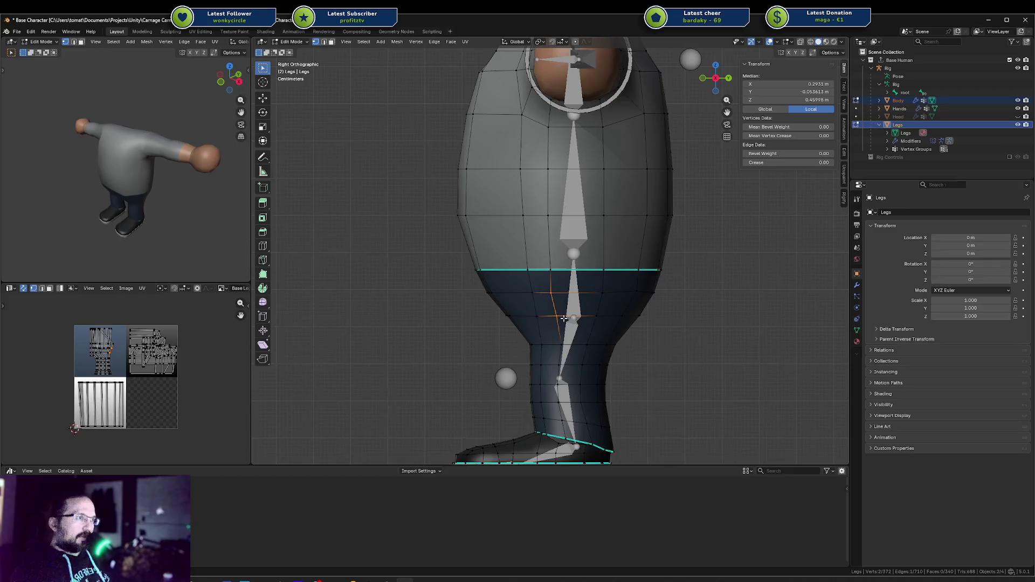
key(g)
key(Escape)
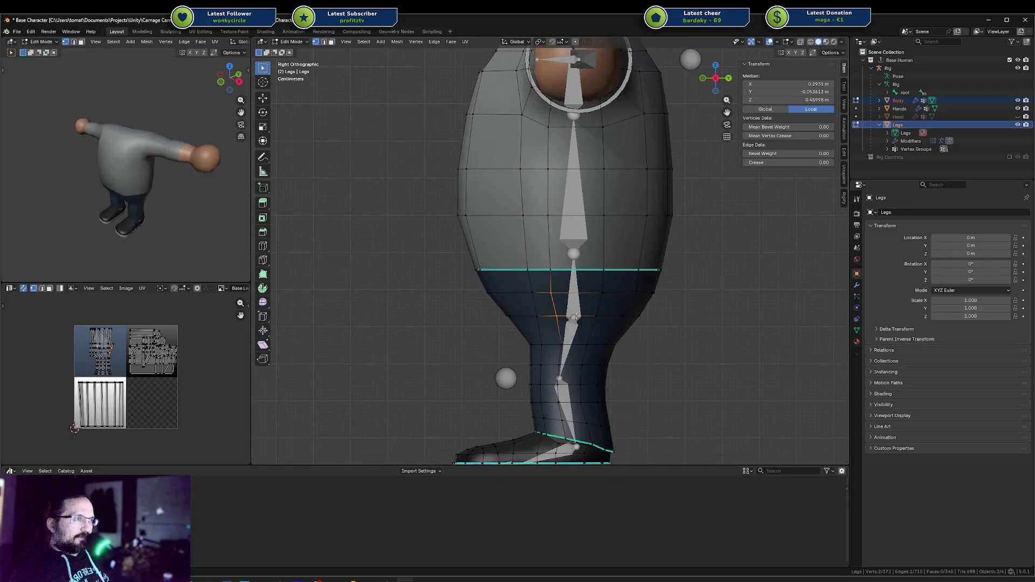
shift+middle_drag(575, 316, 570, 269)
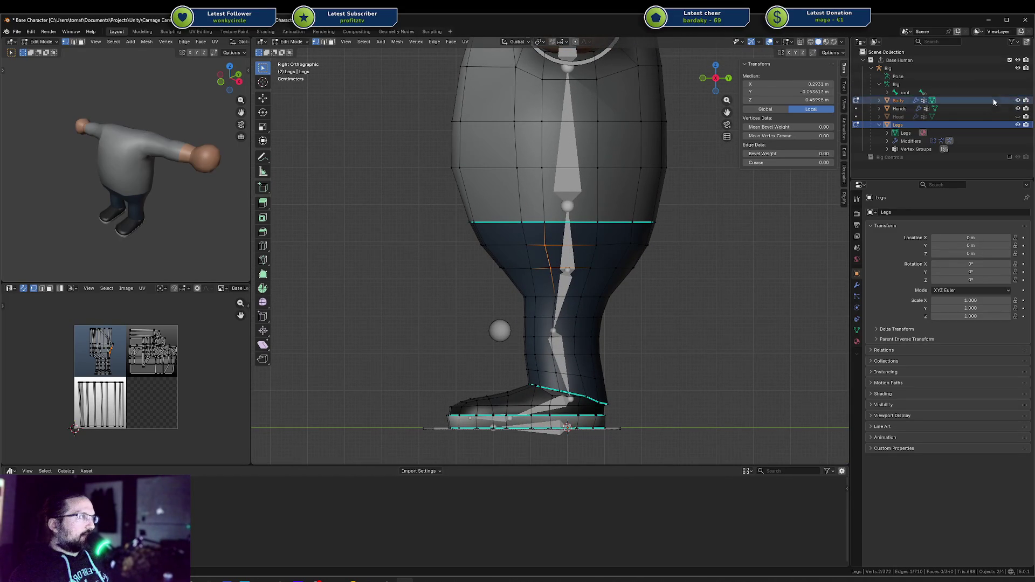
click(1018, 68)
scroll(525, 248, up, 2)
key(g)
key(g)
click(594, 268)
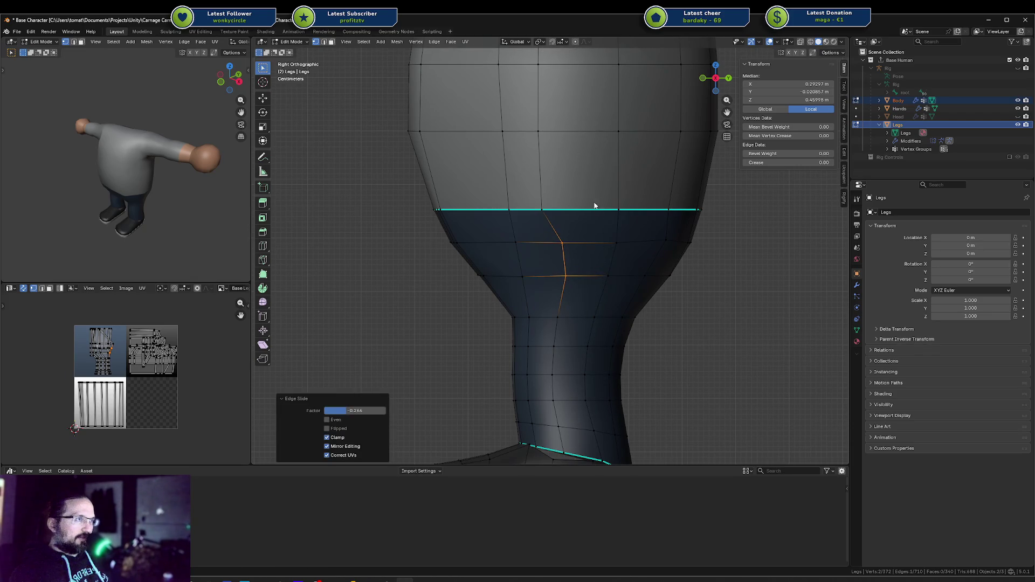
Edge-slide the vertical waist loop sideways to line up with the Body's edge (factor 0.228).
click(549, 220)
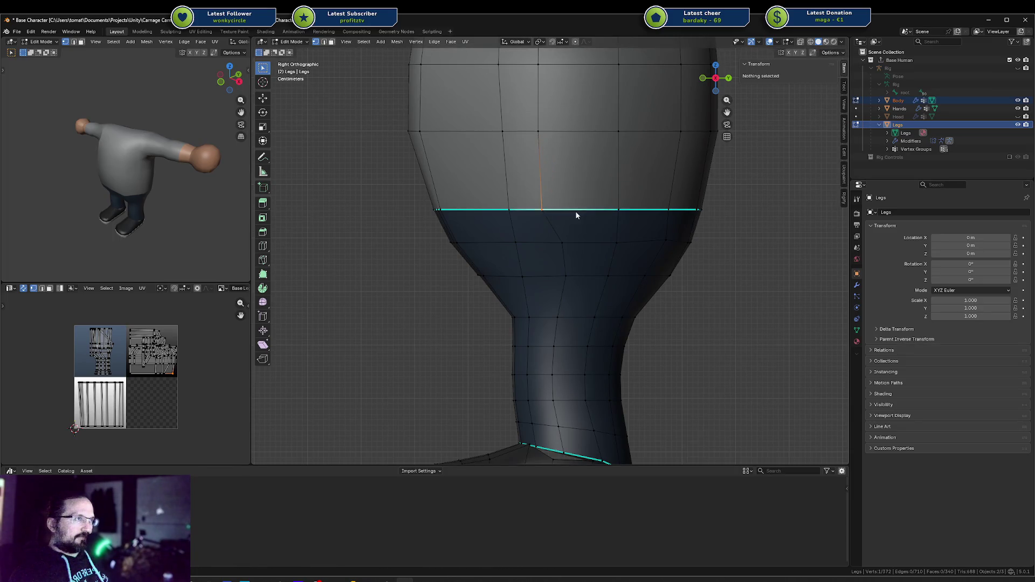
key(shift+z)
alt+click(543, 211)
key(shift+z)
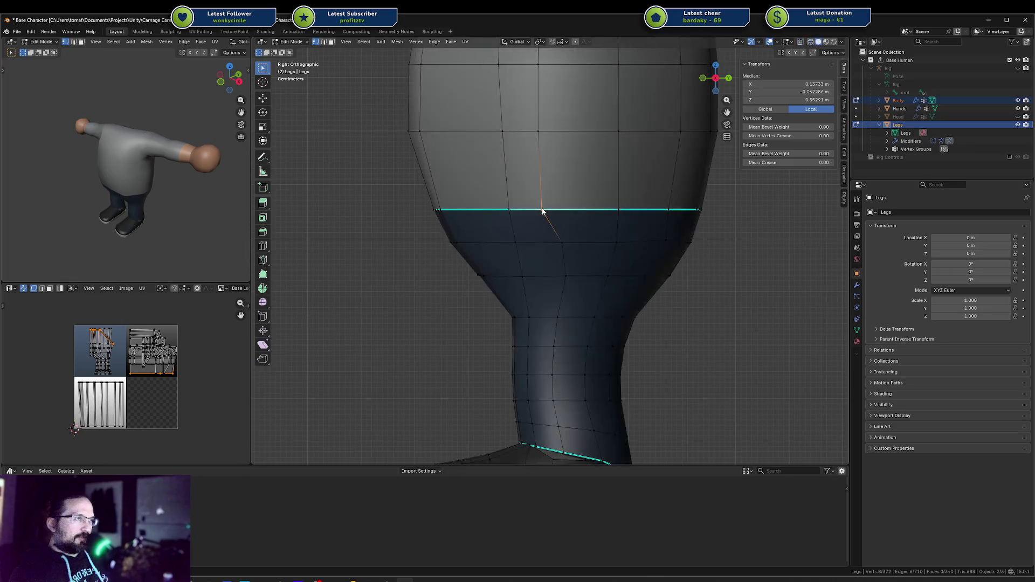
key(g)
key(g)
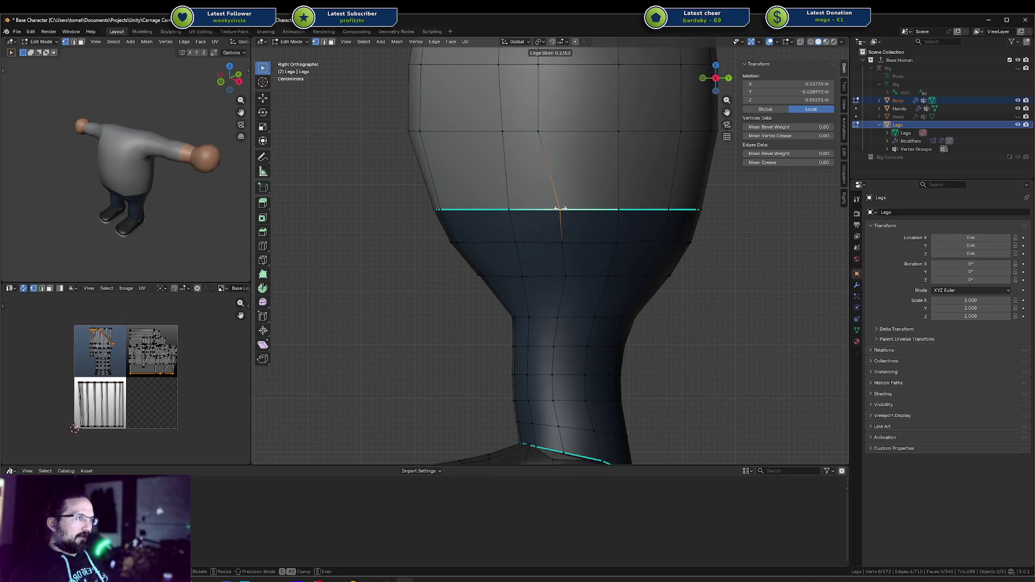
click(560, 212)
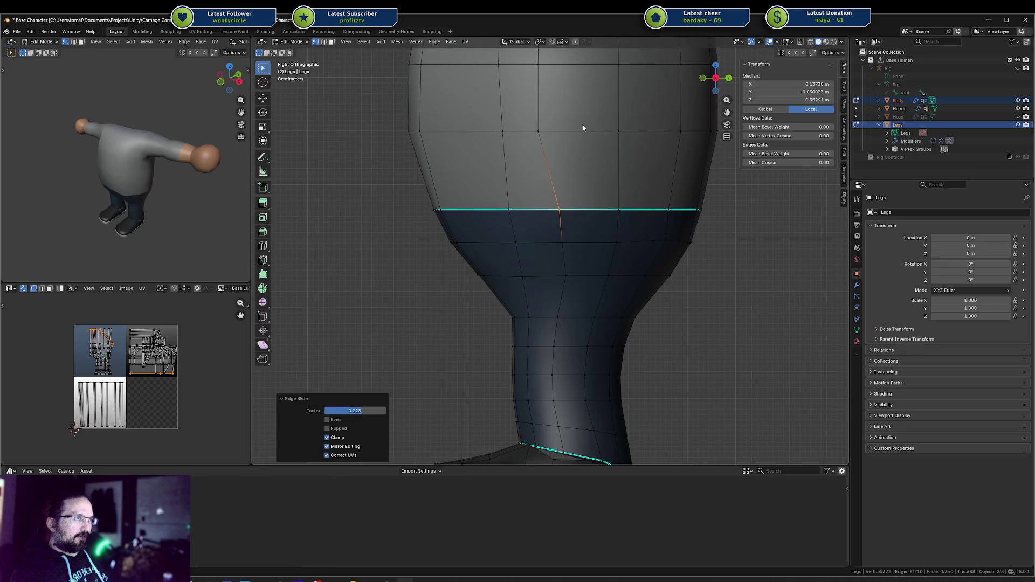
scroll(582, 128, down, 2)
alt+shift+click(560, 174)
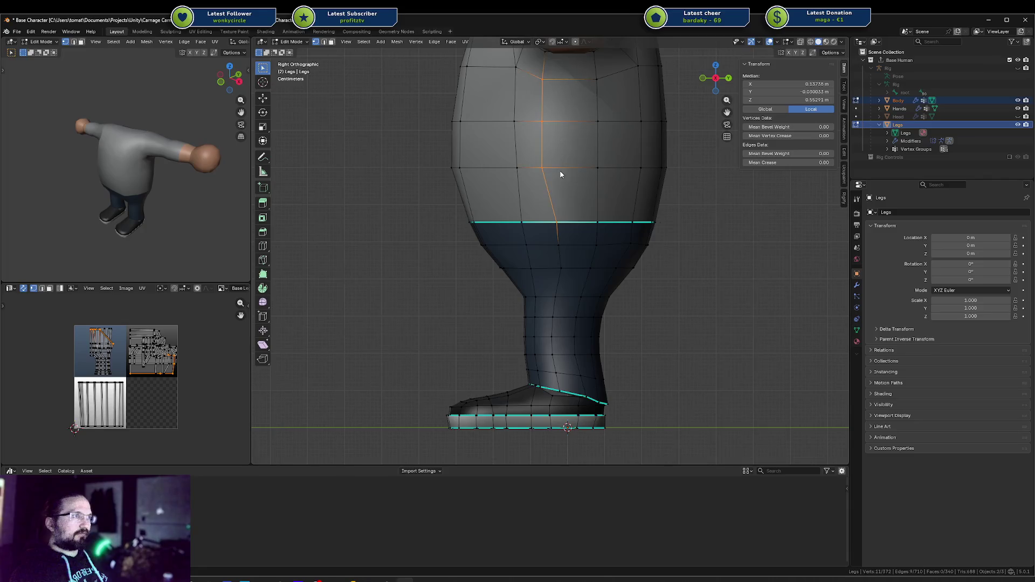
key(shift+z)
key(alt+a)
Shift the three-vertex column above the waist along Y.
alt+click(533, 77)
drag(526, 69, 592, 178)
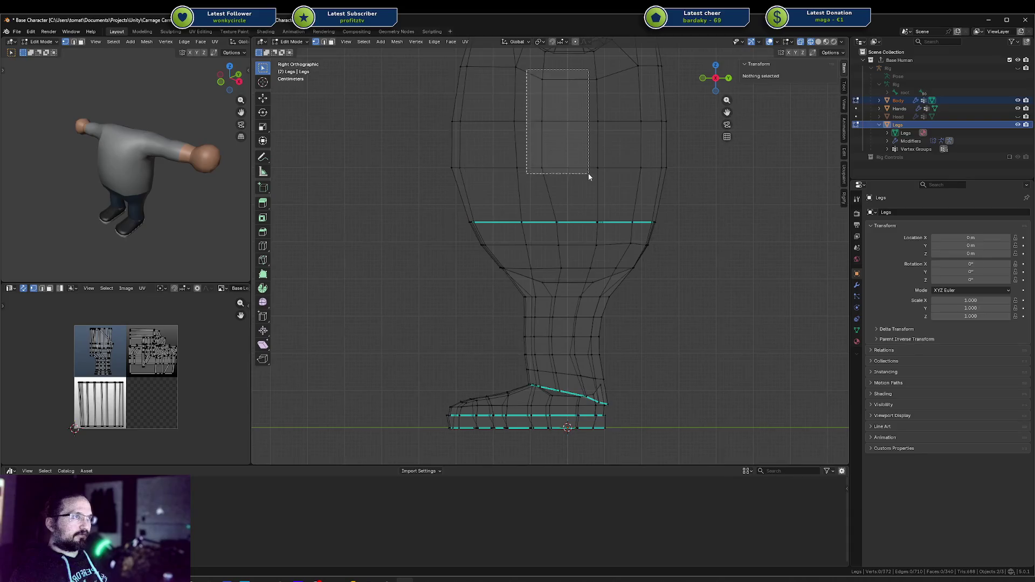
key(g)
key(y)
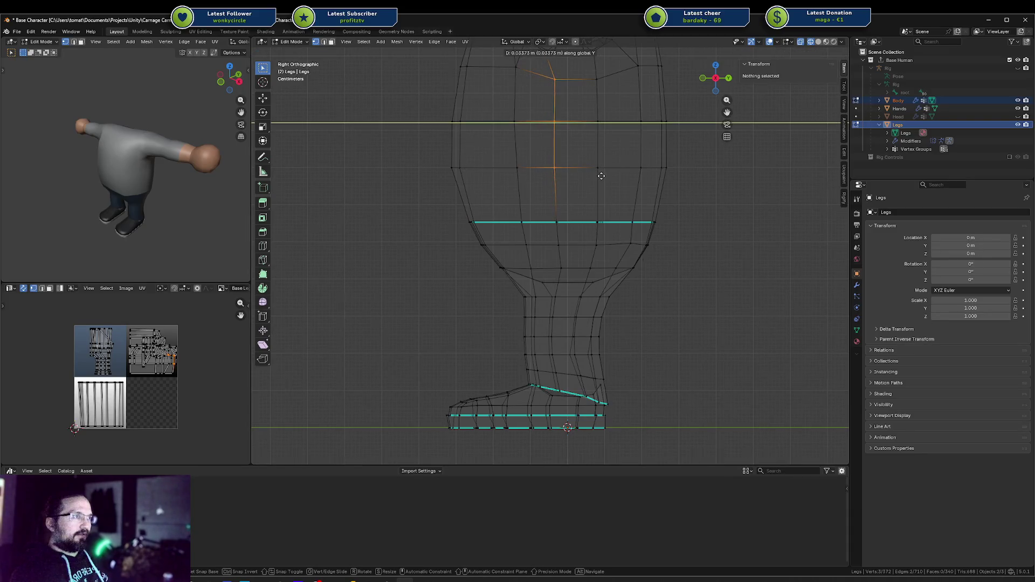
click(599, 172)
shift+middle_drag(598, 166, 603, 239)
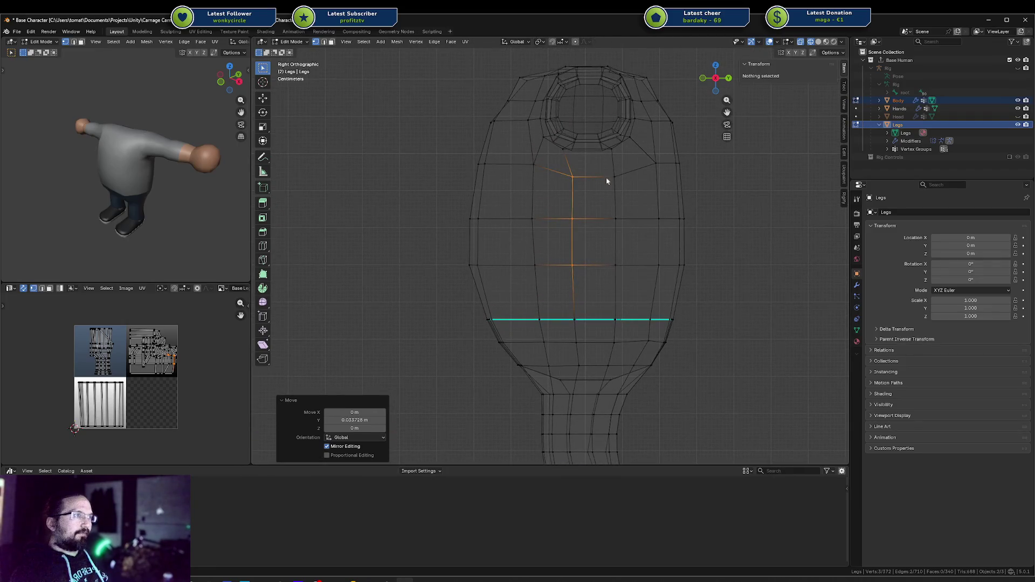
Shift the next vertex column to the right along Y, then the full column.
drag(606, 169, 634, 268)
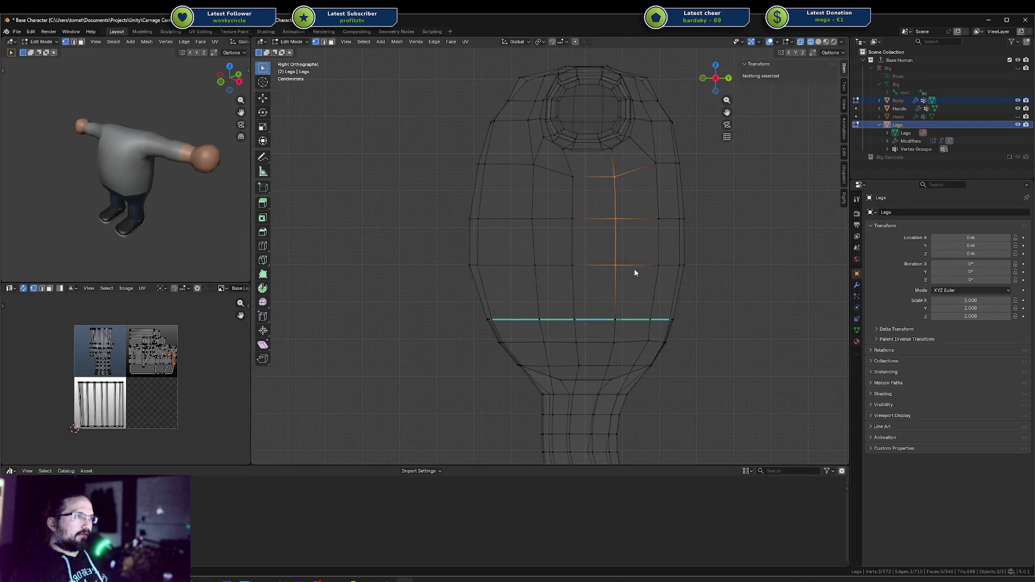
key(g)
key(x)
key(y)
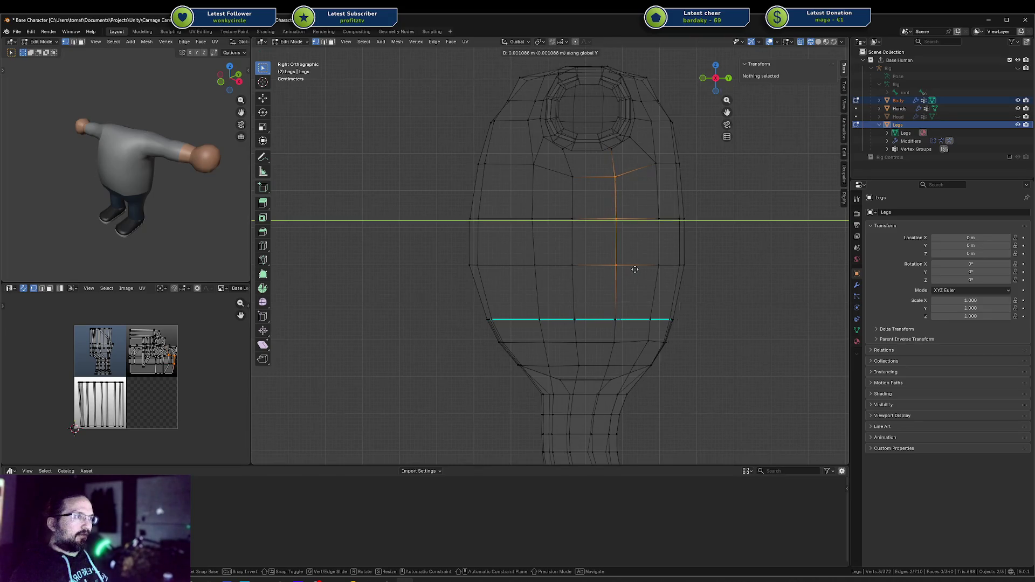
click(619, 314)
shift+click(616, 346)
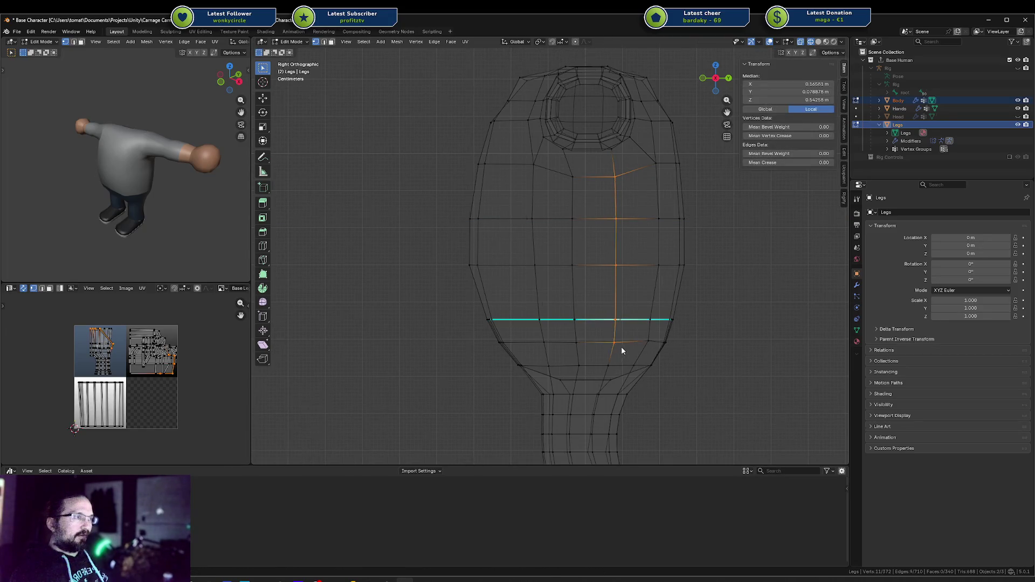
key(g)
key(y)
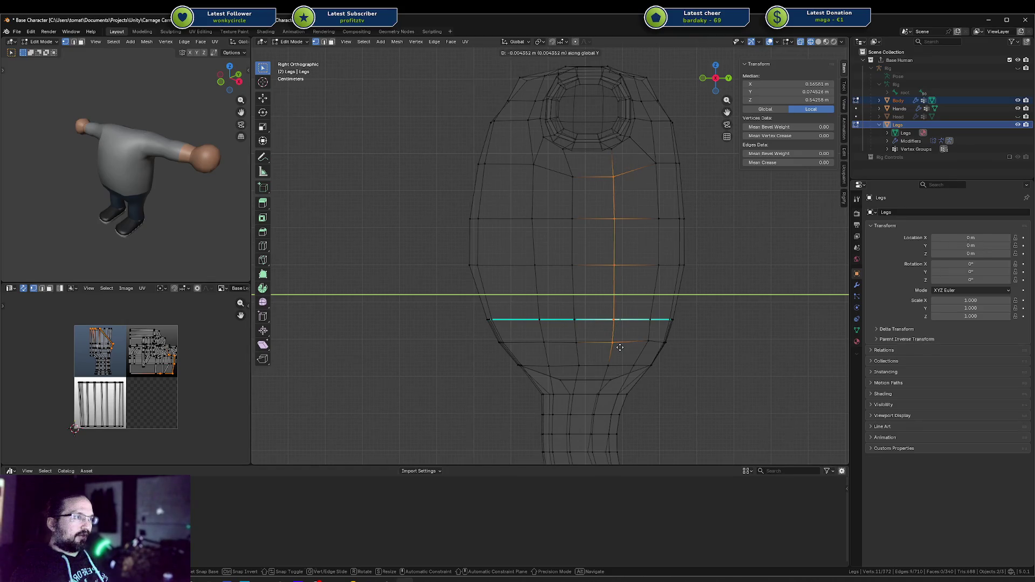
click(619, 348)
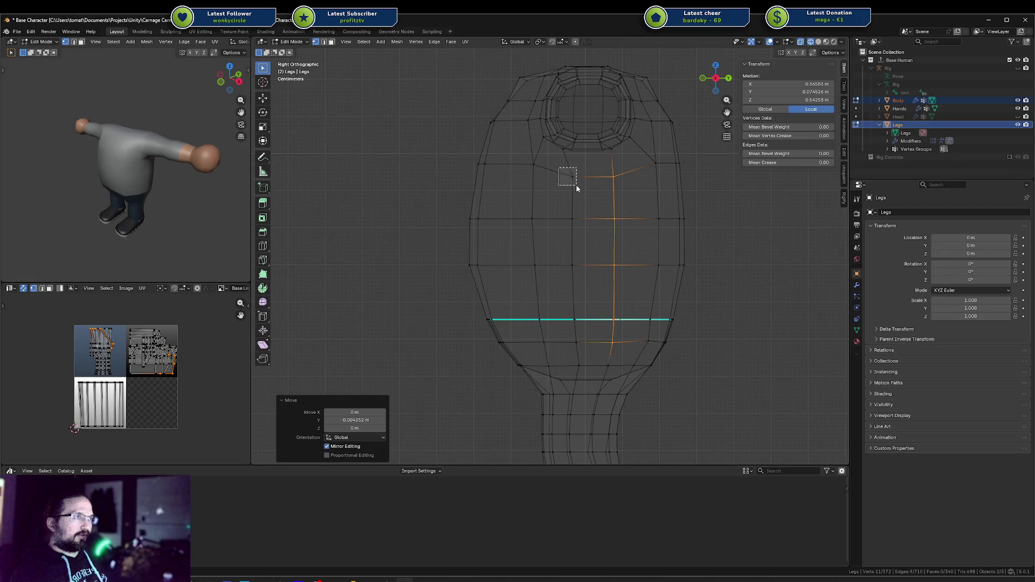
Move the stray upper-body vertex and a vertex near the waist loop along Y.
key(a)
drag(557, 173, 579, 191)
key(g)
key(y)
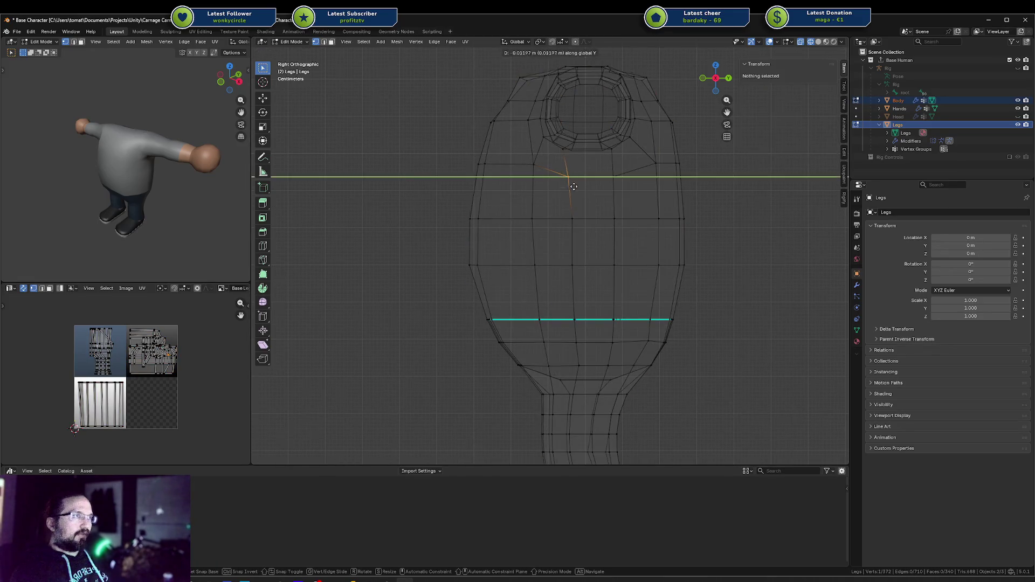
click(568, 189)
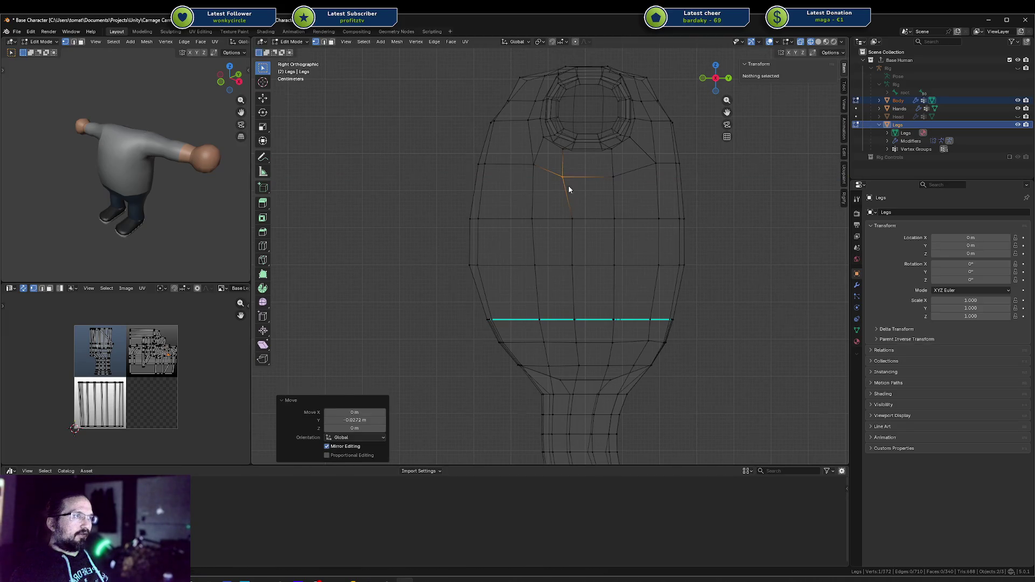
drag(581, 241, 580, 239)
key(g)
key(y)
click(573, 235)
key(g)
key(y)
click(570, 293)
Move the vertex just below the waist loop along Y in two adjustments.
drag(570, 300, 578, 332)
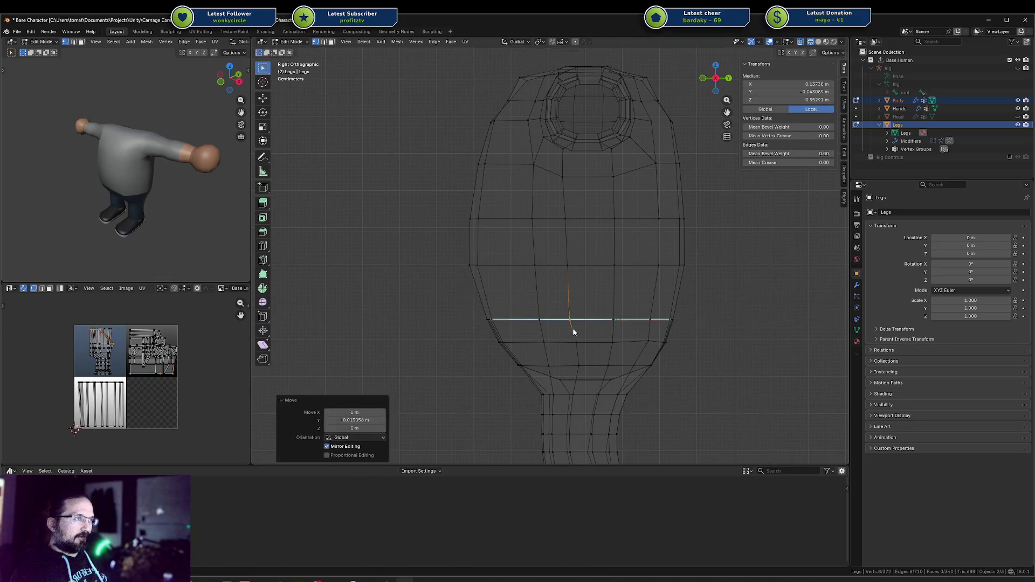
click(574, 342)
key(g)
key(y)
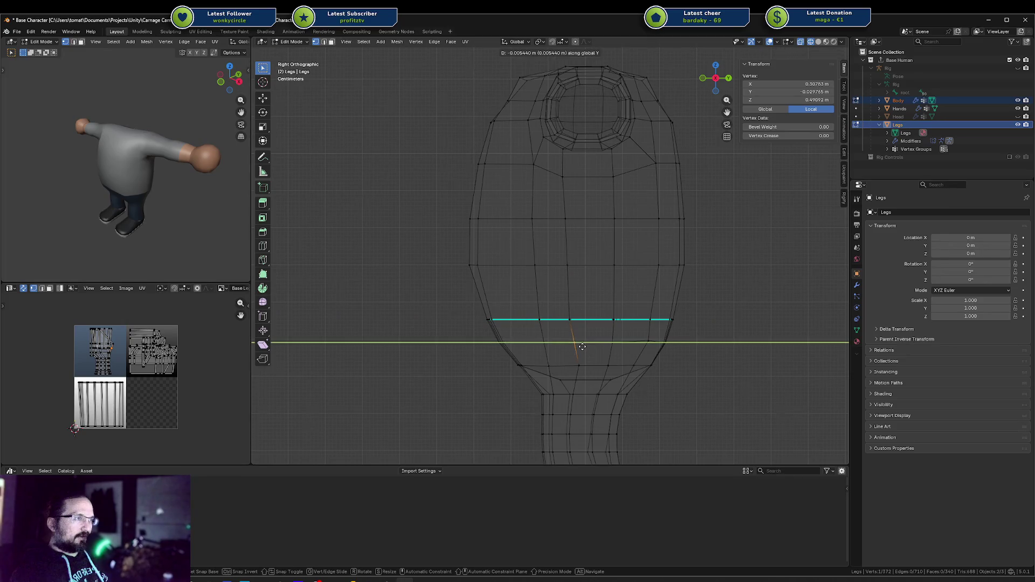
click(582, 349)
key(g)
key(y)
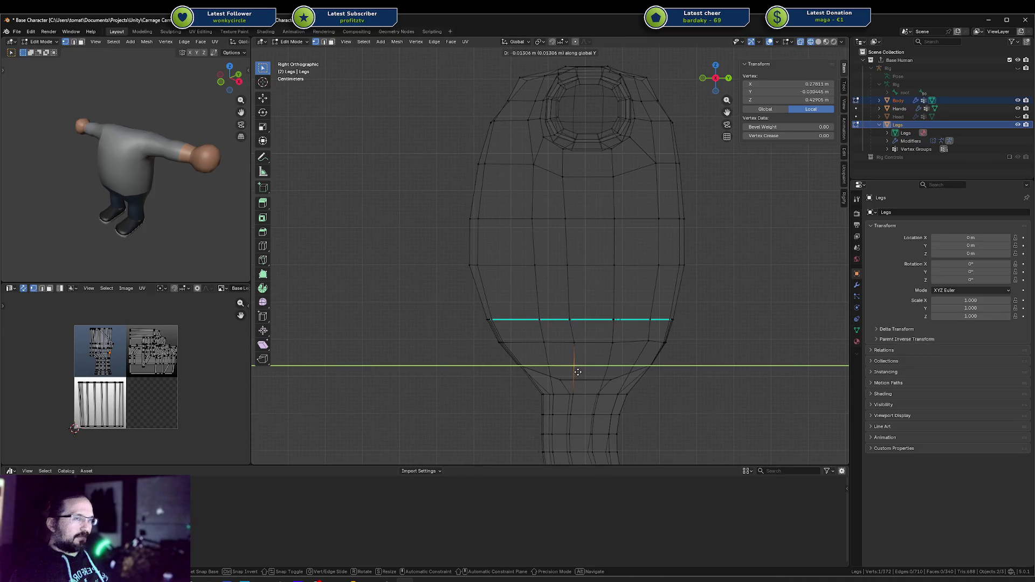
click(578, 374)
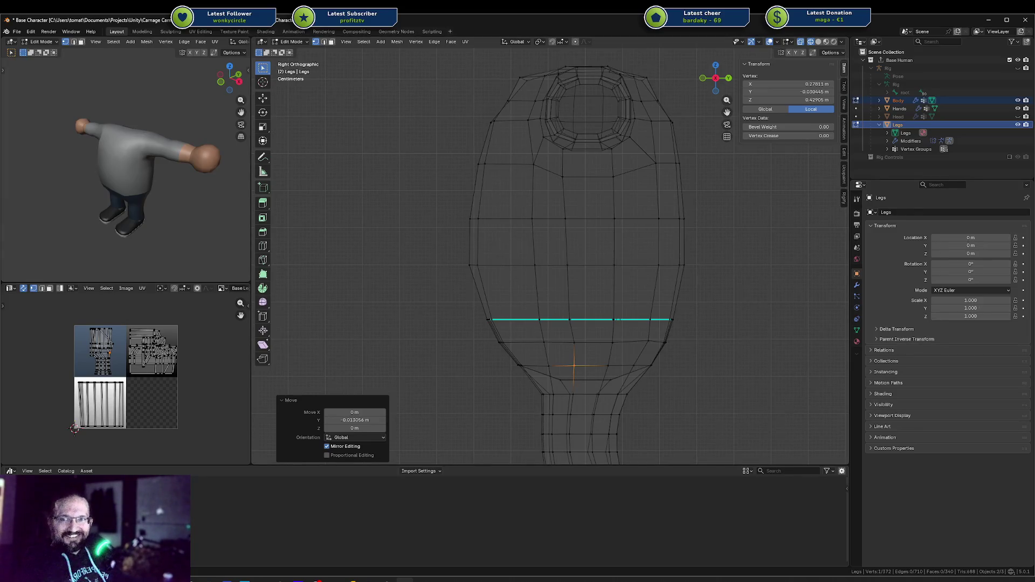
shift+middle_drag(619, 304, 609, 258)
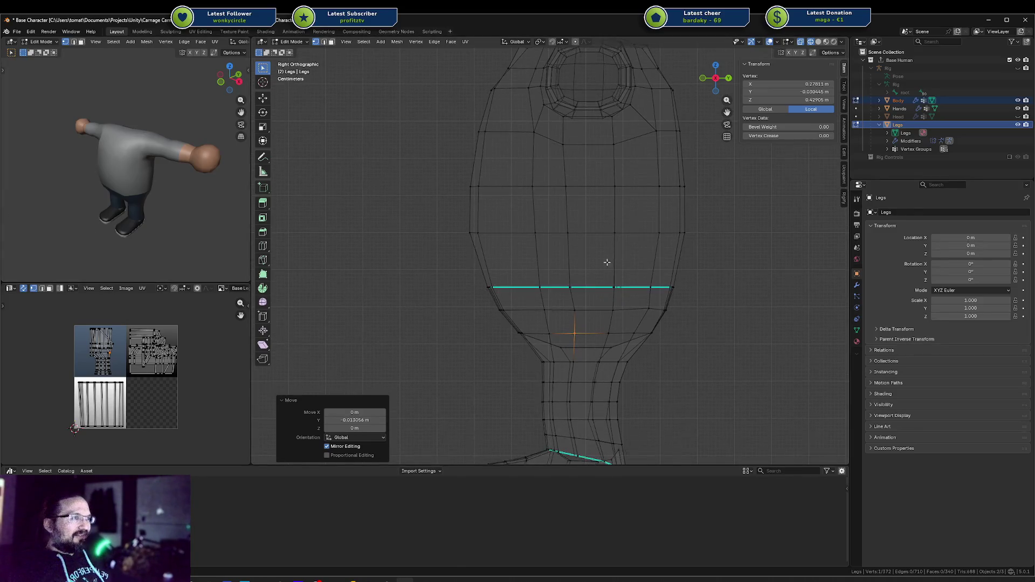
Shift the centre vertex under the waist loop along Y.
click(552, 309)
click(574, 311)
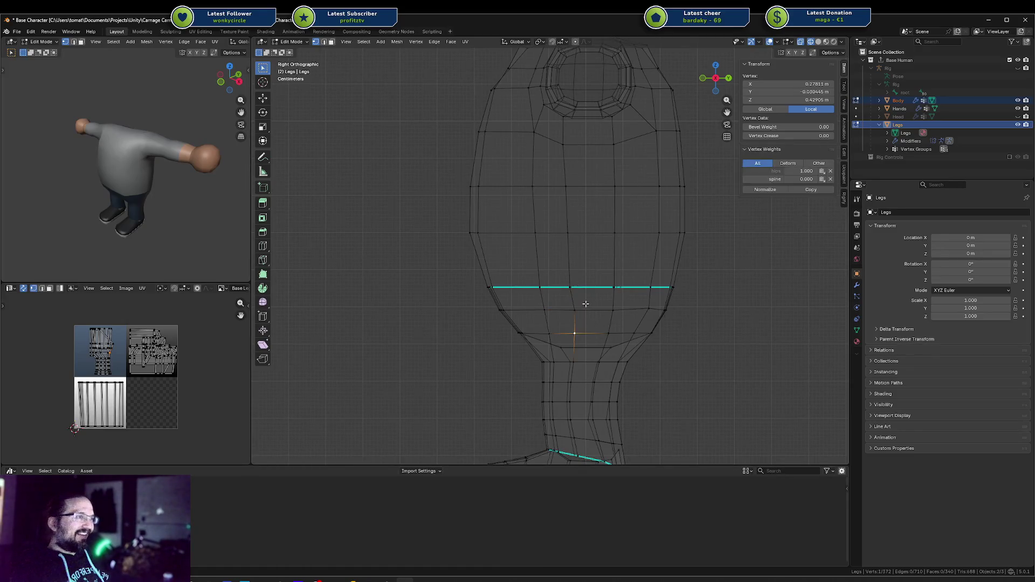
key(g)
key(y)
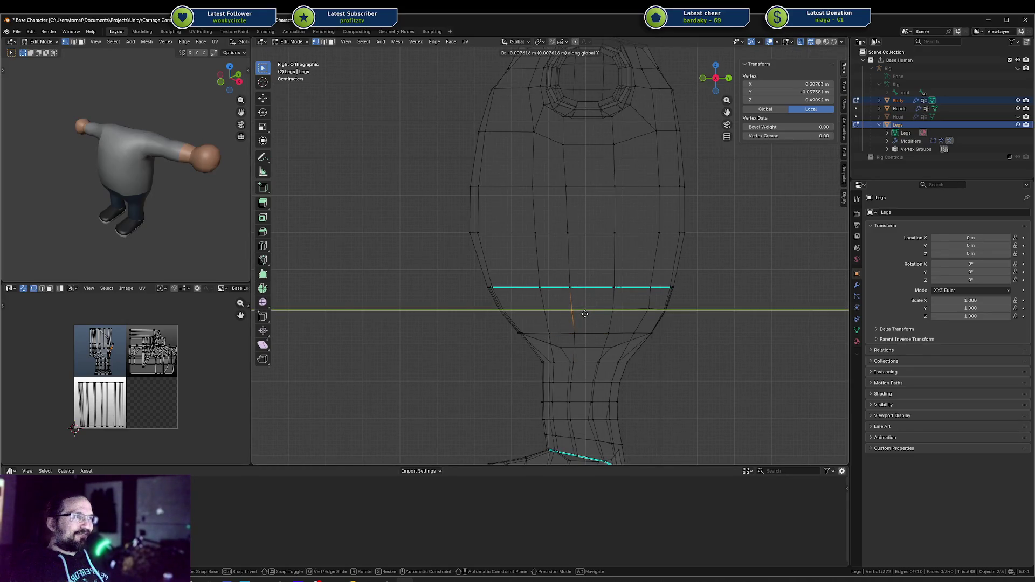
click(584, 314)
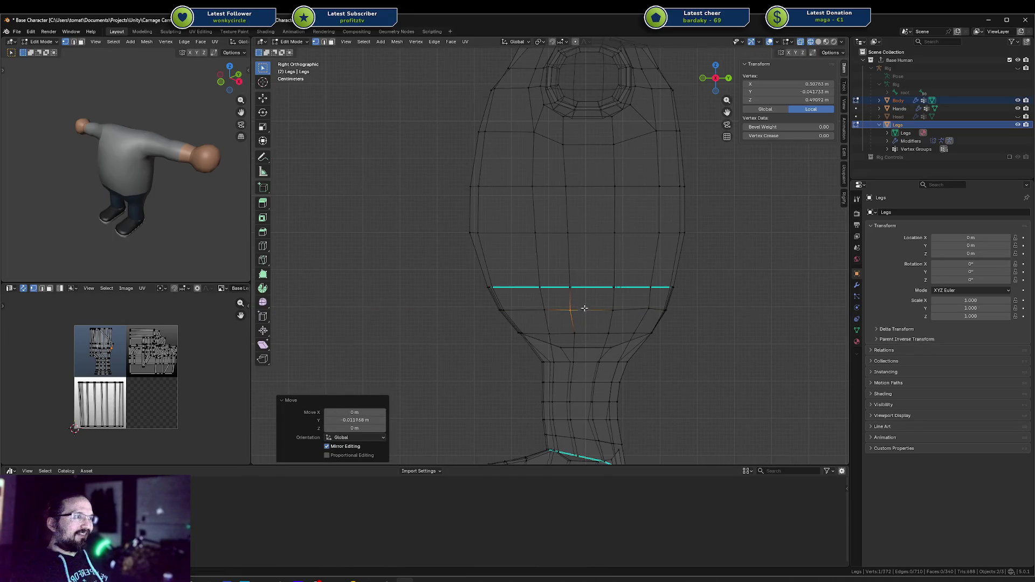
Add the neighbouring vertex to form an edge and move that edge along Y twice.
shift+scroll(571, 319, down, 2)
shift+click(560, 318)
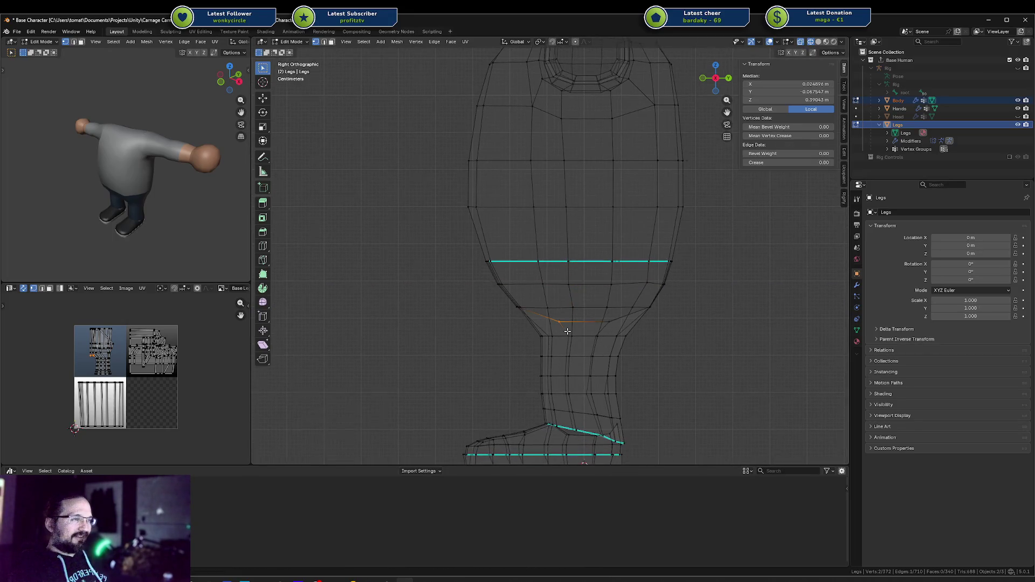
middle_drag(563, 326, 567, 331)
key(KP_3)
key(g)
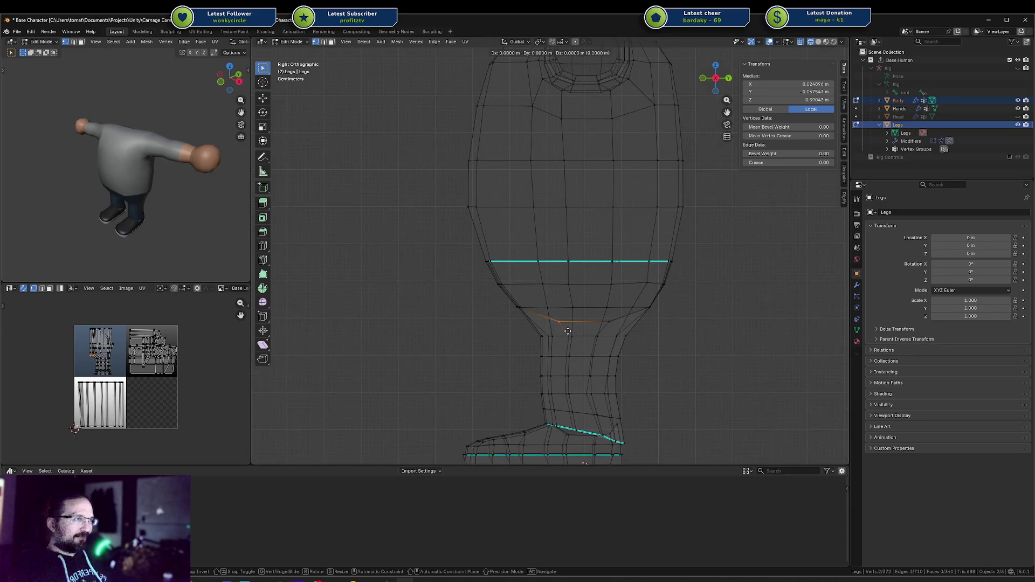
key(y)
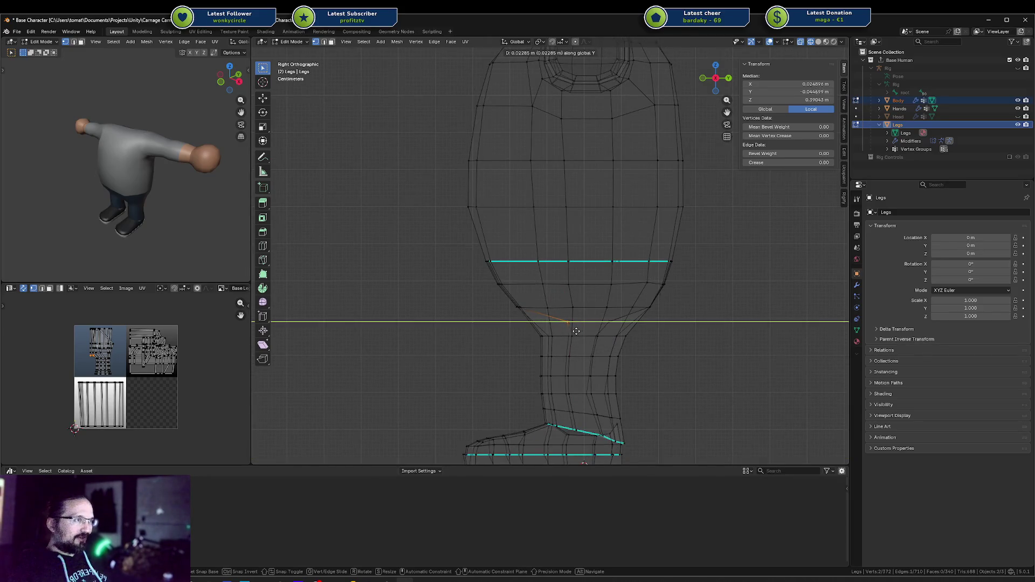
click(577, 332)
key(g)
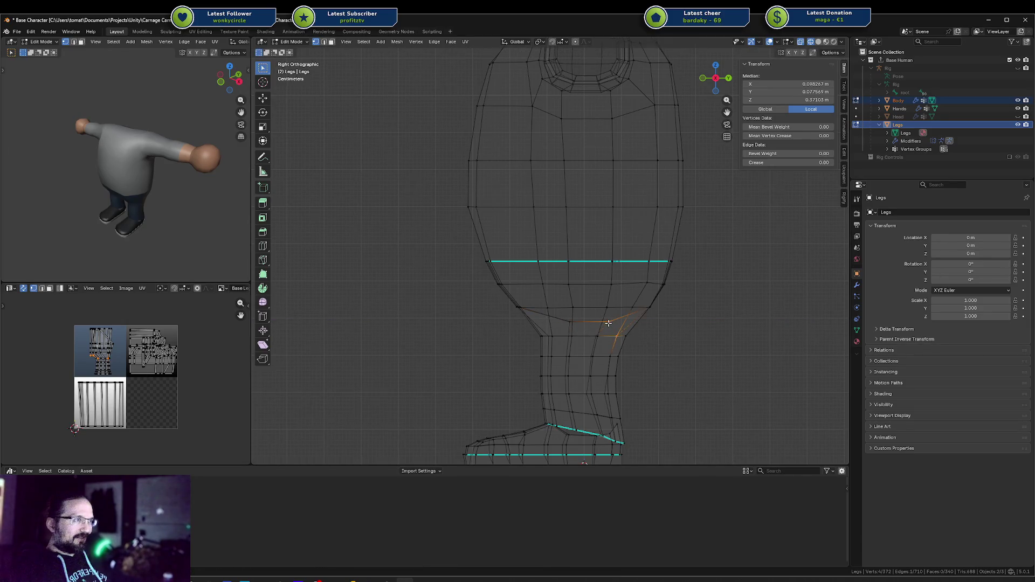
key(y)
click(599, 337)
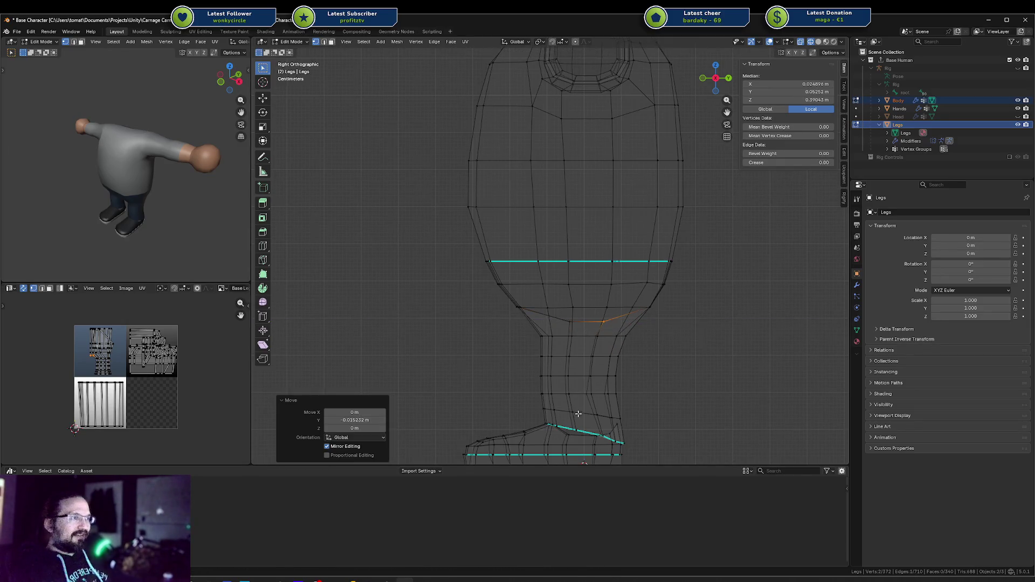
Move one more vertex on that row 0.006528 m along Y.
click(563, 276)
key(g)
key(y)
click(582, 292)
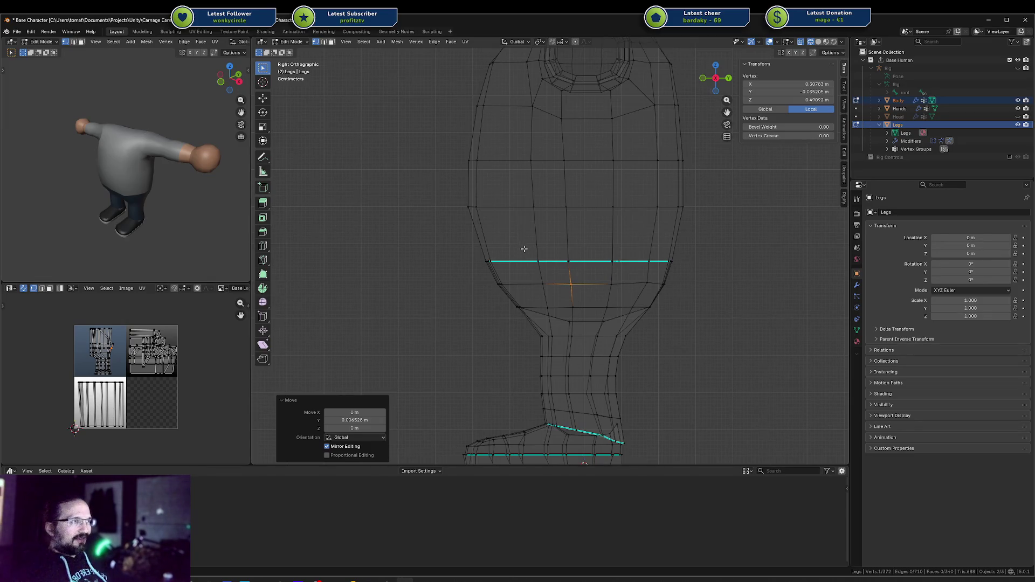
scroll(560, 189, down, 1)
mouse_move(560, 189)
shift+middle_down()
mouse_move(635, 229)
mouse_move(647, 273)
mouse_move(640, 238)
mouse_move(585, 249)
shift+middle_up()
Back in side wireframe view, nudge a vertex on the upper back of the Legs mesh.
key(shift+z)
key(KP_3)
key(shift+z)
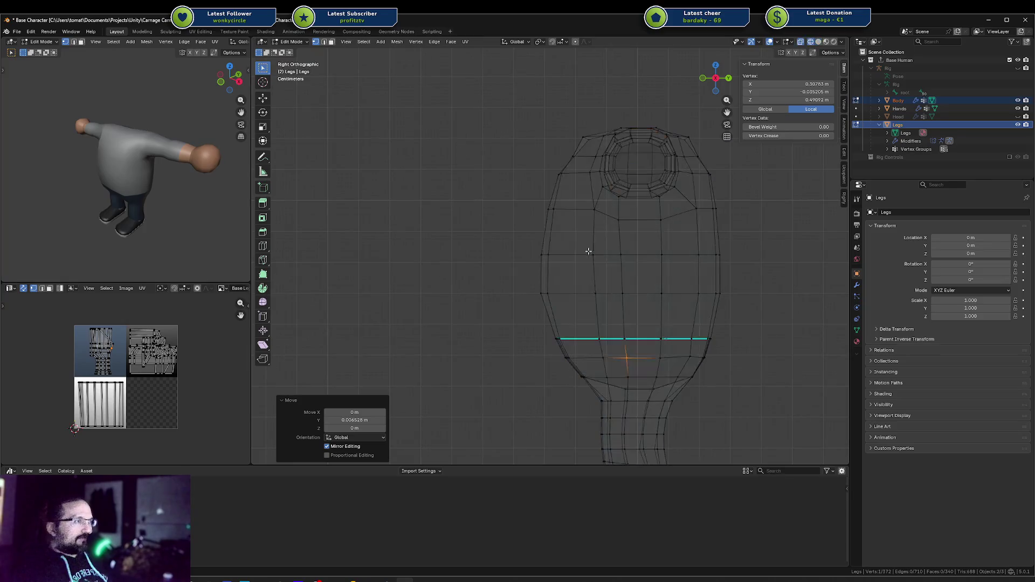
key(alt+a)
click(691, 205)
key(g)
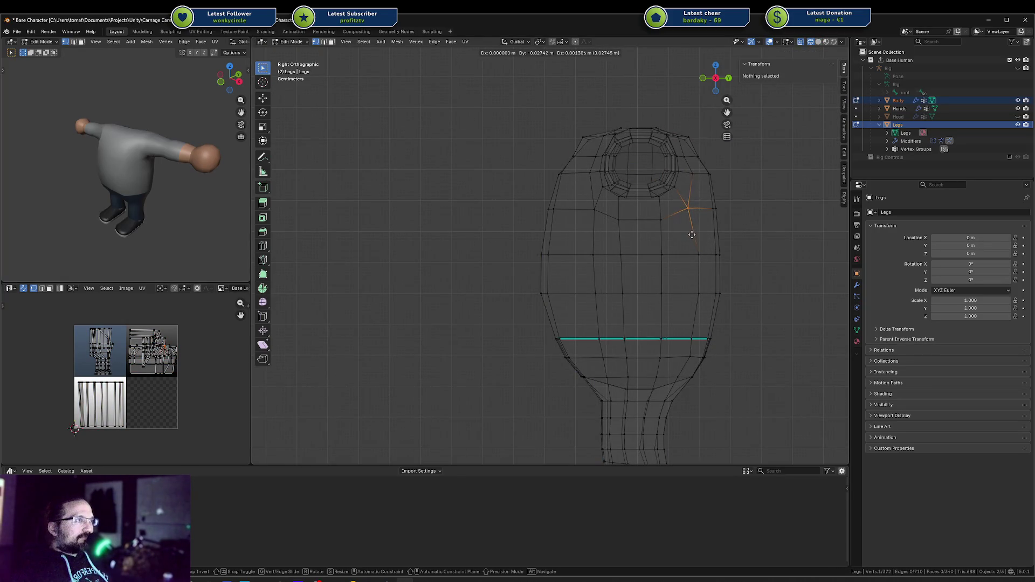
click(693, 236)
Vertex-slide the upper back vertex and the two vertices below it into place.
middle_drag(107, 195, 33, 173)
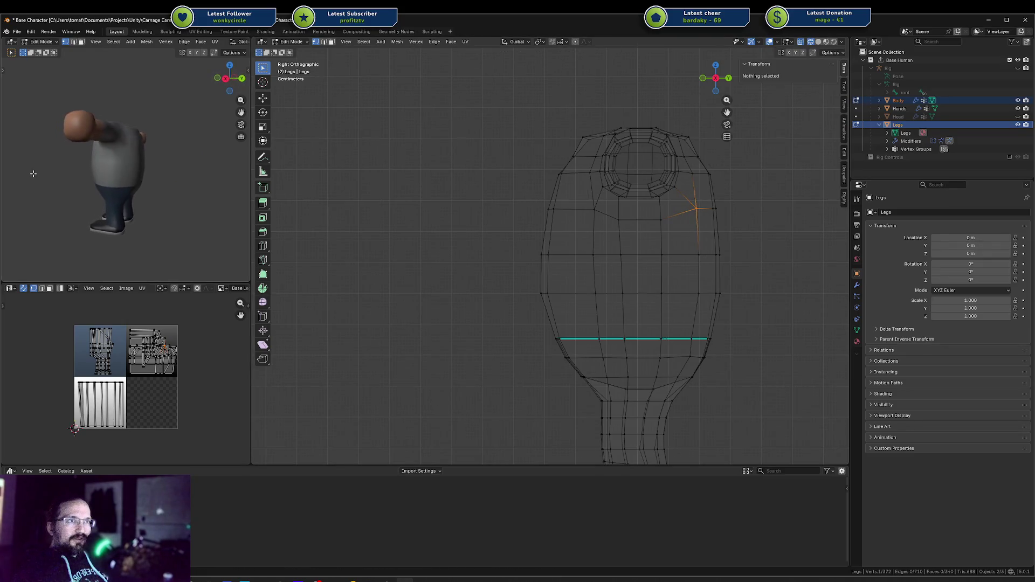
key(shift+v)
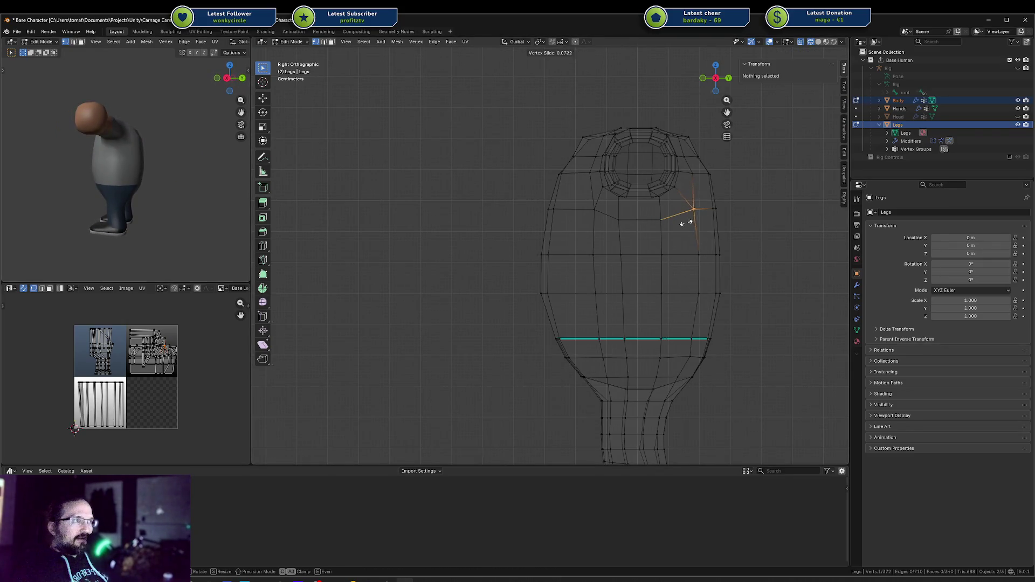
click(679, 222)
key(shift+v)
click(674, 216)
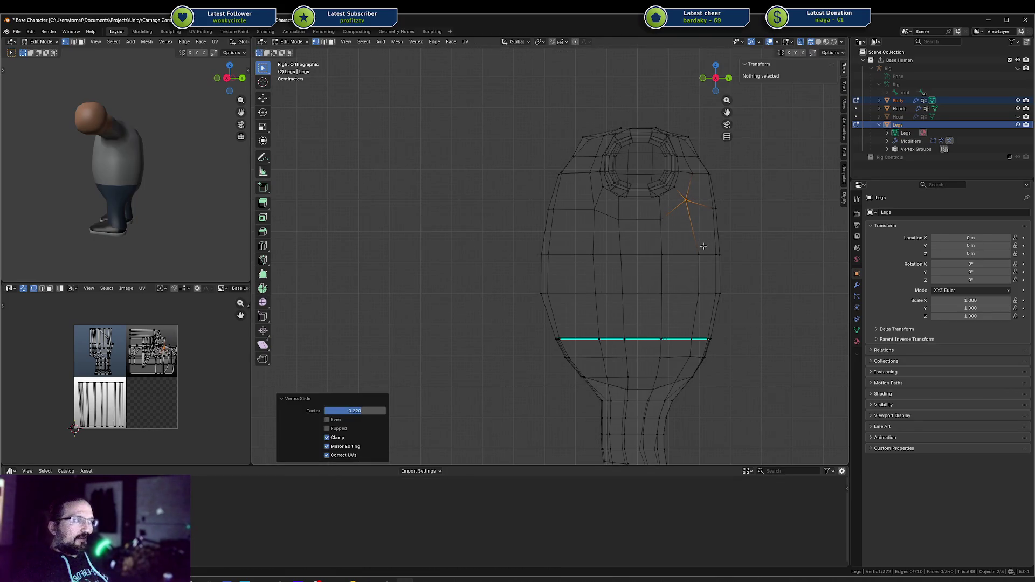
click(692, 254)
key(shift+v)
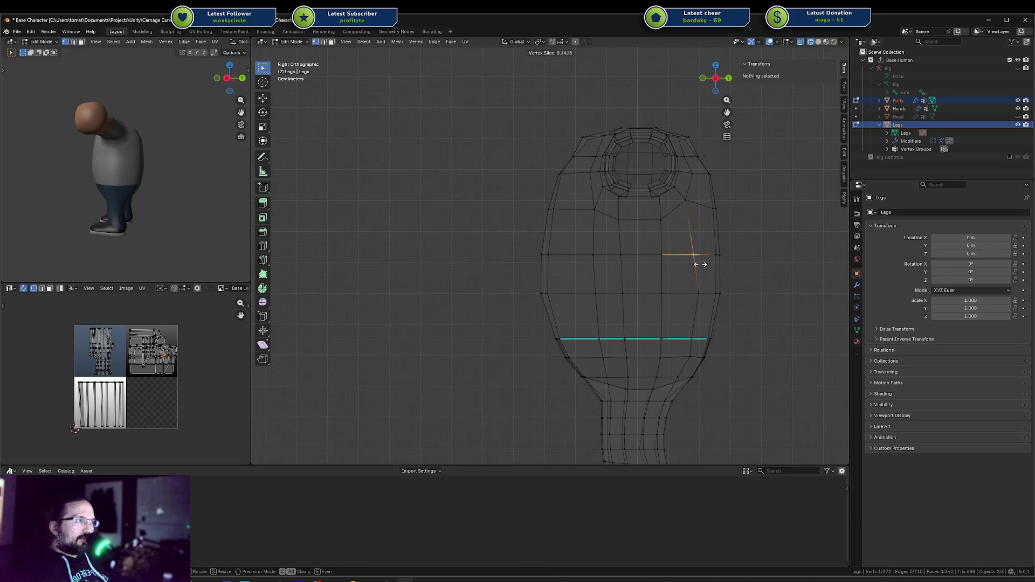
click(693, 263)
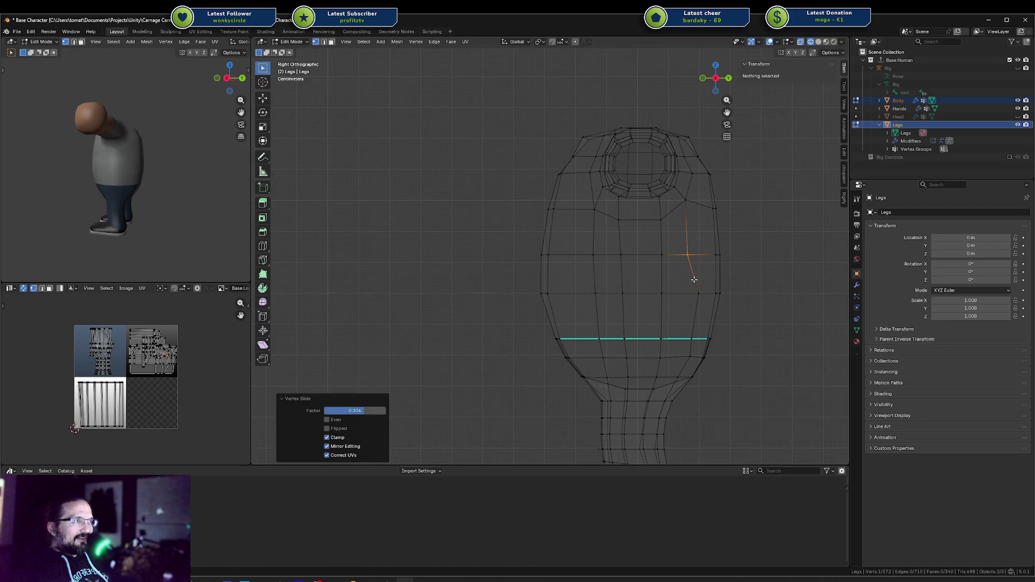
click(687, 294)
key(shift+v)
click(691, 301)
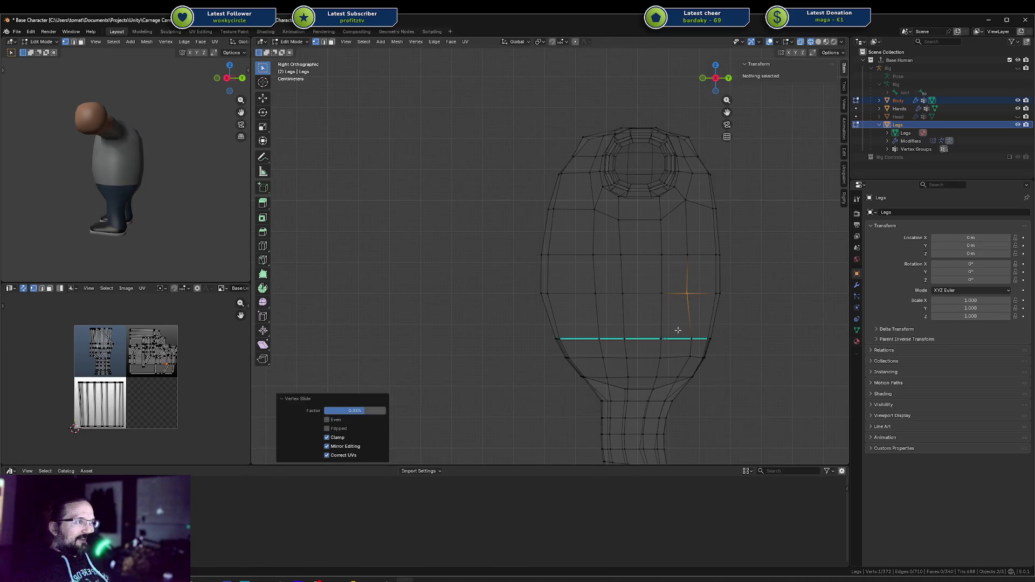
Vertex-slide the waist-loop vertex and the vertex just below it.
click(687, 338)
key(shift+v)
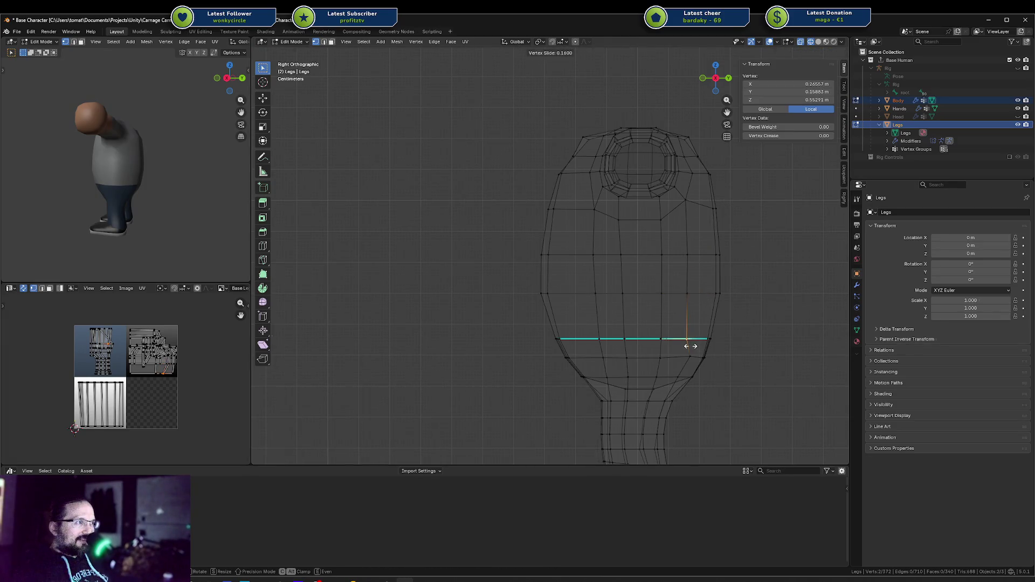
click(691, 346)
click(685, 356)
key(shift+v)
click(683, 353)
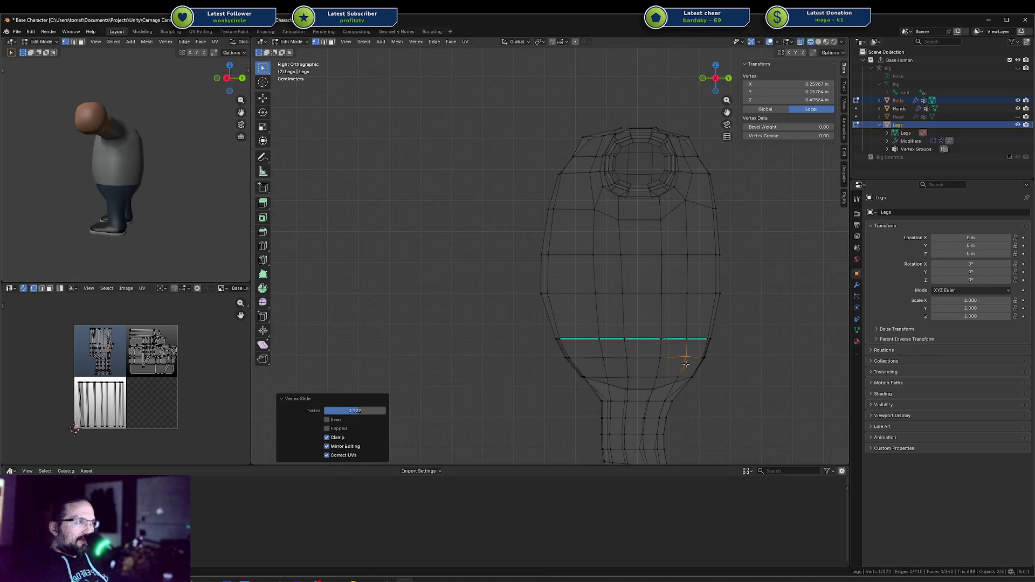
Move the selected waist vertices straight along global Y by 0.001304 m.
shift+click(687, 338)
key(shift+v)
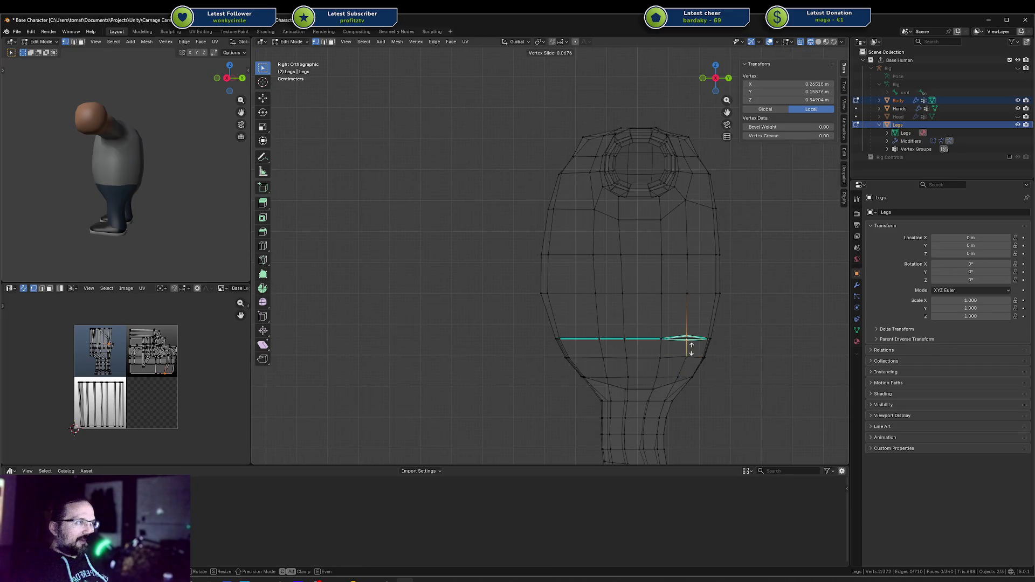
key(g)
key(y)
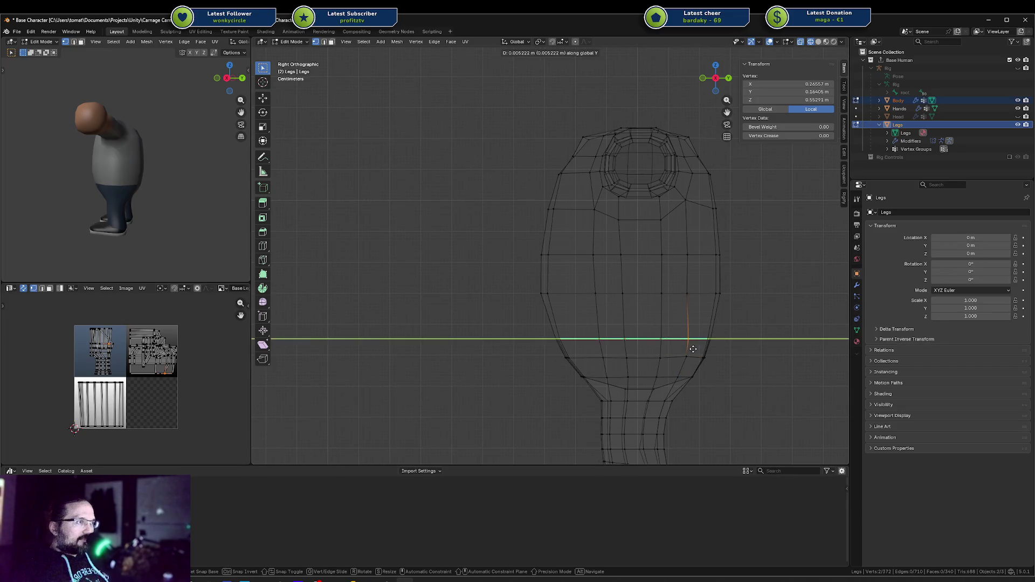
click(692, 349)
shift+middle_drag(672, 382, 675, 360)
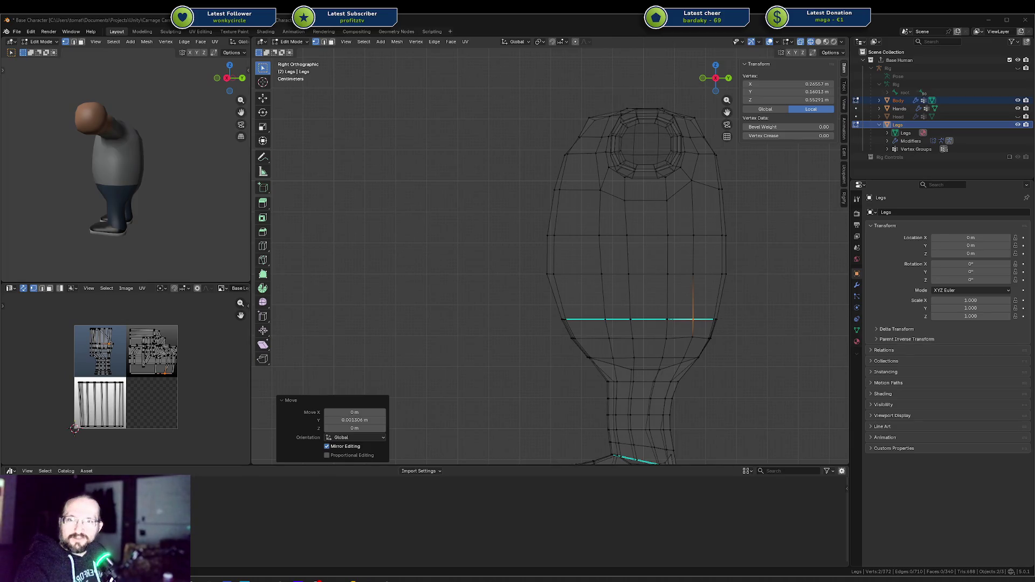
Bring the SuperSplat browser showing 'Le Hameau de la Reine' in front of Blender.
mouse_move(376, 280)
mouse_down()
mouse_move(457, 61)
mouse_move(423, 43)
mouse_up()
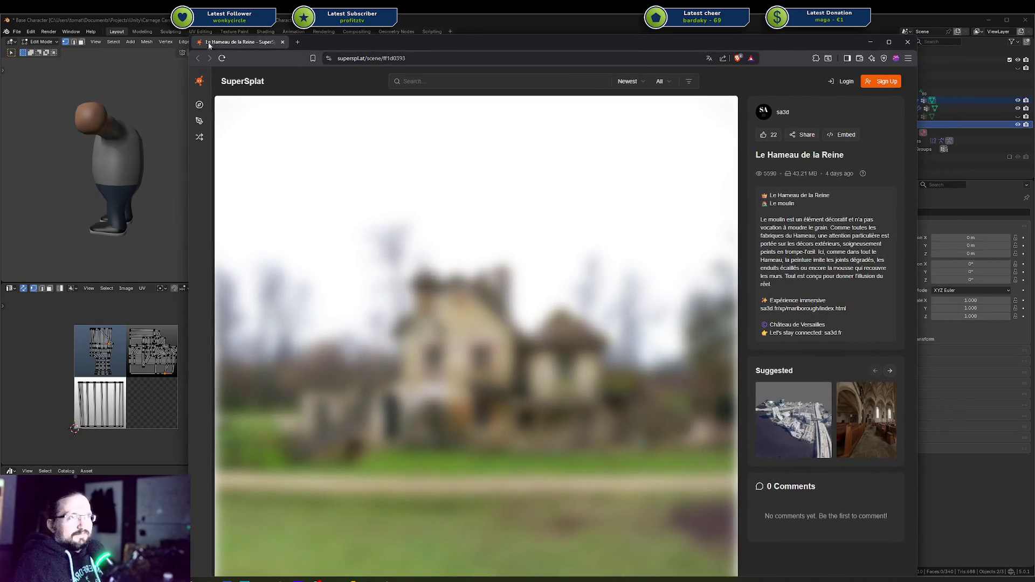
Shrink the browser window and move it up and left so Blender stays visible.
drag(192, 37, 207, 88)
drag(502, 97, 440, 27)
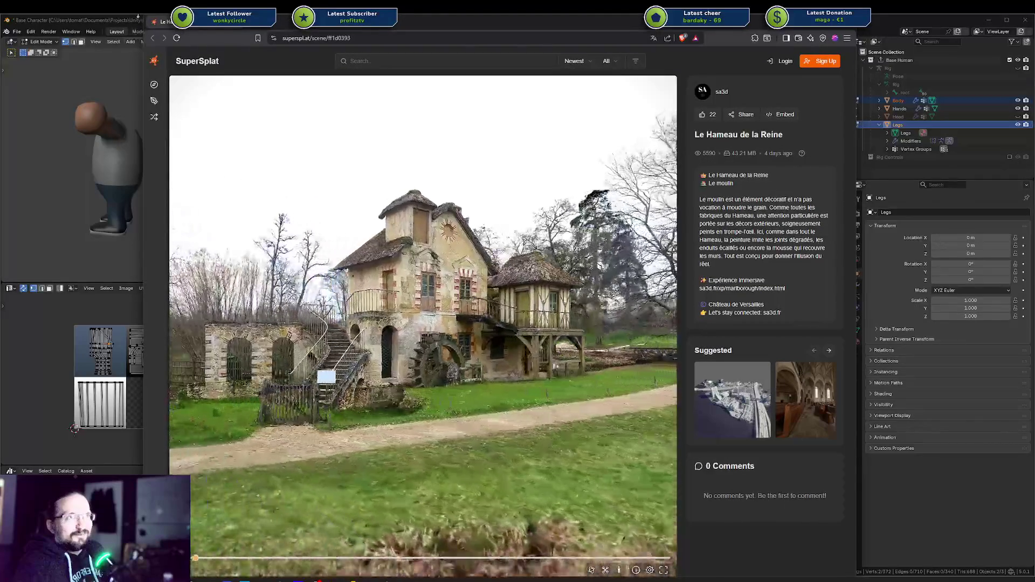
drag(144, 20, 191, 61)
drag(332, 66, 300, 25)
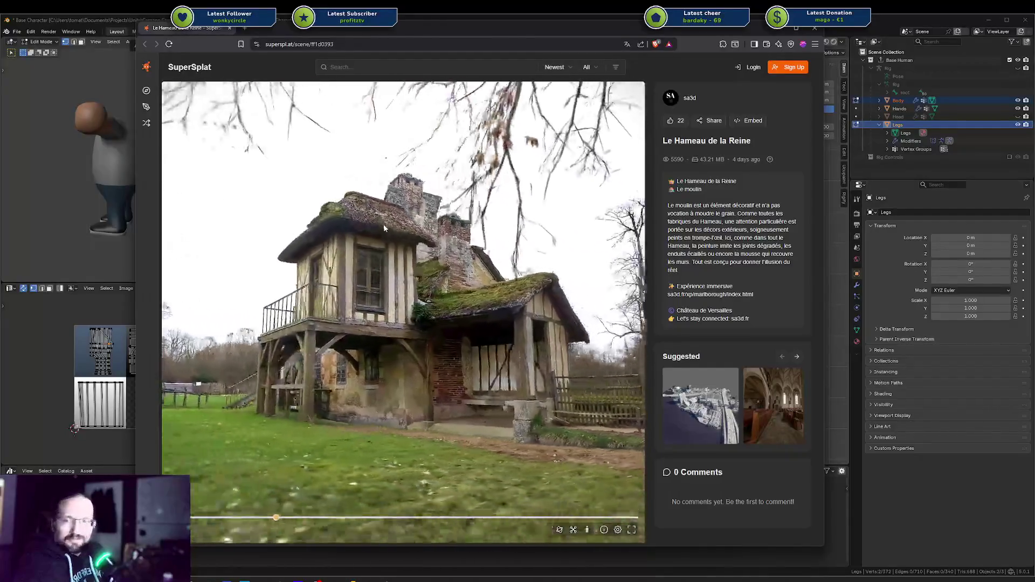
Turn on walk mode and walk forward through the scene to the water wheel.
key(w)
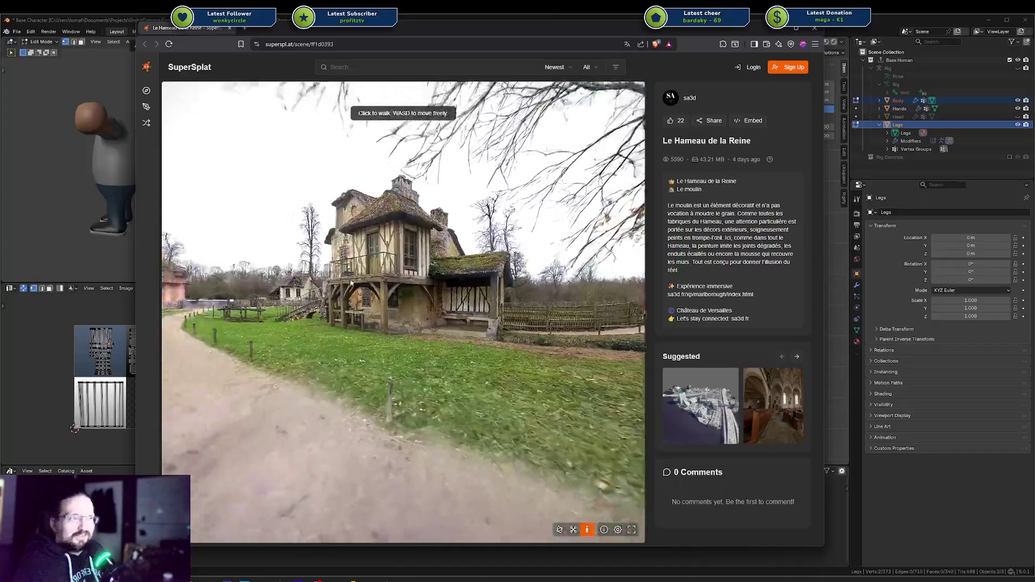
click(360, 260)
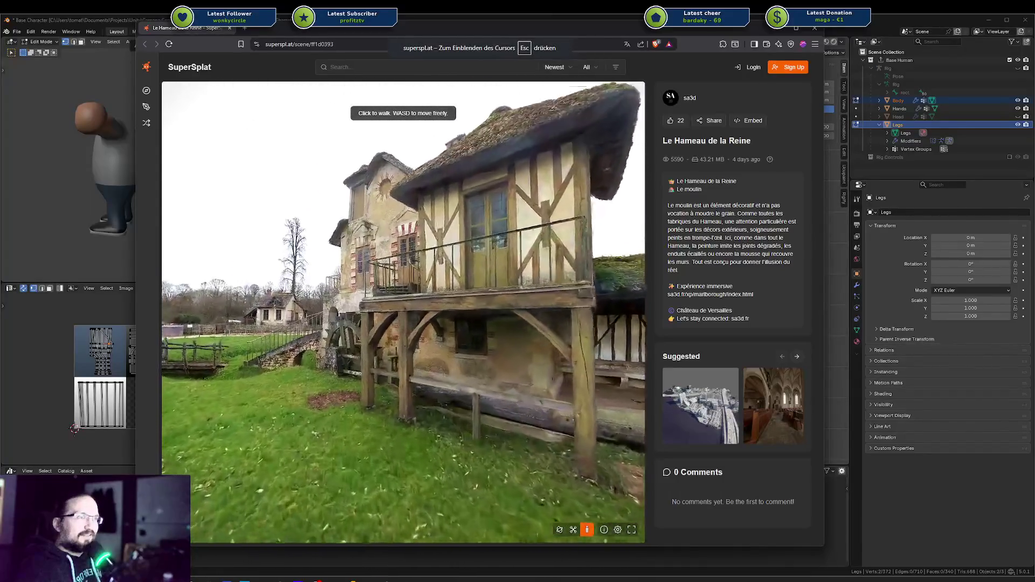
key(w)
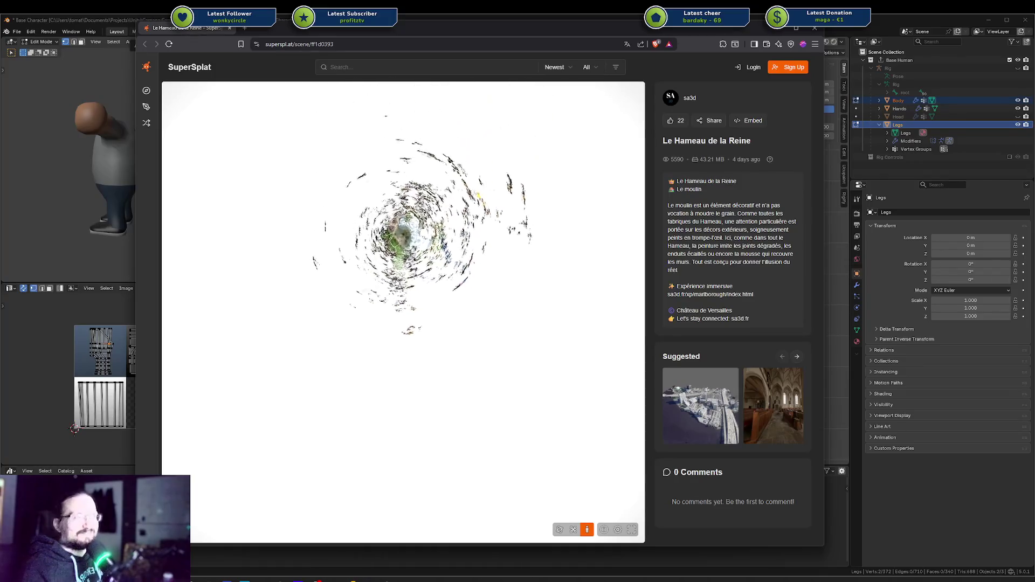
Reload the SuperSplat scene page, then close the browser to return to Blender.
key(F5)
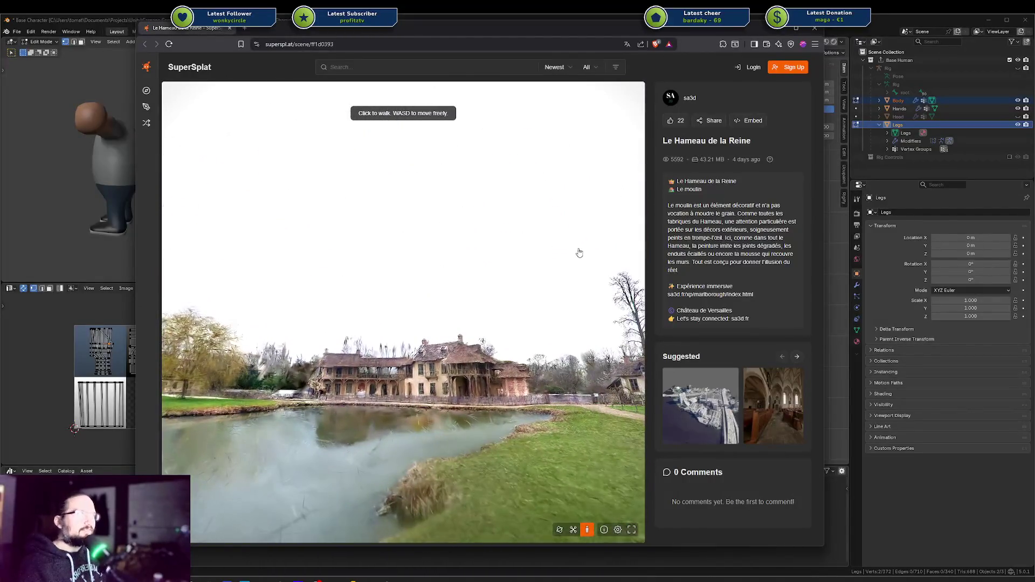
click(820, 29)
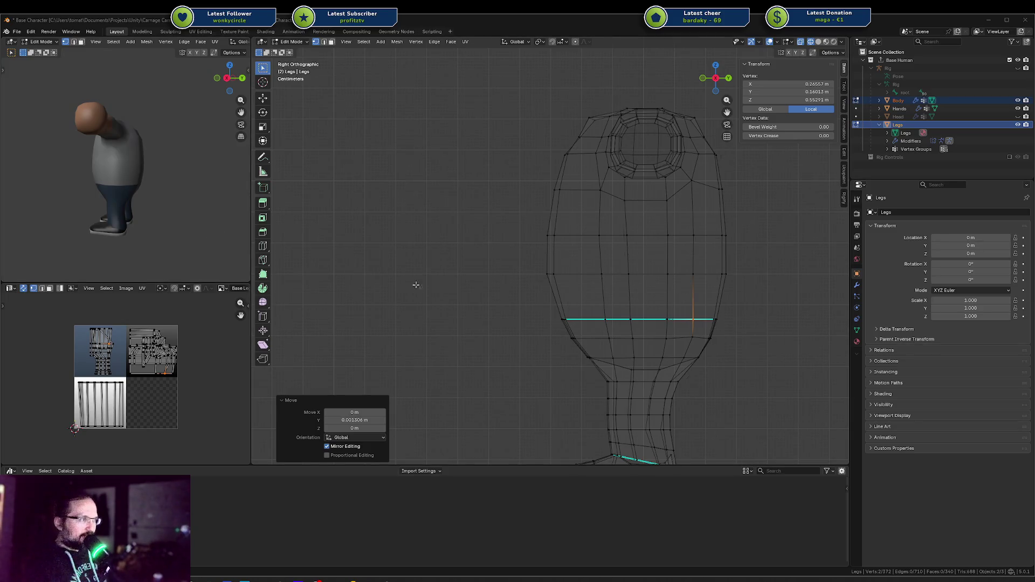
Zoom in on the hip and edge-slide the edge where the hip meets the leg.
scroll(539, 324, up, 3)
shift+middle_drag(658, 315, 585, 296)
click(561, 351)
key(g)
key(g)
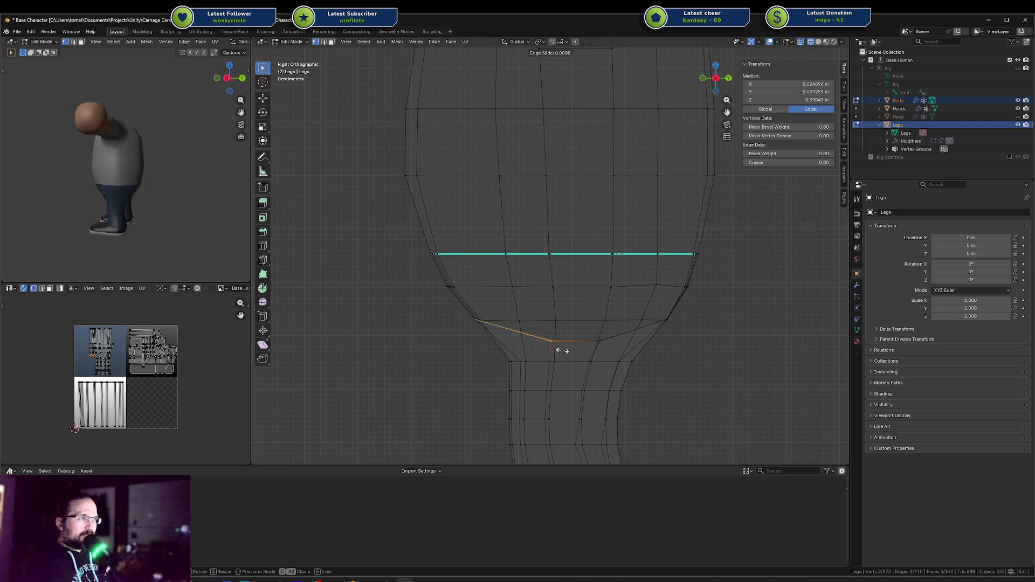
click(566, 347)
scroll(580, 317, down, 4)
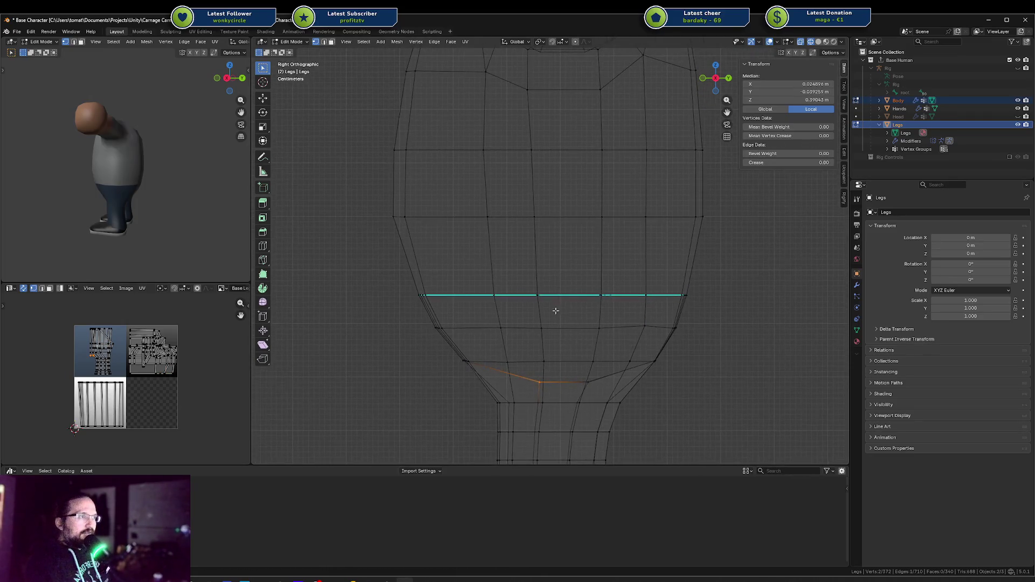
scroll(557, 281, up, 3)
scroll(546, 112, down, 5)
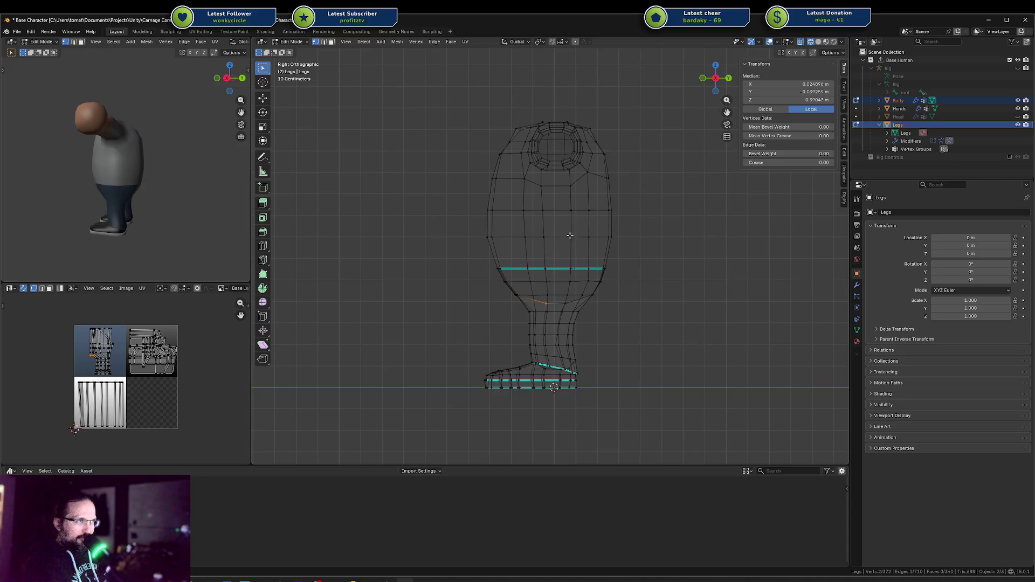
scroll(555, 258, up, 4)
Edge-slide the edge loop across the upper leg to a new position.
key(a)
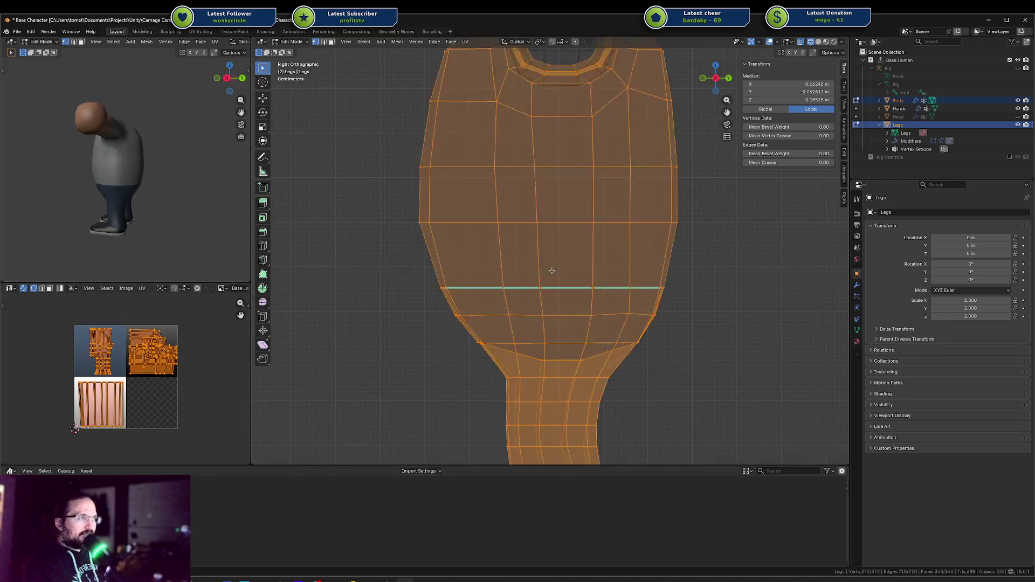
key(alt+a)
alt+click(543, 283)
key(g)
key(g)
click(540, 284)
scroll(542, 282, down, 3)
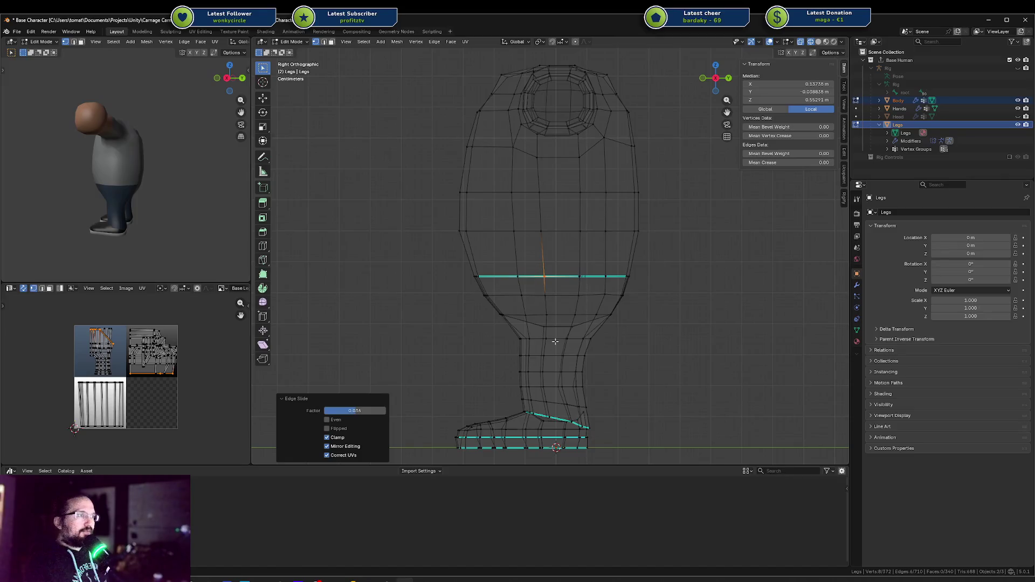
scroll(548, 329, up, 1)
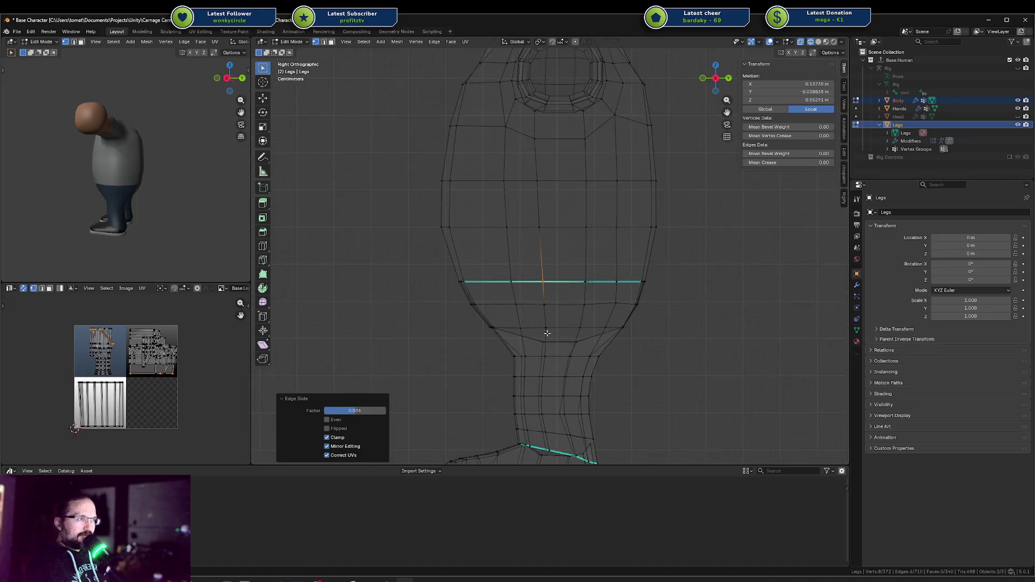
Flatten the vertices at the top of the leg by scaling them to 0 along X.
key(a)
key(alt+a)
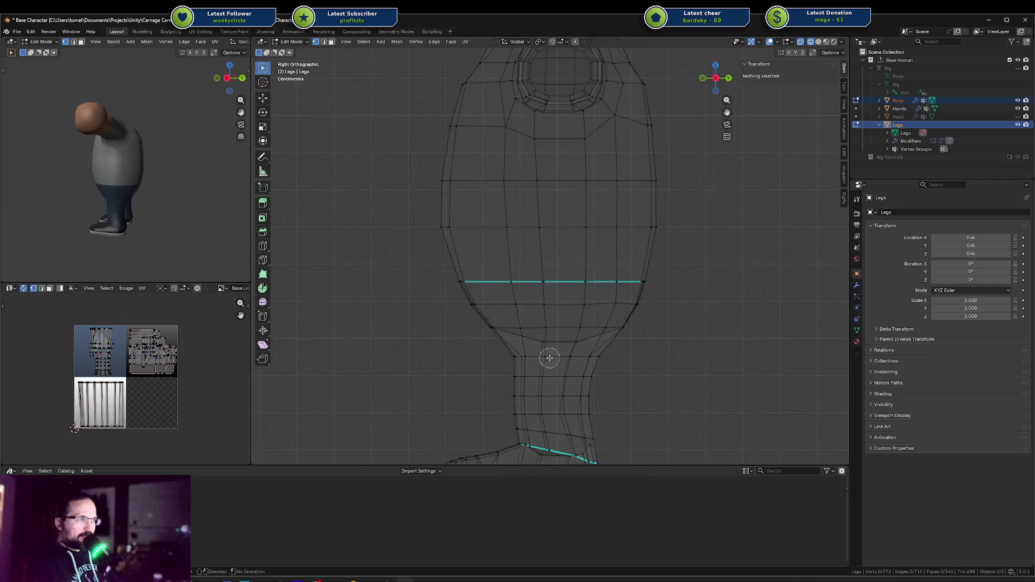
click(547, 356)
key(shift+v)
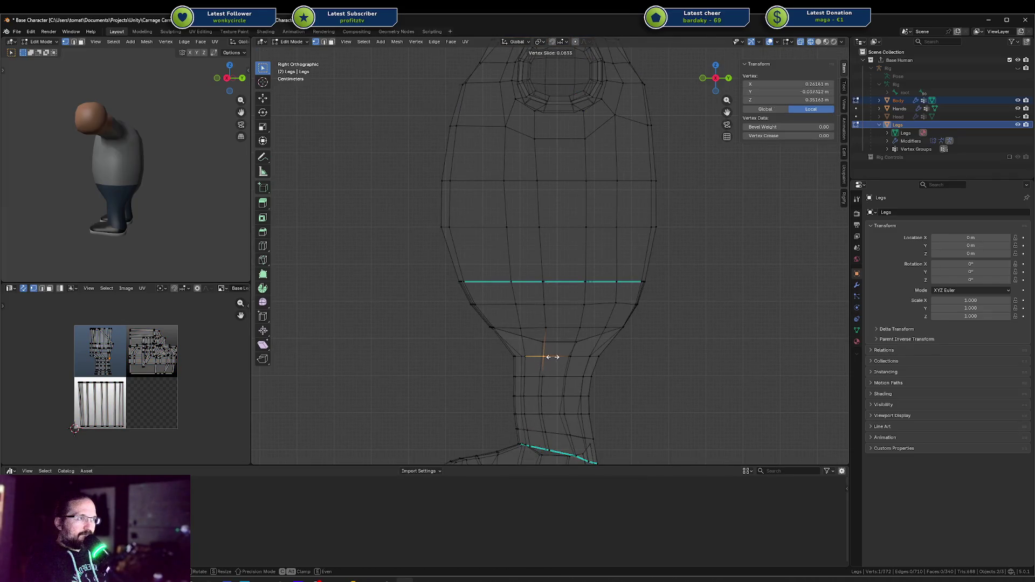
key(Escape)
key(a)
key(alt+a)
click(546, 358)
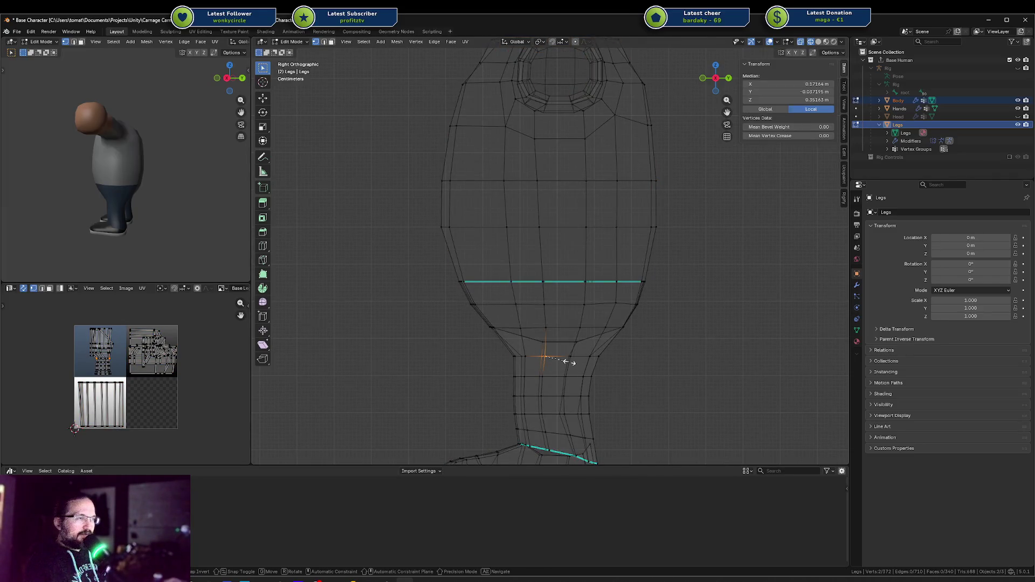
key(s)
key(x)
key(0)
key(Return)
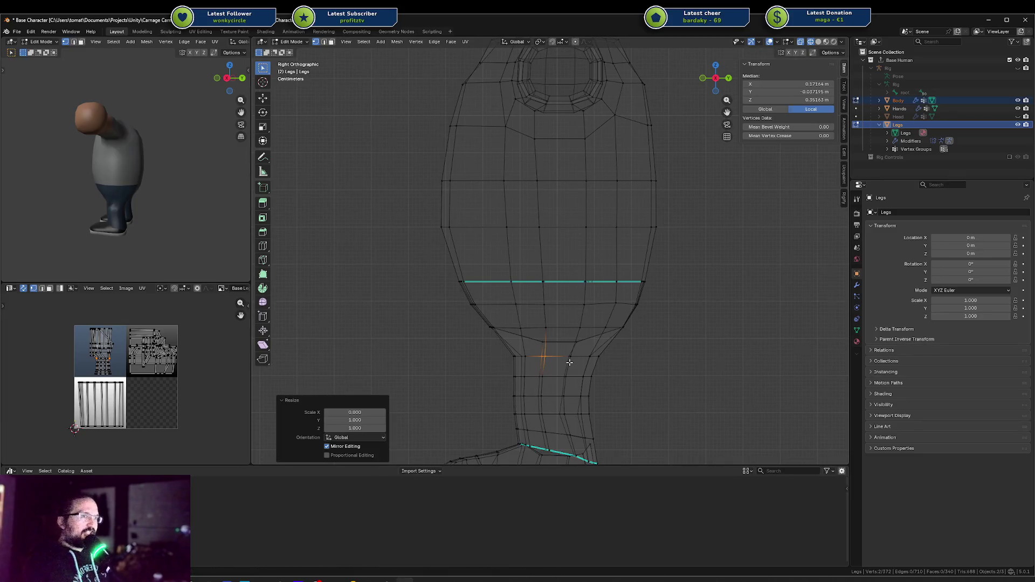
Orbit to inspect the leg, then scale the top-of-leg vertices along Y.
middle_drag(135, 178, 215, 162)
middle_drag(571, 410, 587, 387)
key(s)
key(y)
key(Return)
Box-select two vertices inside the upper leg and scale them to 0 along Y.
key(alt+a)
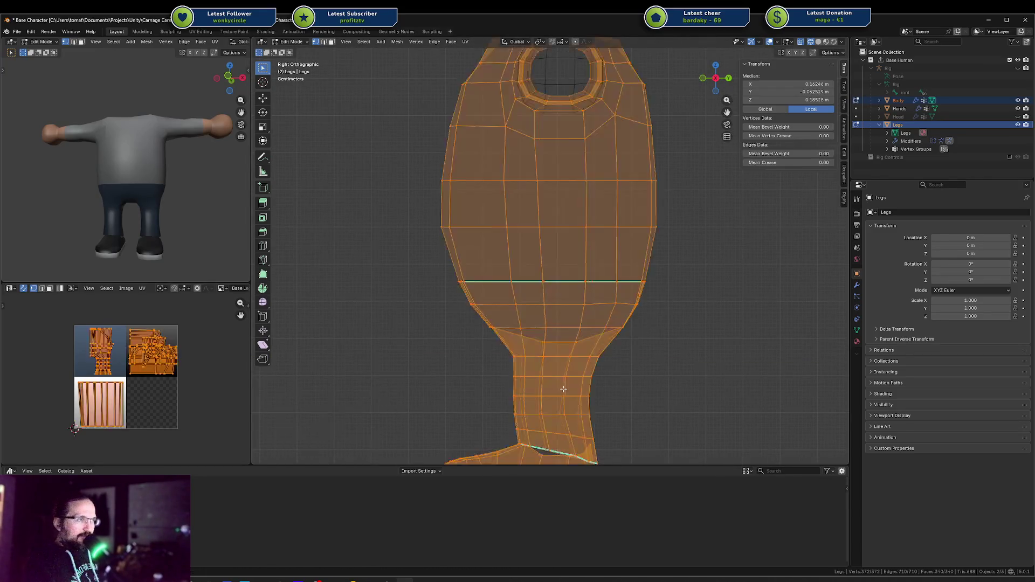
mouse_move(546, 381)
mouse_down()
mouse_move(537, 370)
mouse_move(566, 415)
mouse_up()
key(s)
key(y)
key(0)
key(Return)
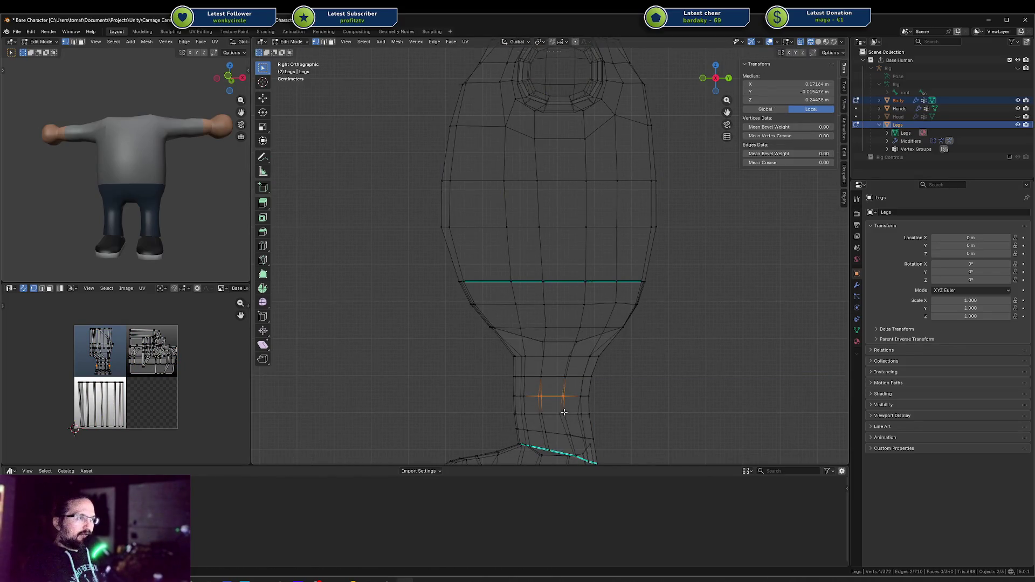
key(s)
key(y)
key(0)
key(Return)
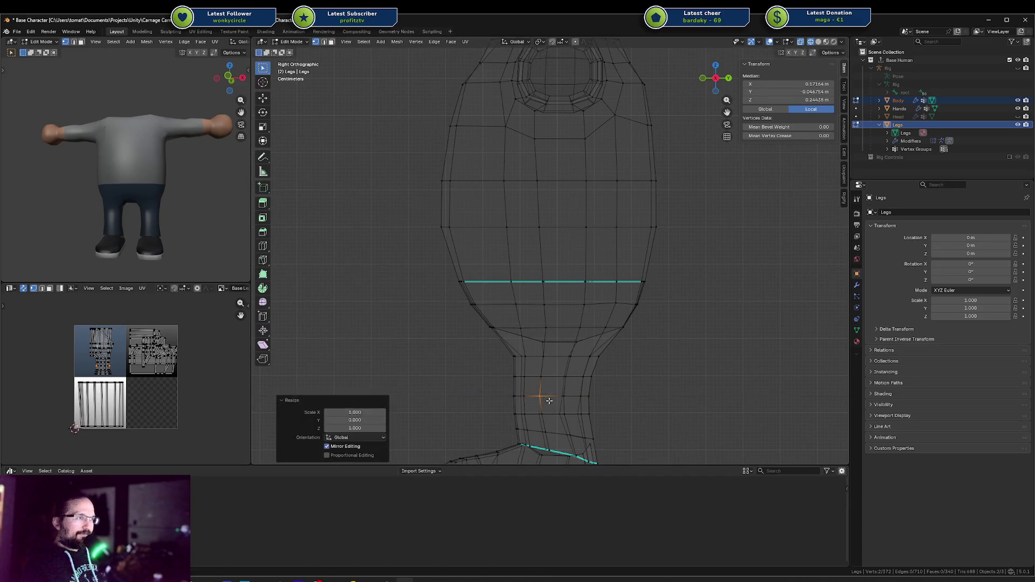
Flatten two vertices lower on the leg by scaling them to 0 along Y.
key(a)
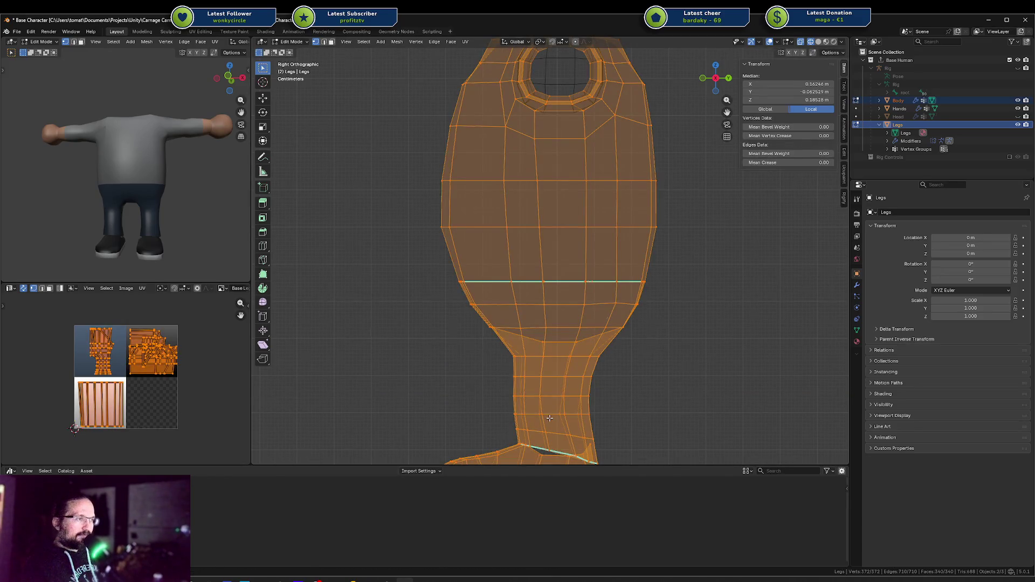
key(alt+a)
click(536, 417)
key(a)
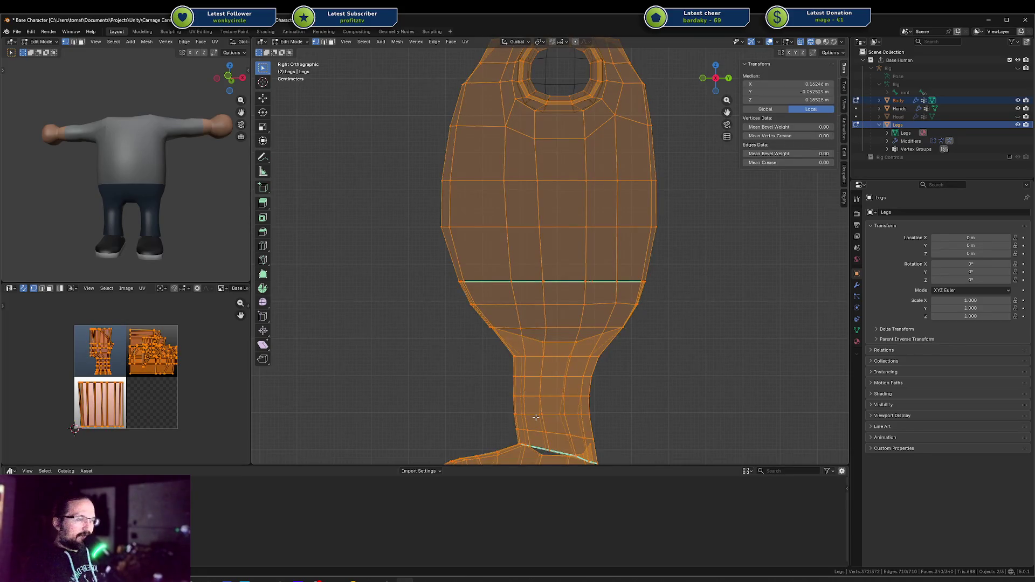
click(536, 417)
shift+click(544, 415)
key(s)
key(y)
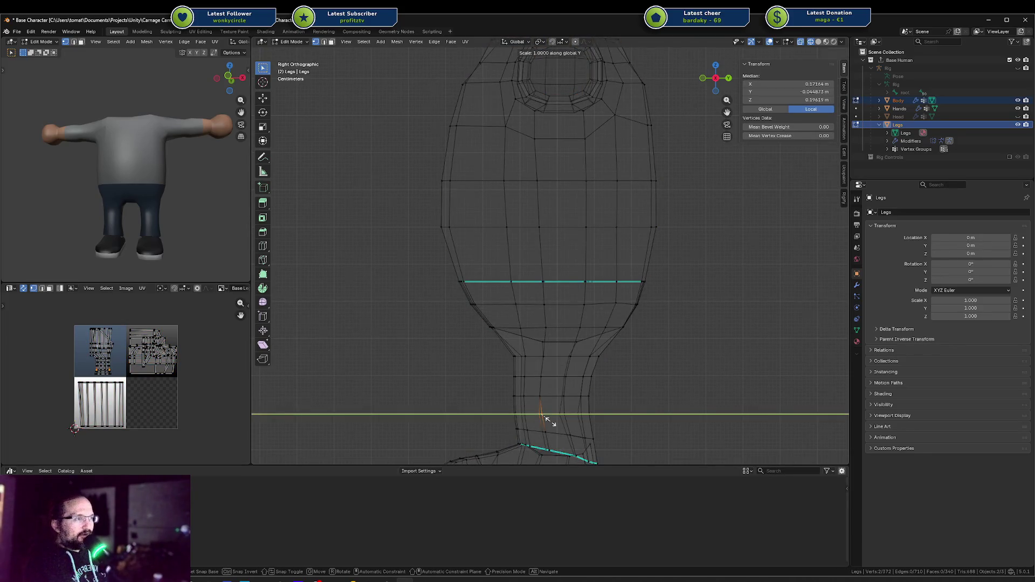
key(0)
key(Return)
Move those two lower vertices along Y into a lower position.
key(g)
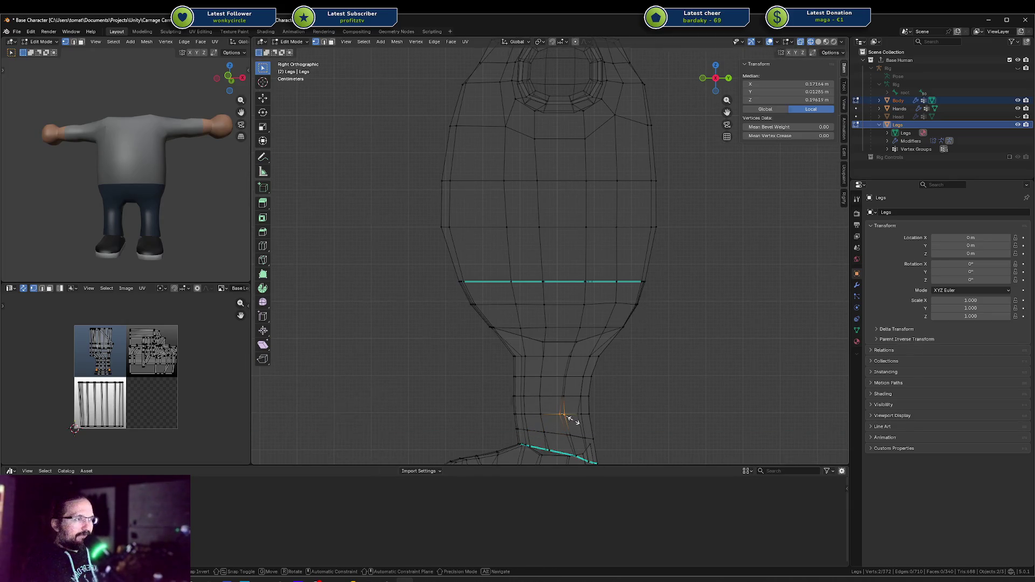
key(y)
click(572, 436)
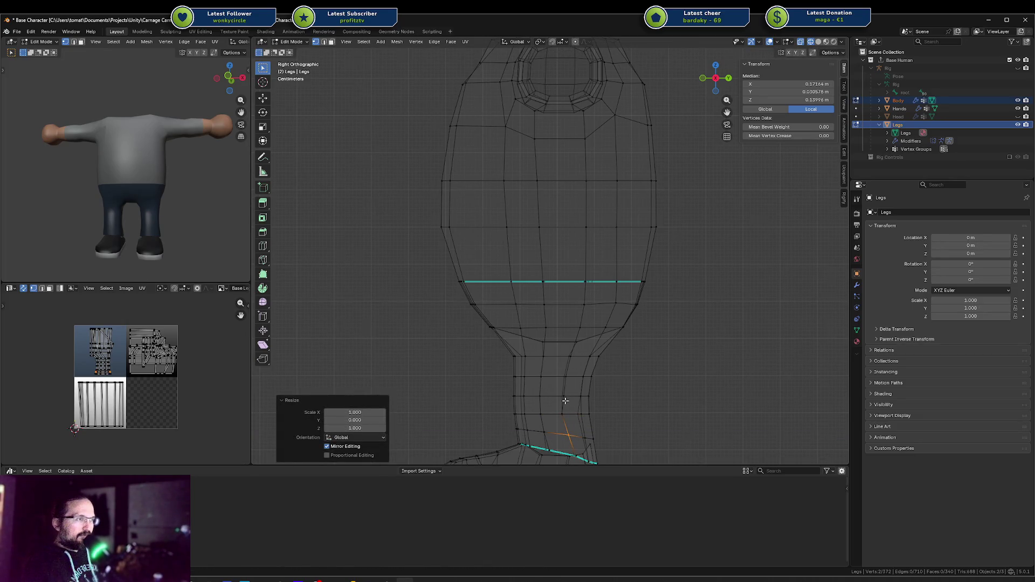
key(Return)
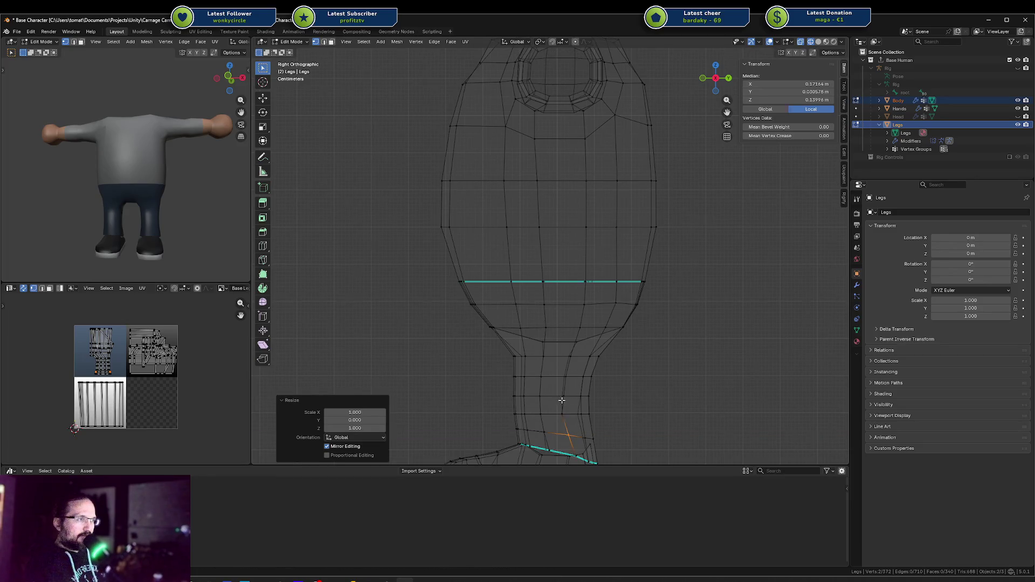
Flatten another vertex pair on the leg to 0 along Y.
click(563, 398)
shift+click(565, 376)
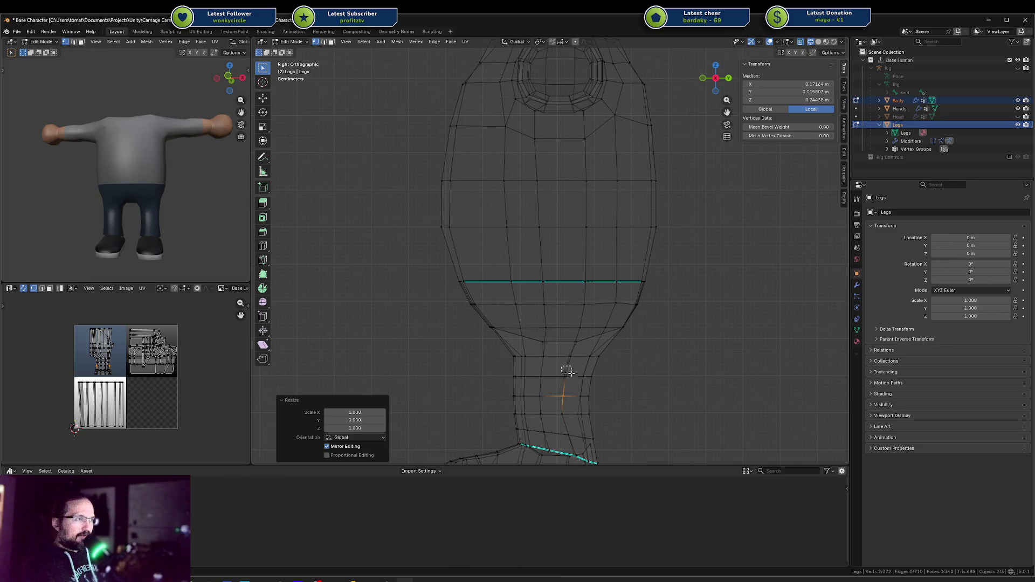
key(s)
key(y)
key(0)
key(Return)
click(570, 358)
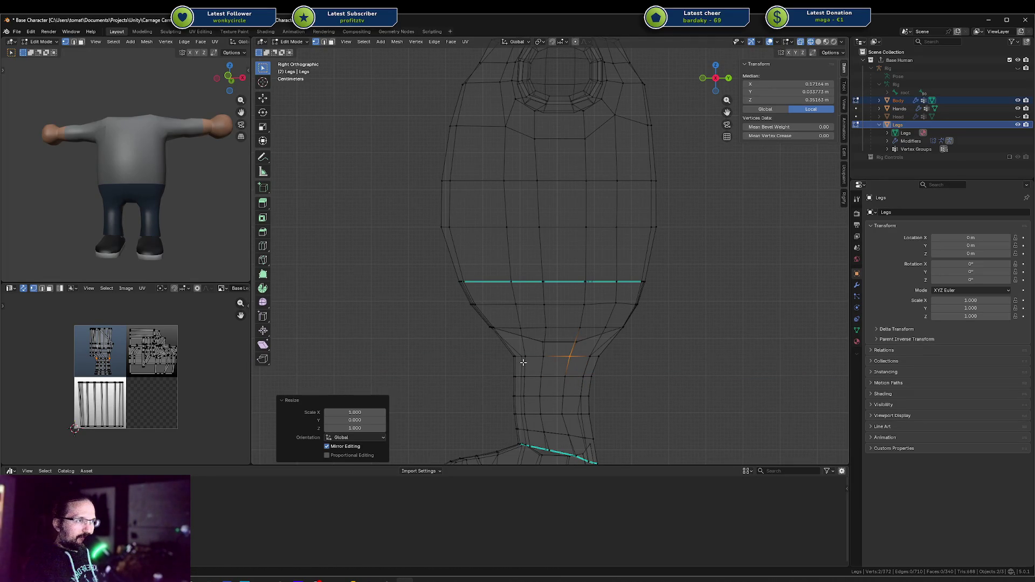
Edge-slide the two edges just below the waist loop into cleaner positions.
shift+middle_drag(583, 351, 580, 320)
scroll(581, 319, up, 2)
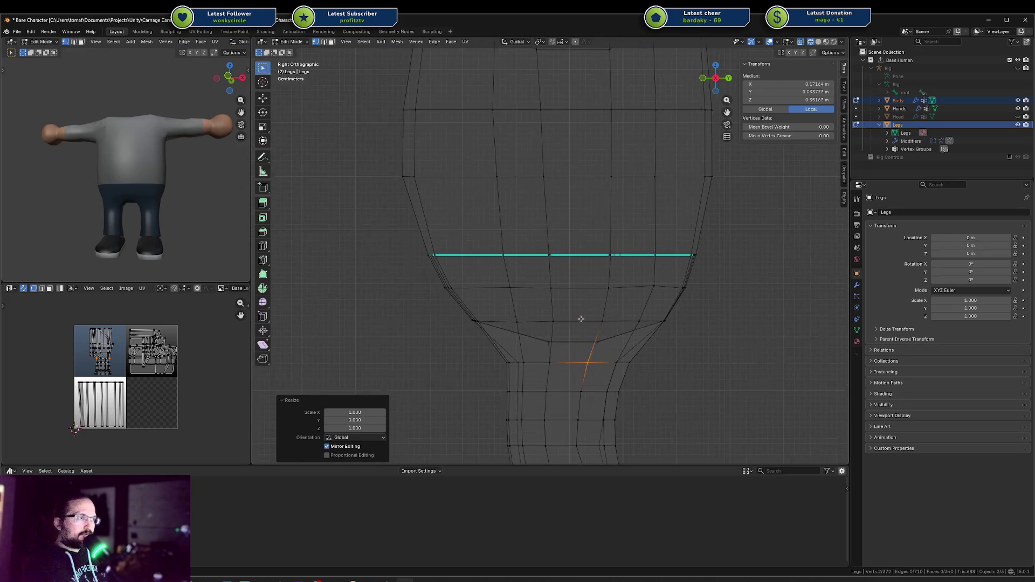
click(547, 342)
key(g)
key(g)
click(549, 346)
click(603, 345)
key(g)
key(g)
click(607, 351)
Save Base Character.blend and check the legs in solid shading from front, three-quarter and side views.
middle_drag(217, 263, 156, 211)
key(ctrl+s)
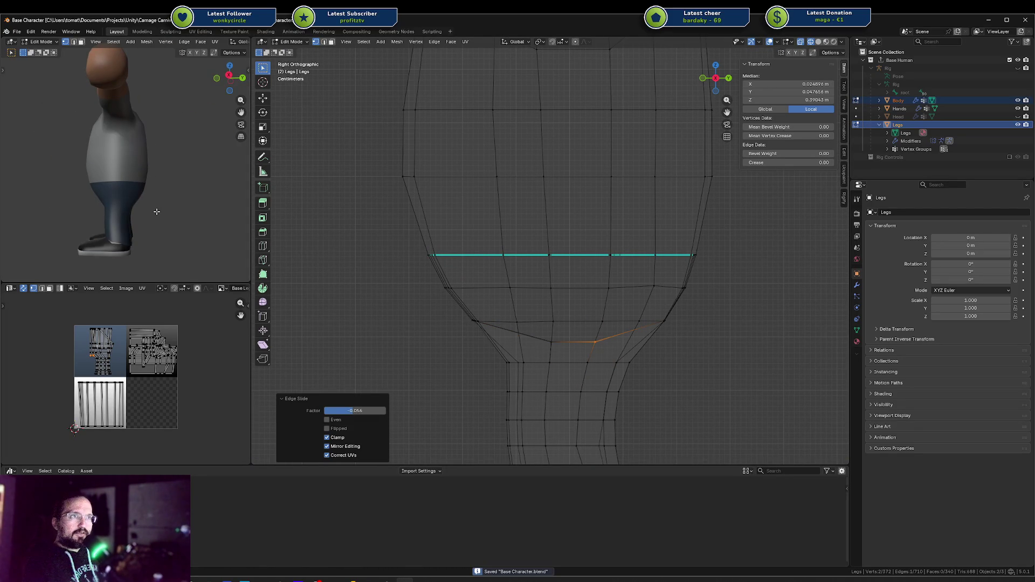
scroll(583, 294, down, 6)
key(shift+z)
mouse_move(583, 294)
middle_down()
mouse_move(572, 272)
mouse_move(611, 269)
mouse_move(607, 237)
mouse_move(582, 248)
mouse_move(603, 237)
middle_up()
scroll(611, 268, down, 3)
scroll(608, 236, up, 5)
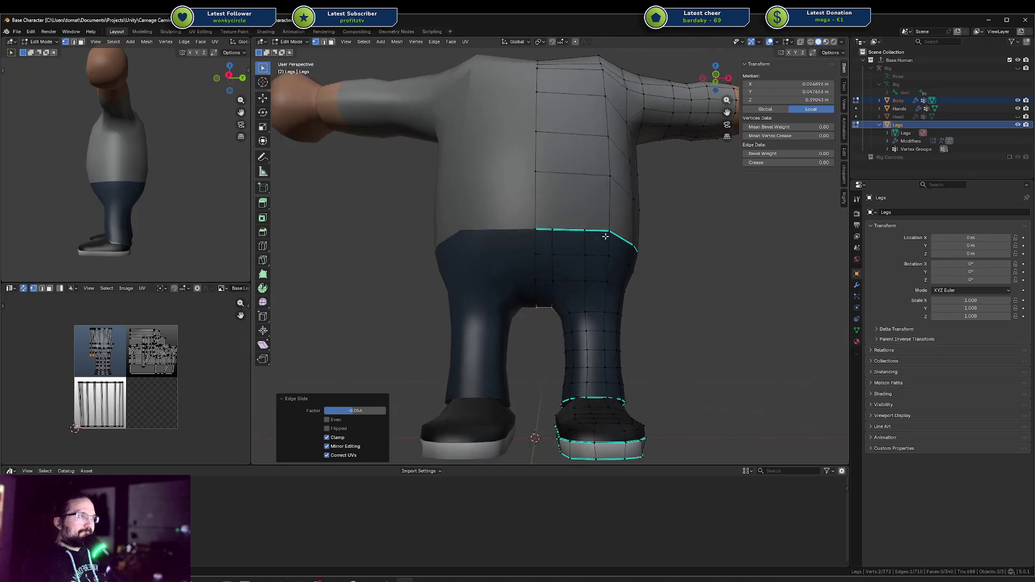
key(KP_1)
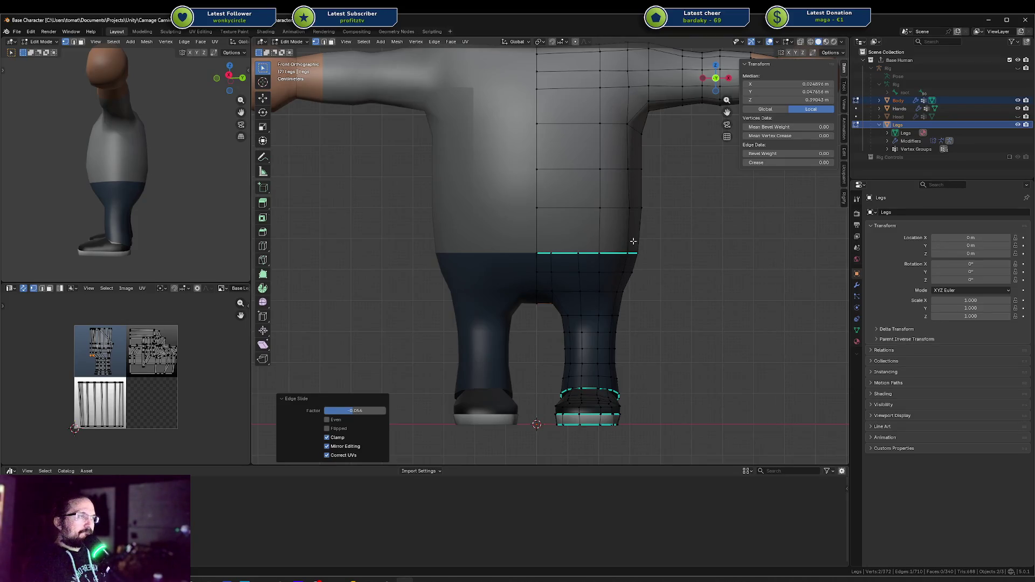
mouse_move(629, 241)
middle_down()
mouse_move(530, 239)
mouse_move(579, 213)
mouse_move(568, 248)
middle_up()
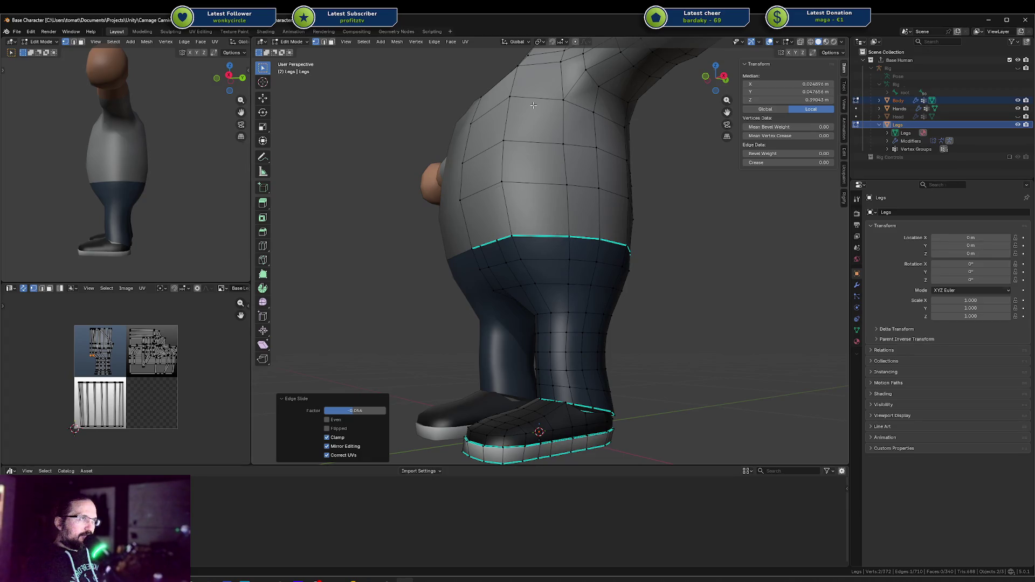
key(KP_3)
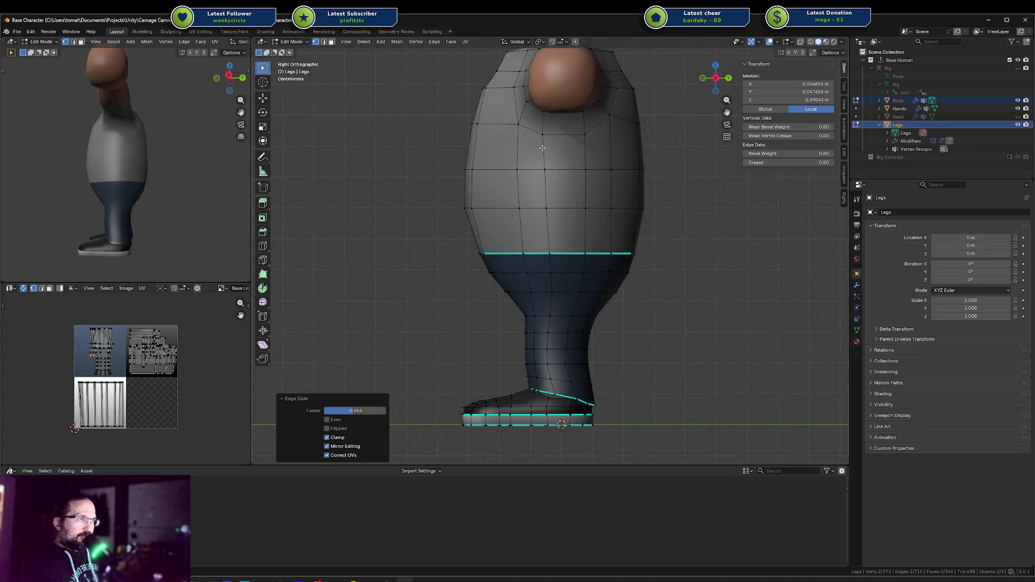
In wireframe view, select two side vertices of the torso and move them along Y.
key(a)
key(alt+a)
key(shift+z)
click(531, 268)
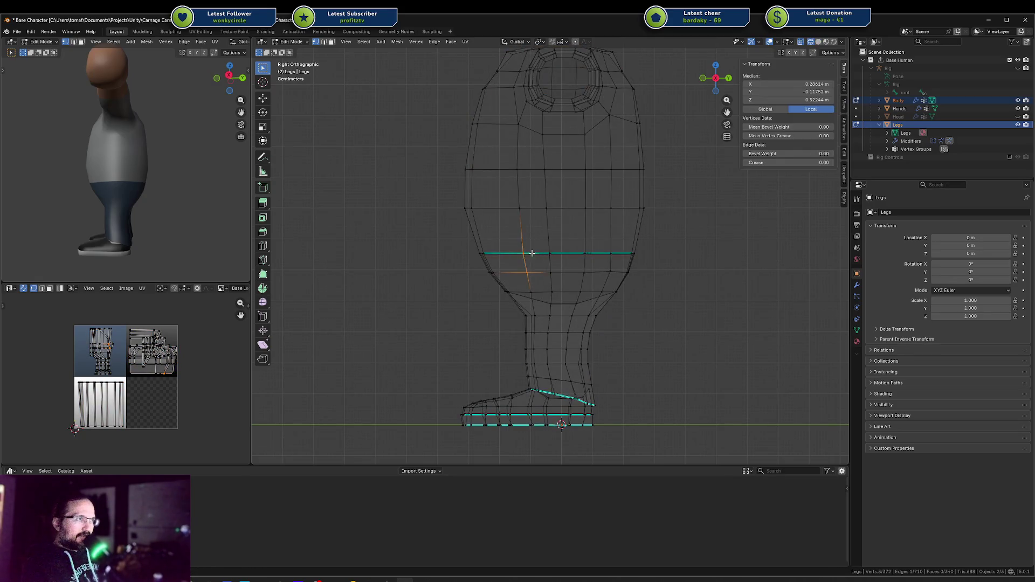
shift+click(522, 245)
shift+click(517, 208)
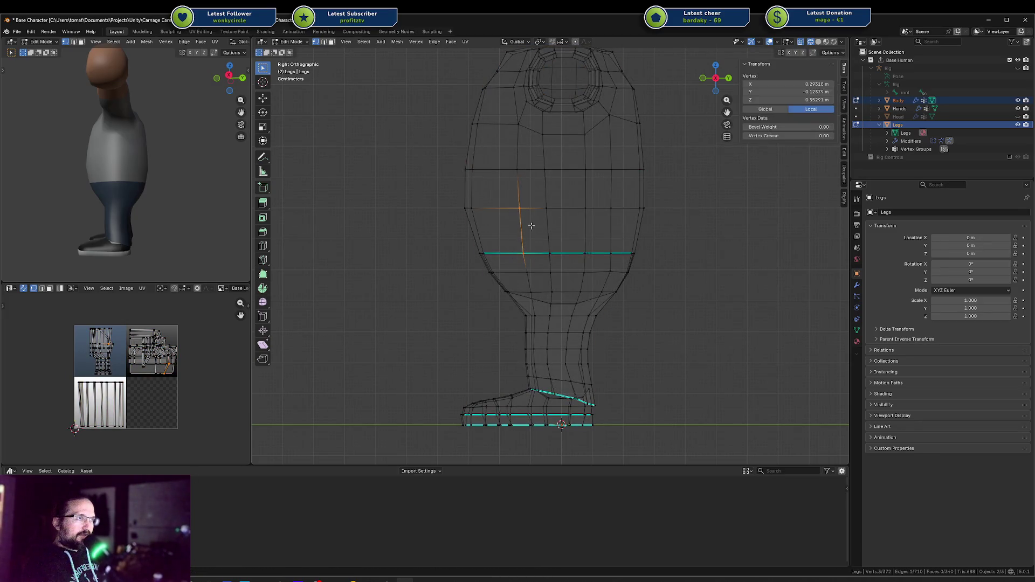
key(g)
key(y)
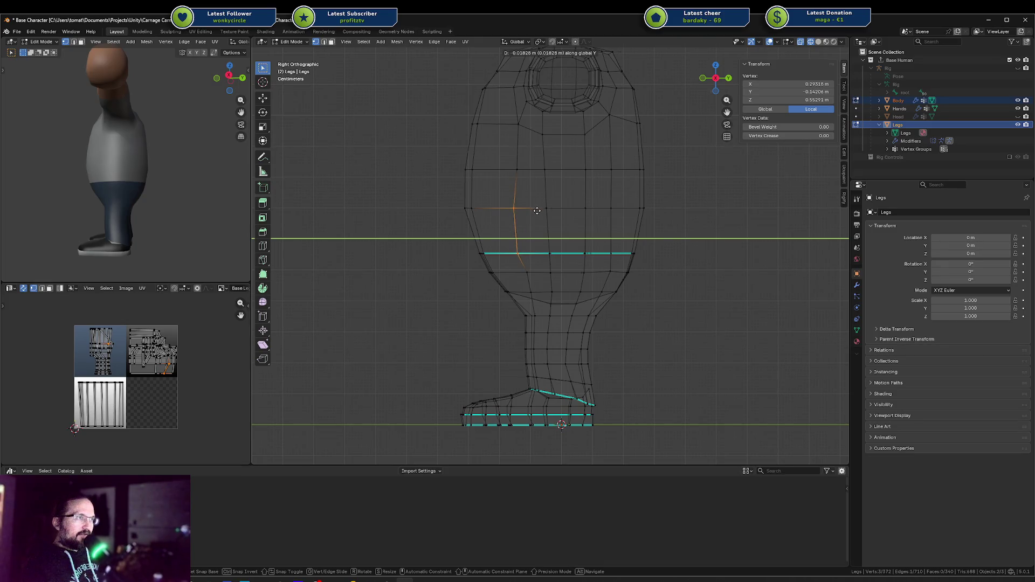
click(539, 210)
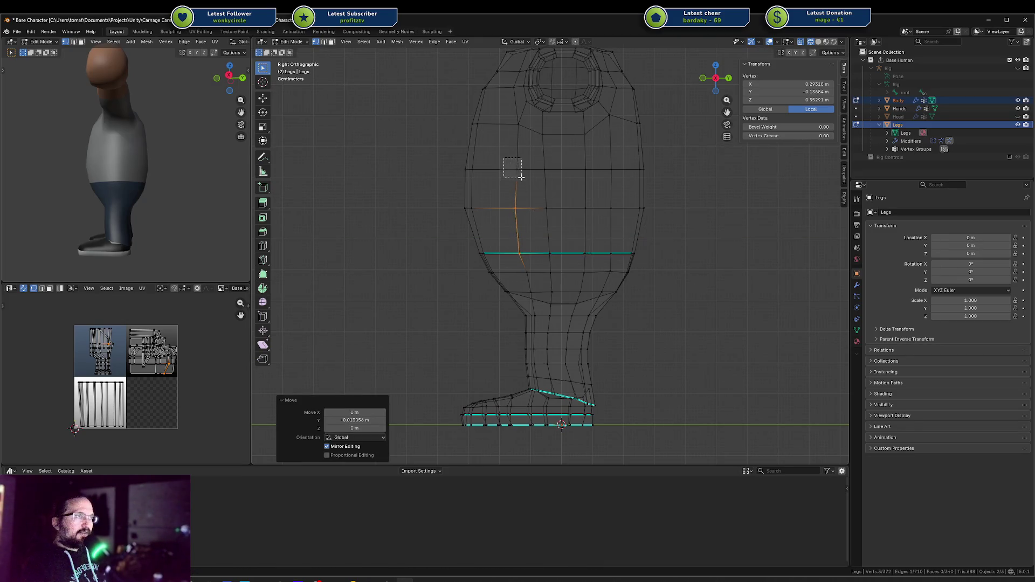
Nudge the higher side vertex, then its edge, along Y to straighten it.
click(517, 171)
key(g)
key(y)
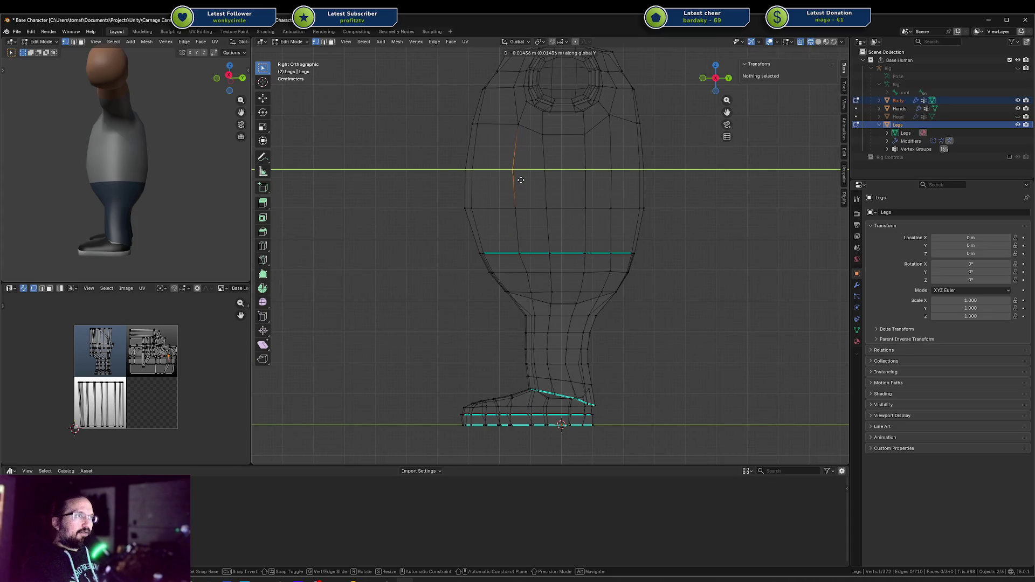
click(518, 180)
shift+click(516, 209)
key(g)
key(y)
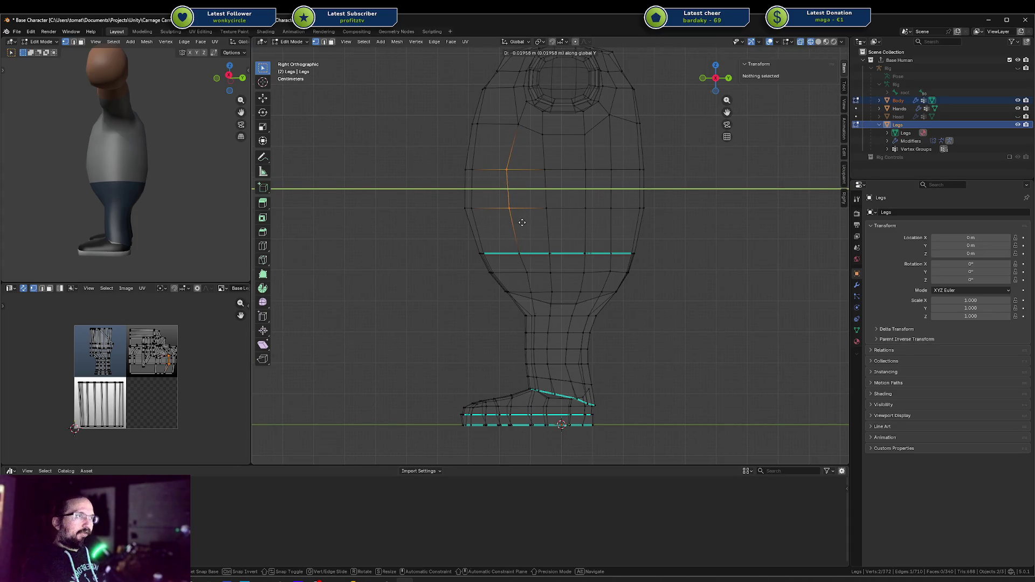
click(524, 224)
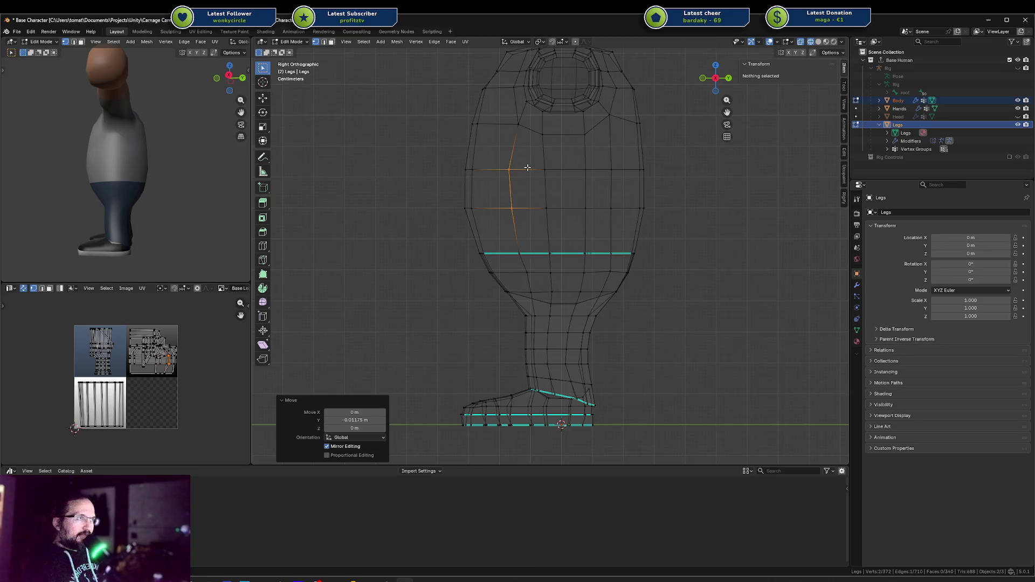
key(g)
key(y)
click(505, 162)
Shift the lower side vertex and the vertex near the waist loop along Y.
click(507, 208)
key(g)
key(y)
click(513, 235)
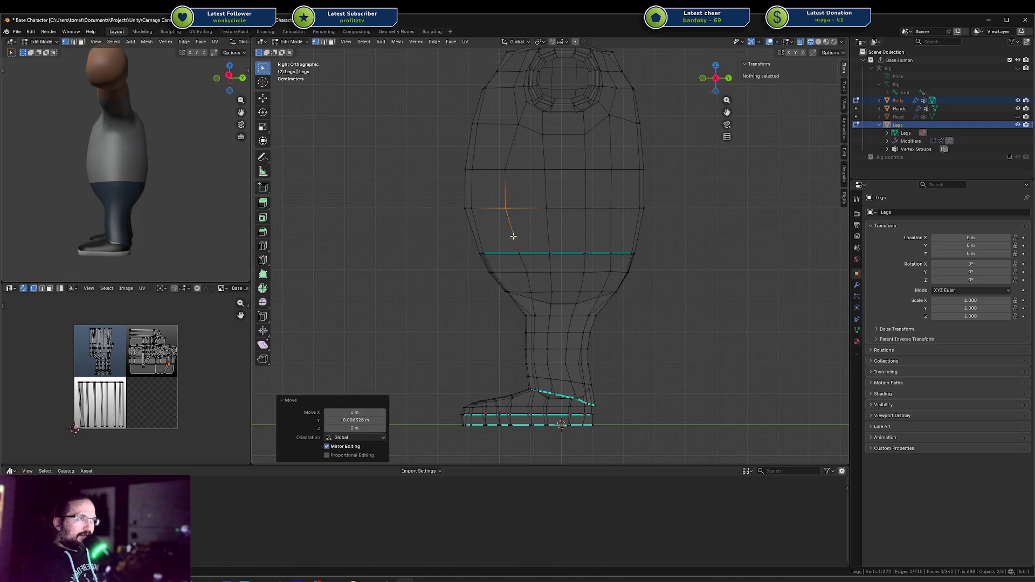
click(518, 252)
key(g)
key(y)
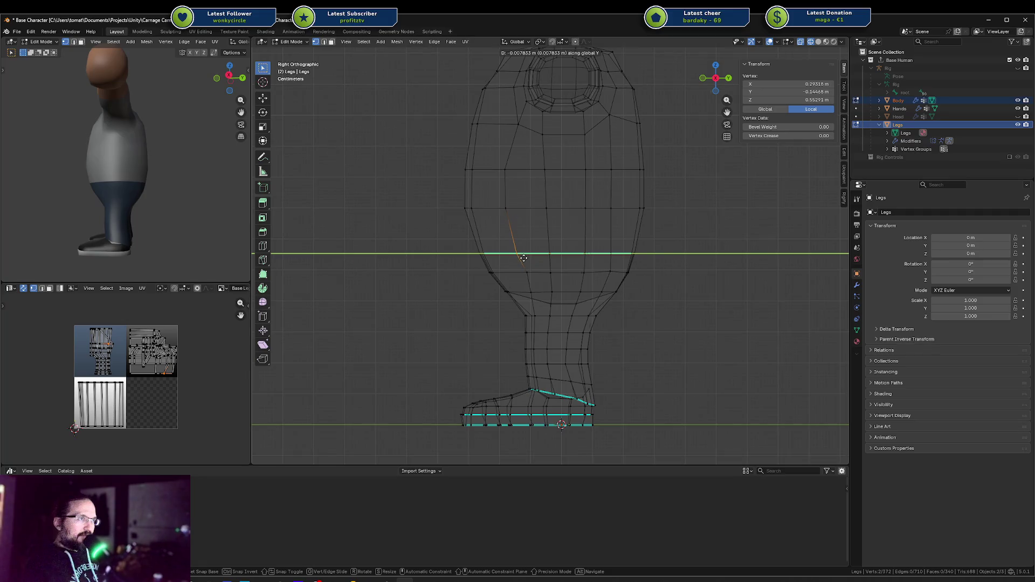
click(523, 259)
Vertex-slide the waist vertex lower along its edge, then the next vertex.
key(shift+v)
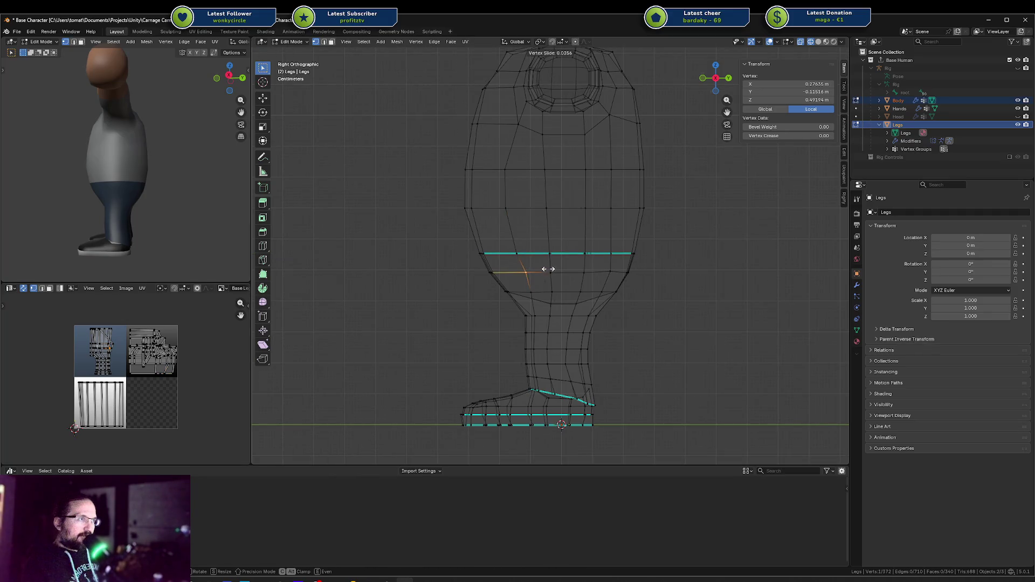
click(547, 269)
key(shift+v)
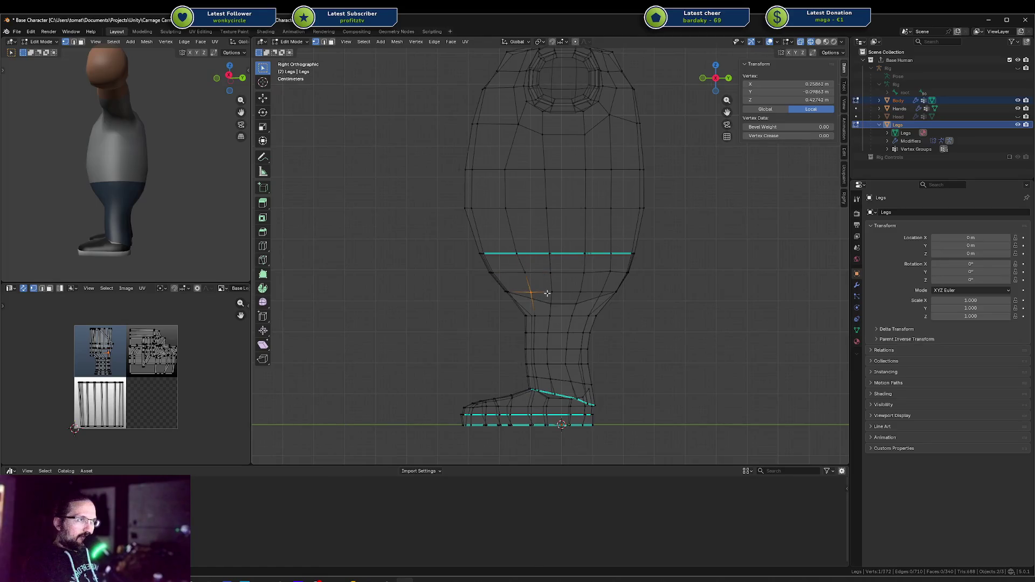